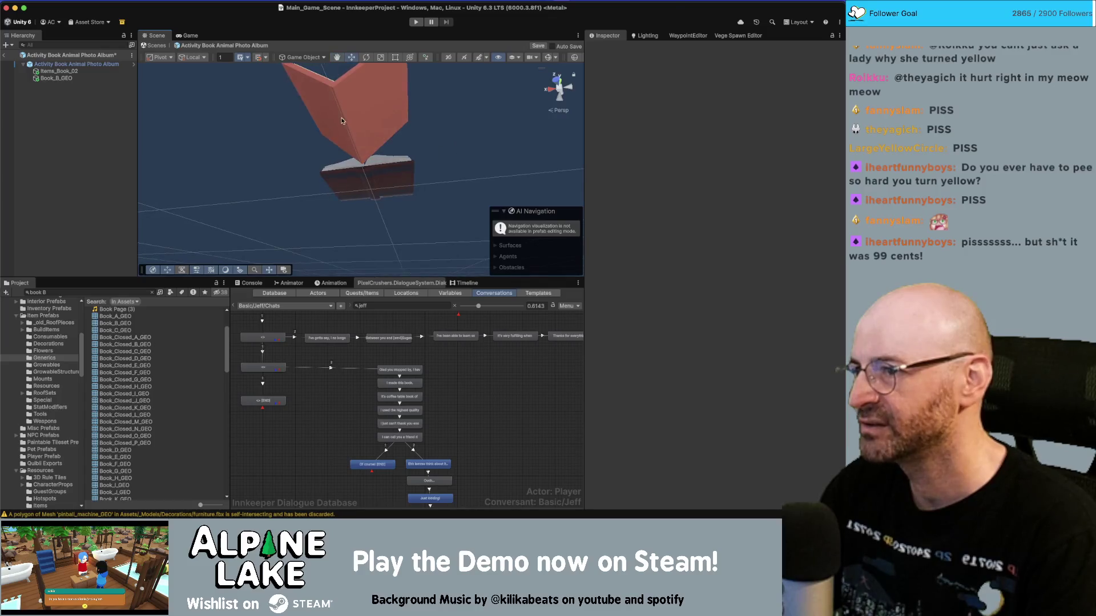
Step: Delete the Items_Book_02 model from the Activity Book Animal Photo Album prefab
click(365, 183)
drag(245, 200, 364, 162)
click(360, 200)
click(363, 163)
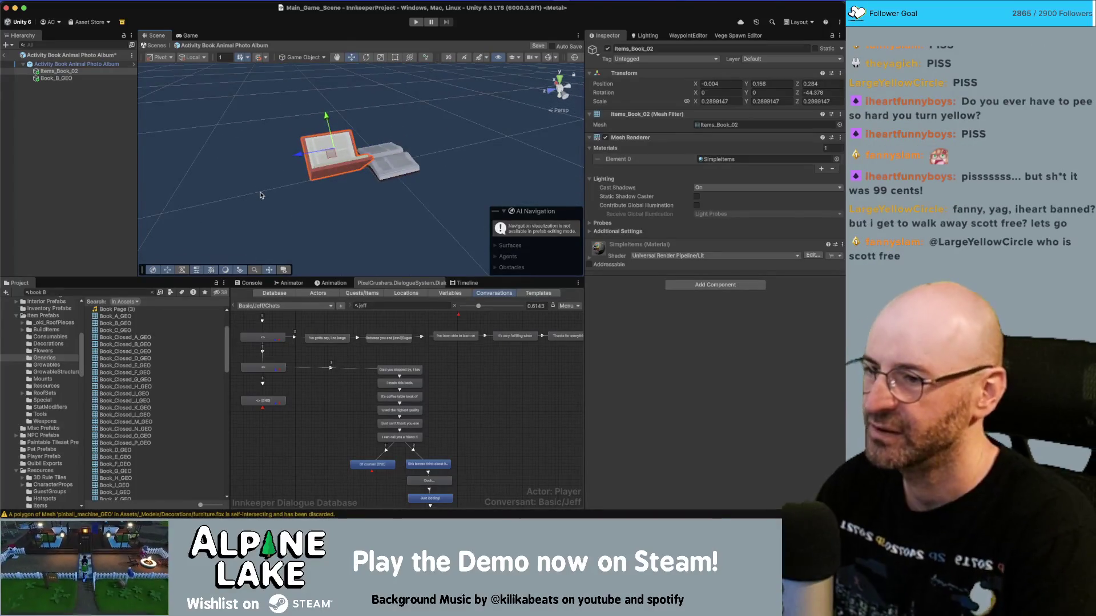
key(Delete)
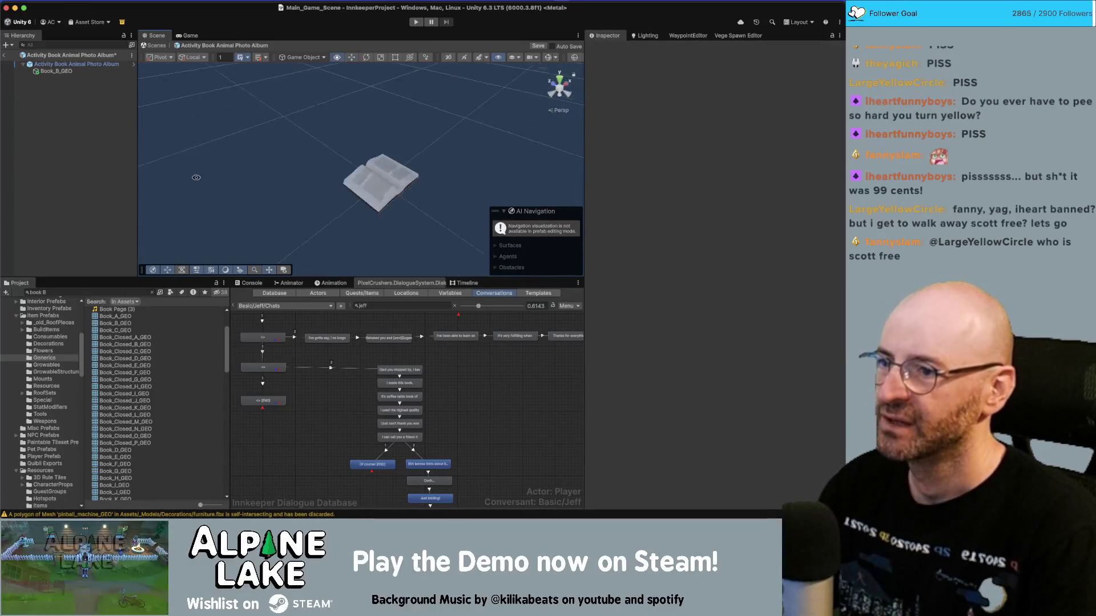
Step: Frame the remaining Book_B_GEO model and save the prefab
click(63, 72)
key(f)
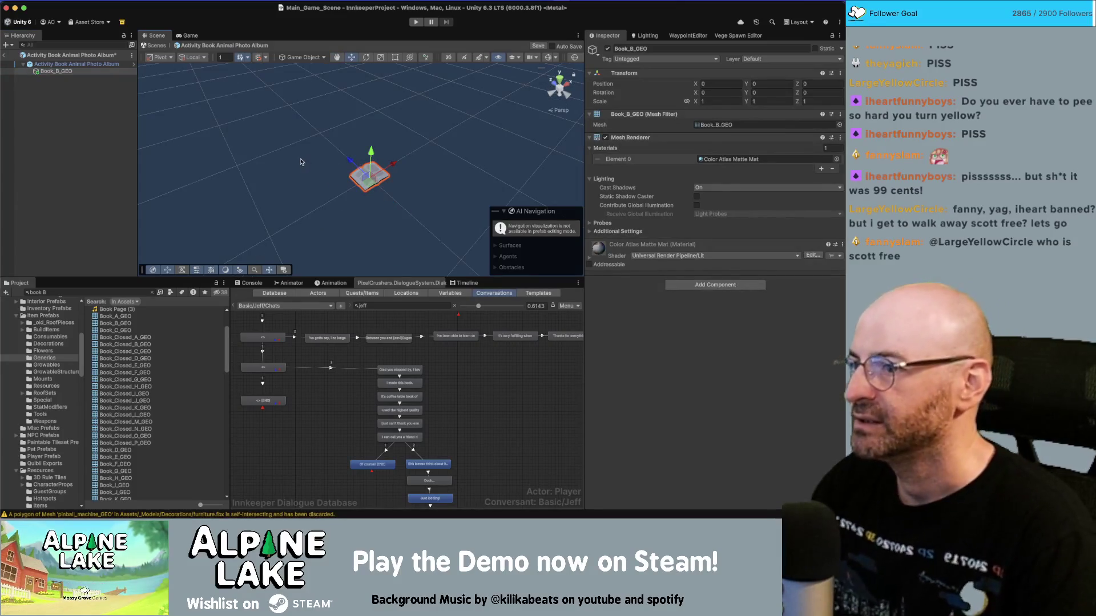
key(ctrl+s)
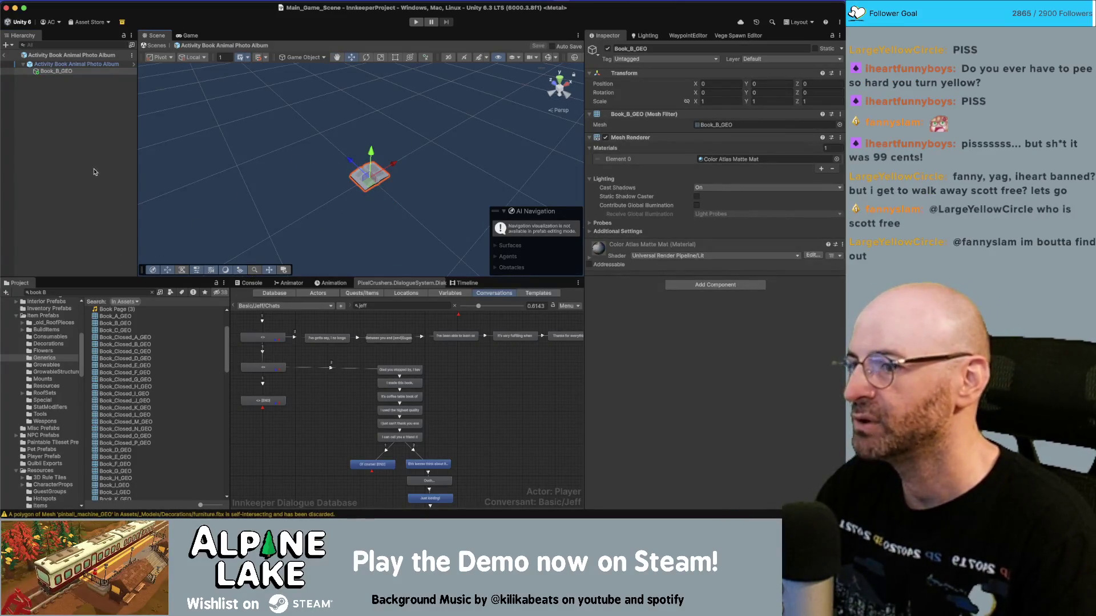
drag(451, 416, 465, 432)
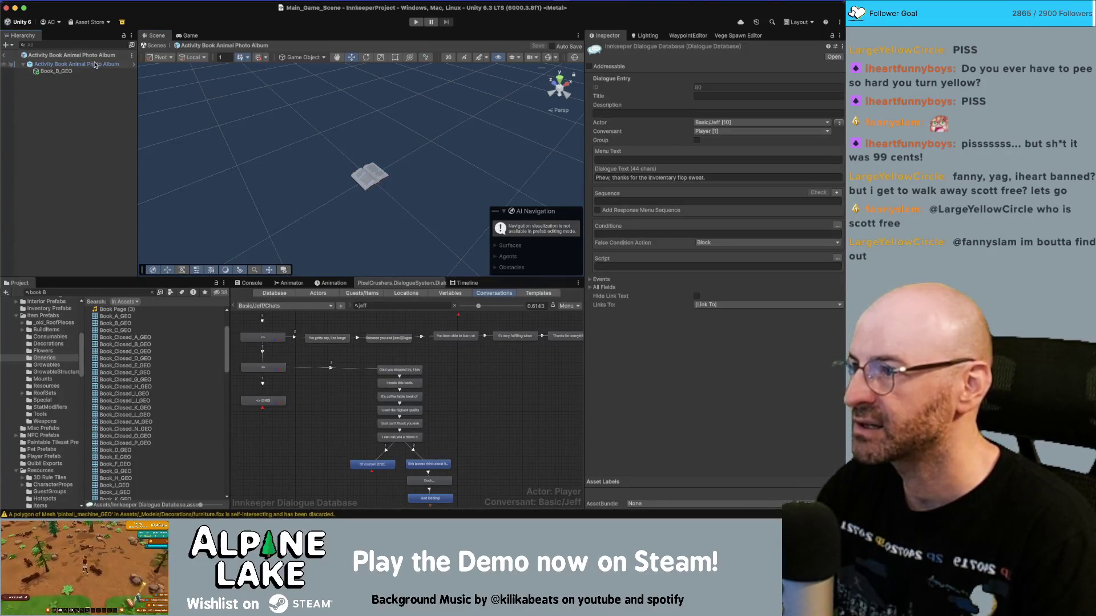
Step: Open the prefab's Item Picker item asset and ping its ItemActivityType Book asset
click(97, 64)
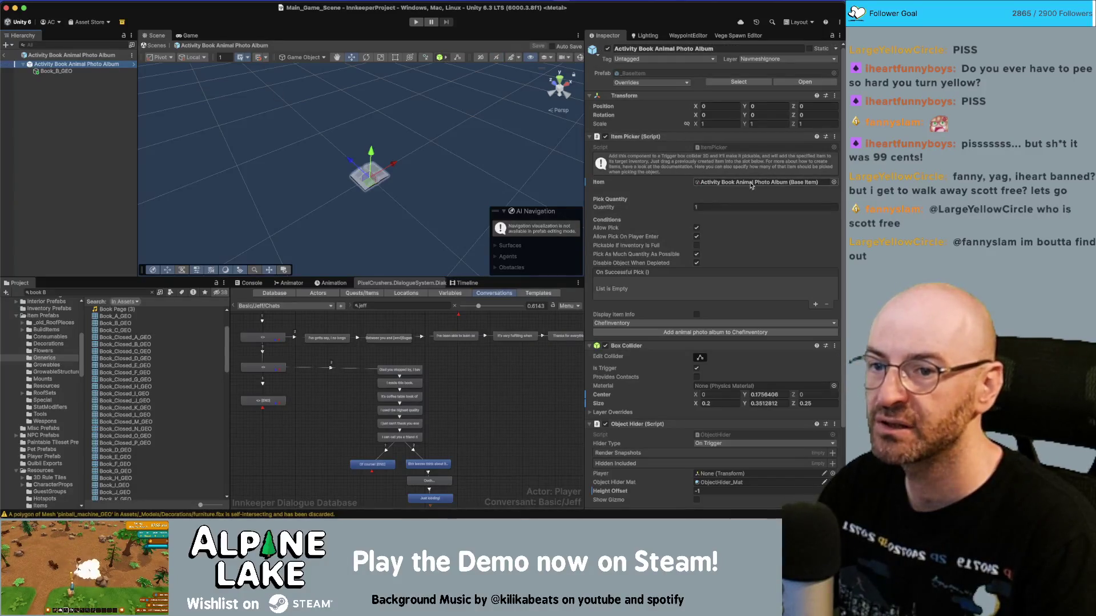
scroll(down, 3)
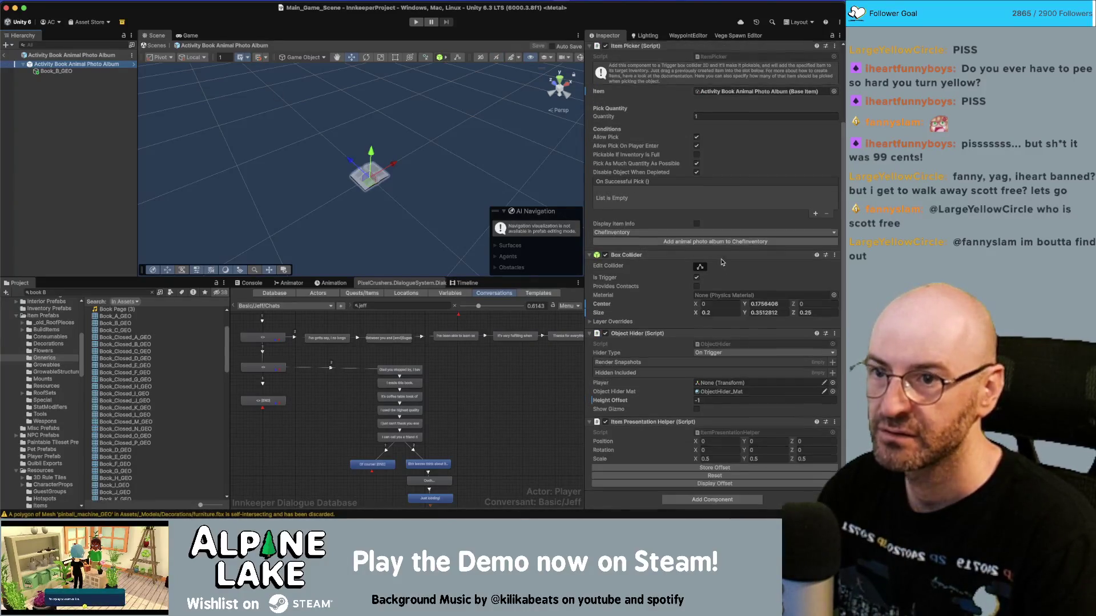
scroll(up, 3)
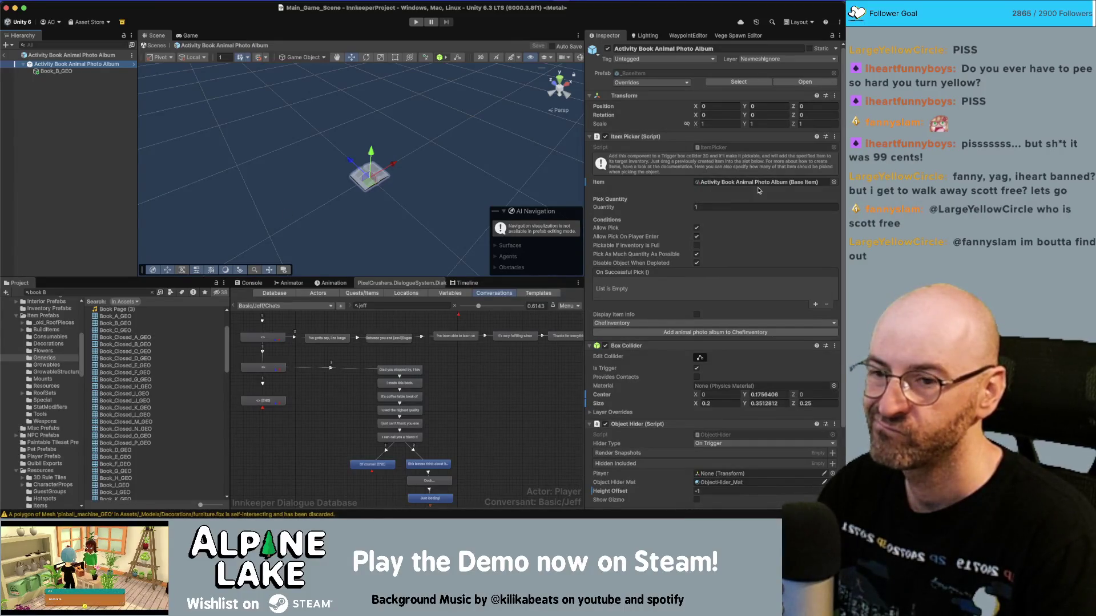
double_click(760, 183)
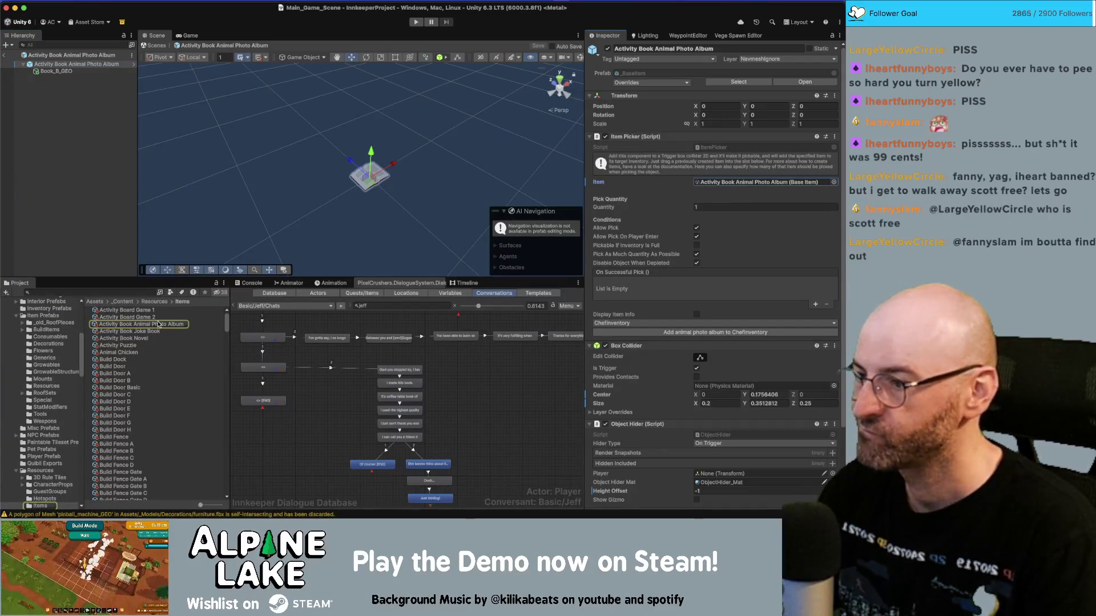
scroll(down, 3)
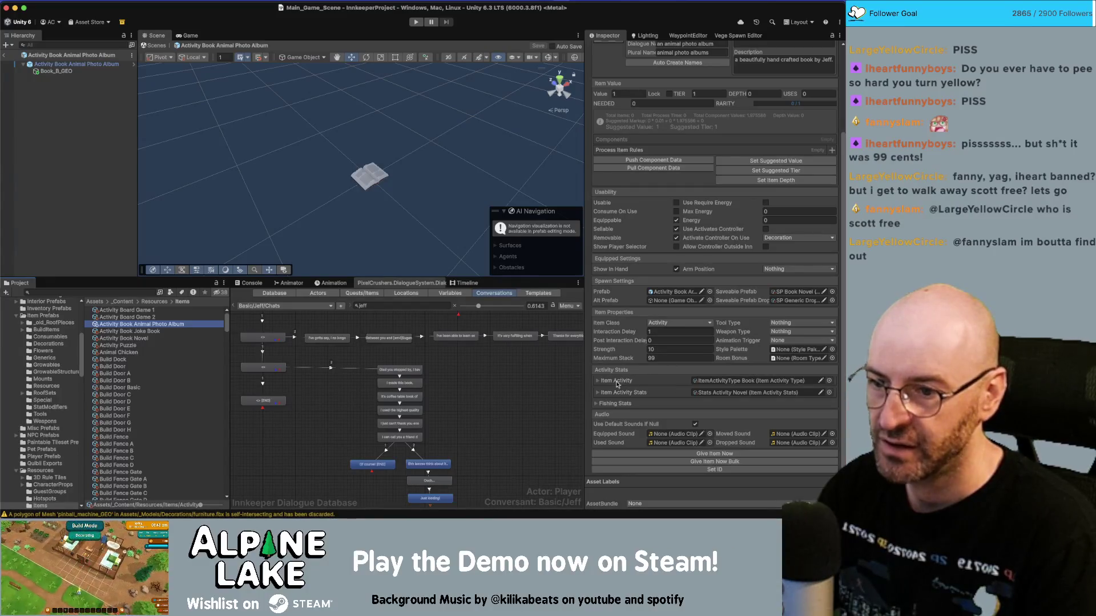
click(718, 382)
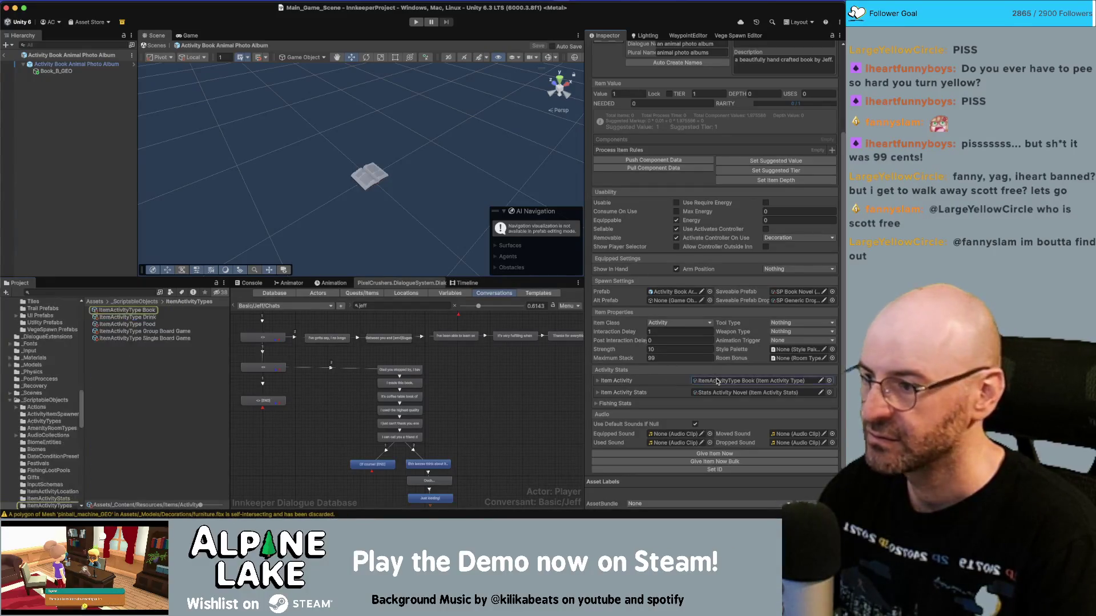
click(134, 311)
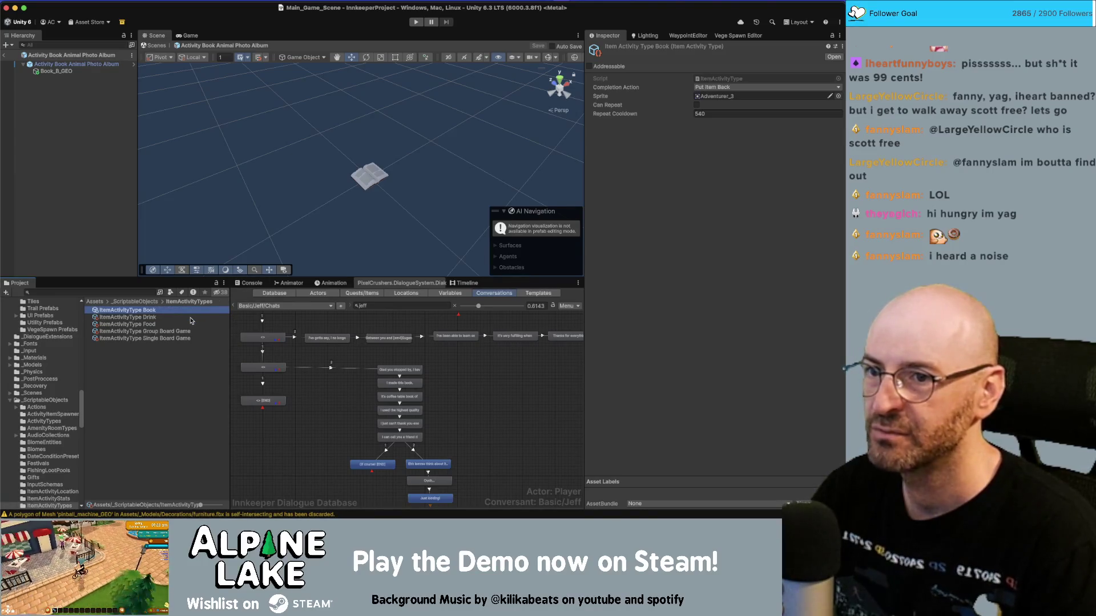
Step: Compare the Single Board Game activity type's settings, then go back to Book
key(Down)
key(Down)
key(Down)
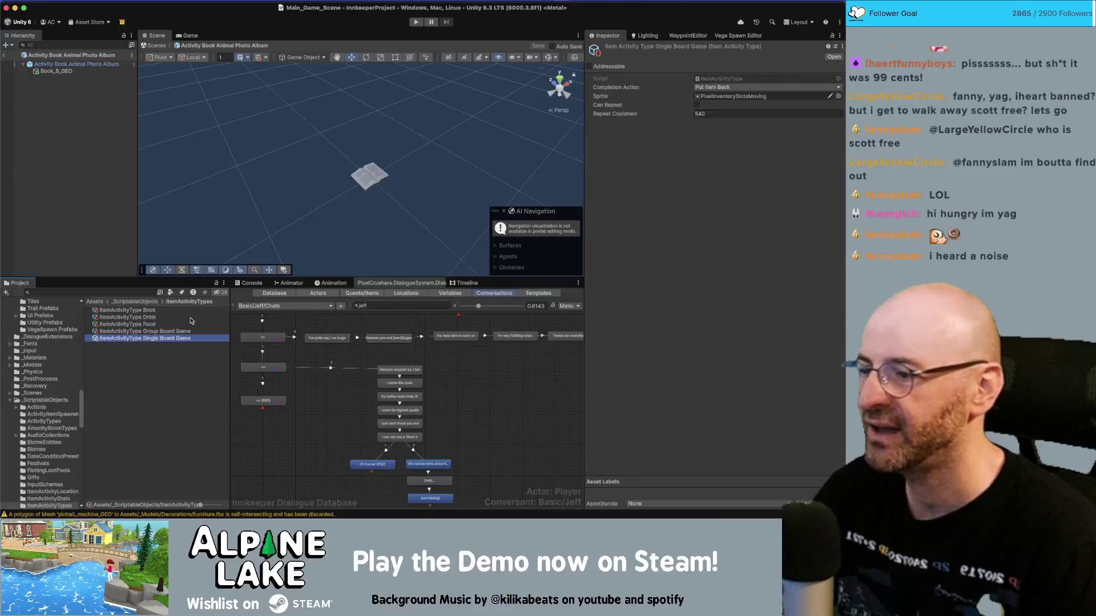
key(Up)
key(Up)
key(Up)
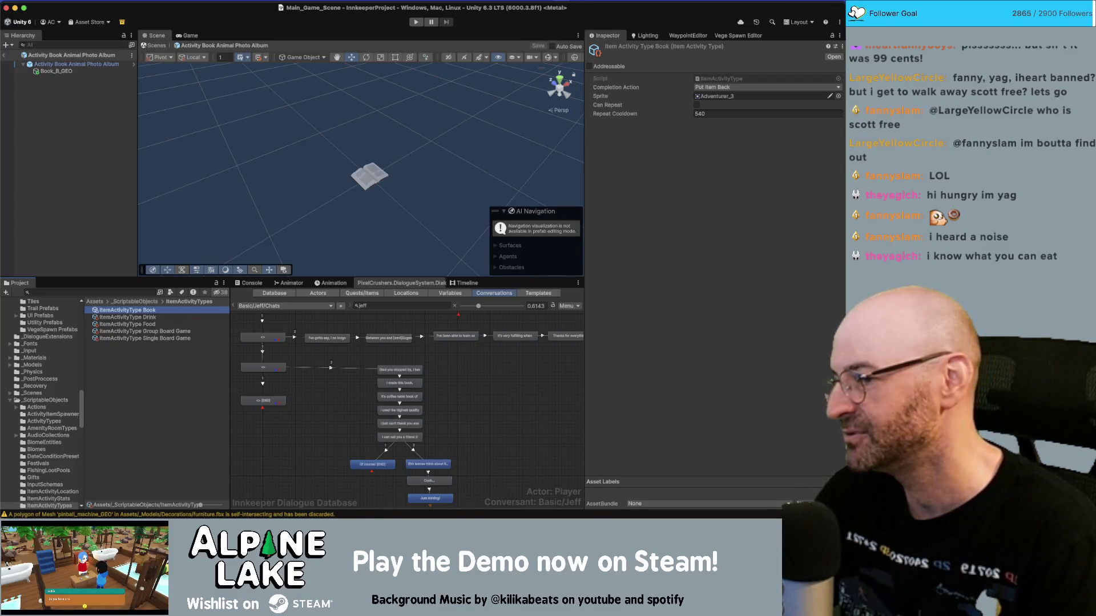
Step: In the Innkeeper Dialogue Database, delete 'coffee table ' from Jeff's photo book line
click(483, 386)
scroll(down, 3)
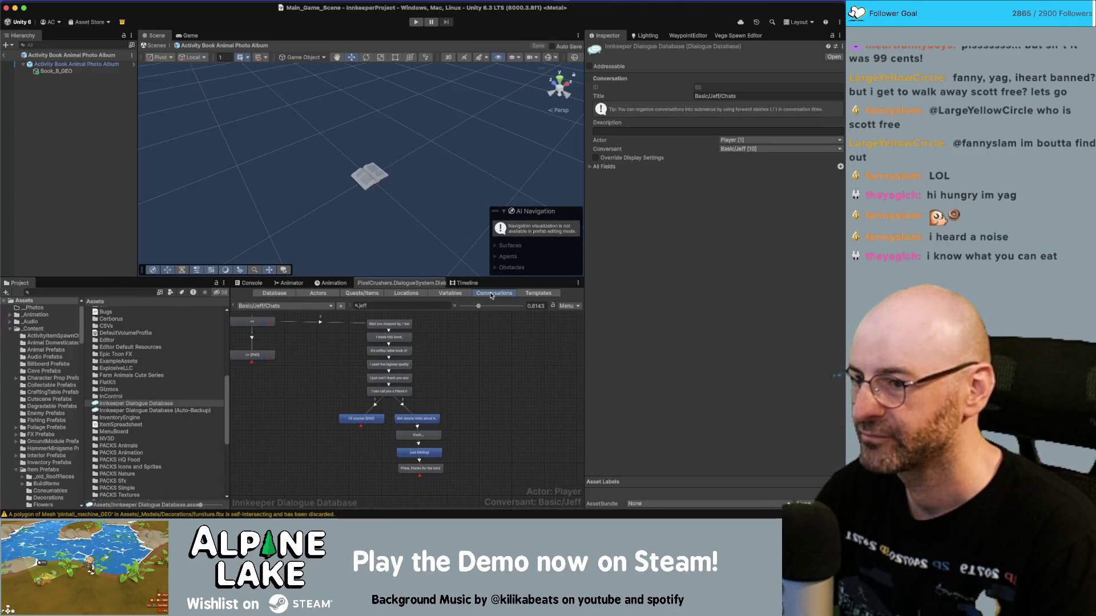
scroll(down, 3)
click(420, 443)
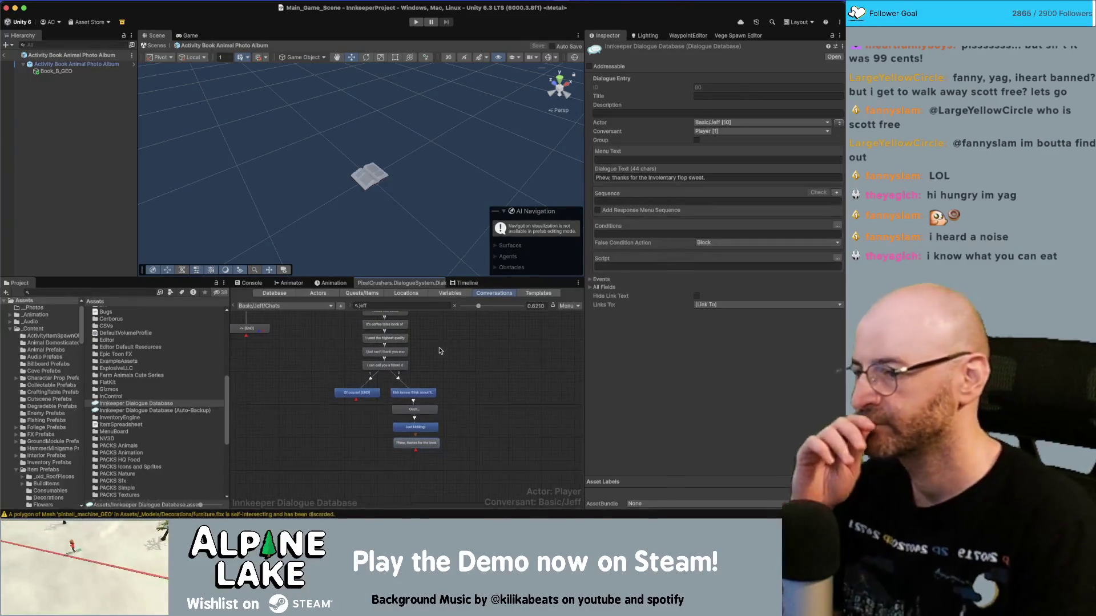
scroll(up, 3)
scroll(up, 3)
click(381, 331)
click(624, 177)
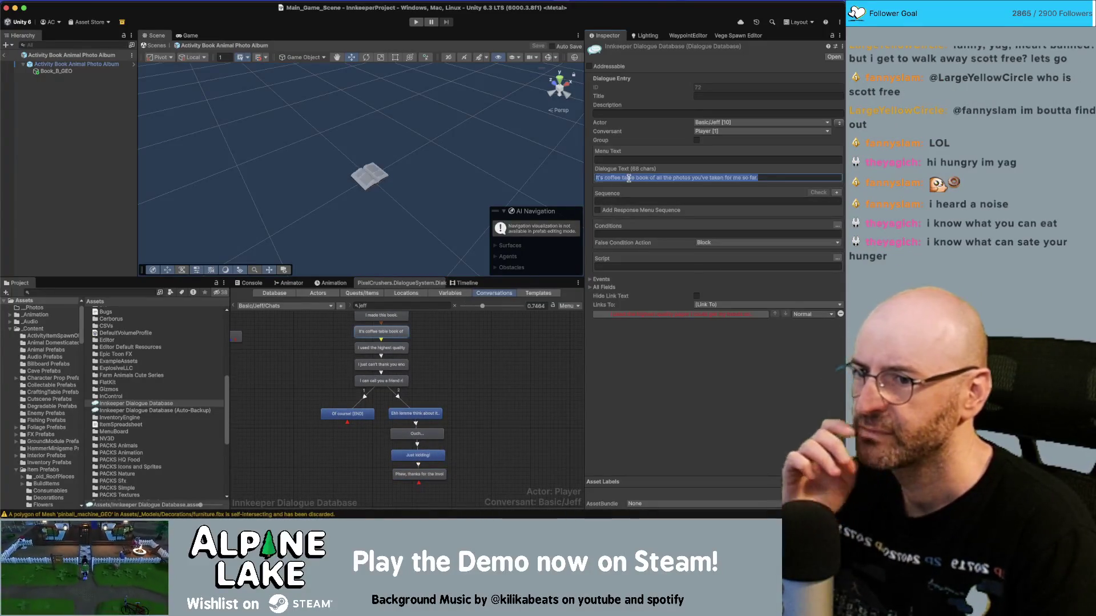
click(624, 177)
key(Delete)
key(Delete)
key(BackSpace)
key(BackSpace)
key(BackSpace)
key(Delete)
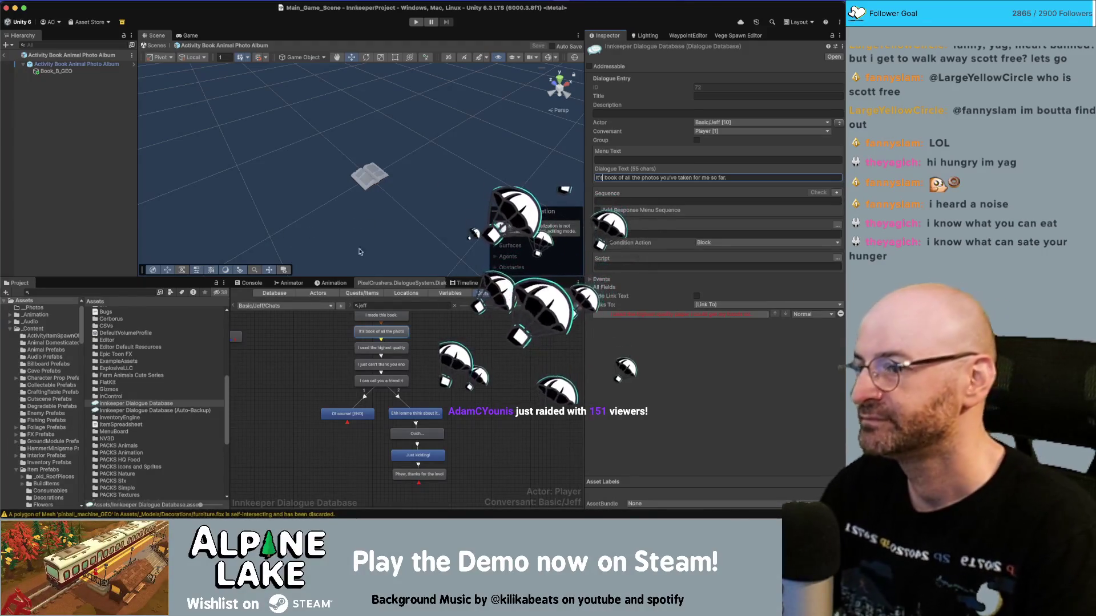
Step: Deselect the node and bring the Miro planning board to the front
click(430, 388)
right_click(430, 388)
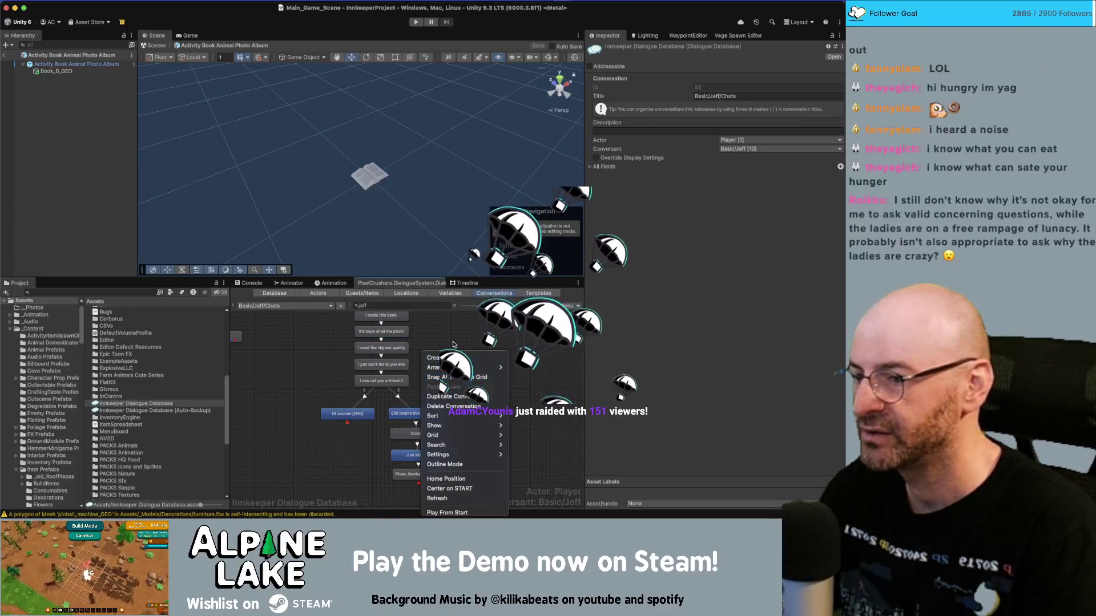
click(448, 341)
drag(449, 340, 452, 348)
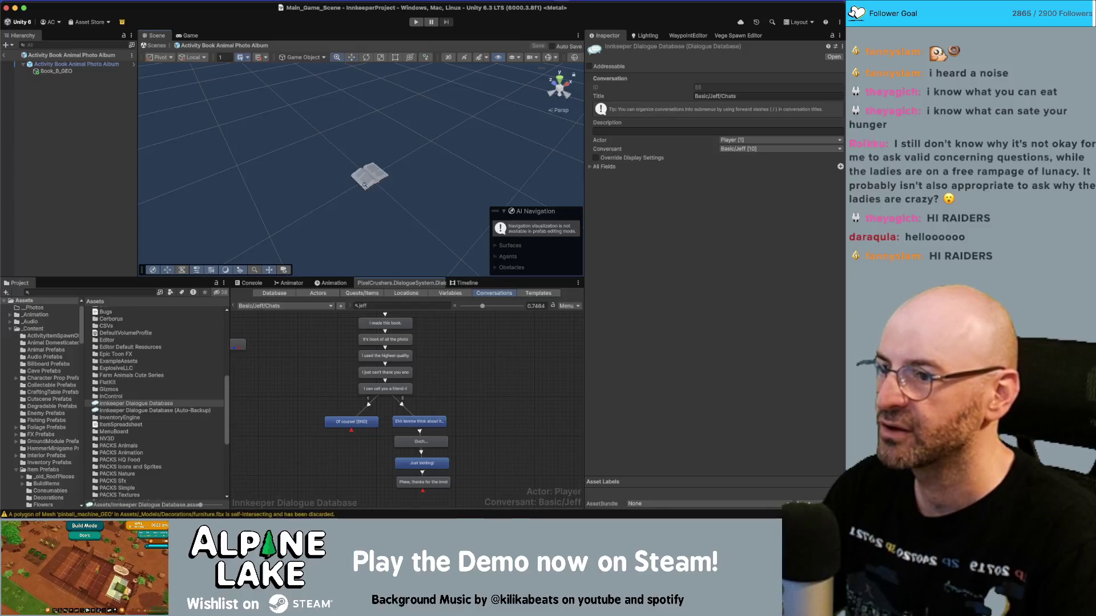
scroll(up, 3)
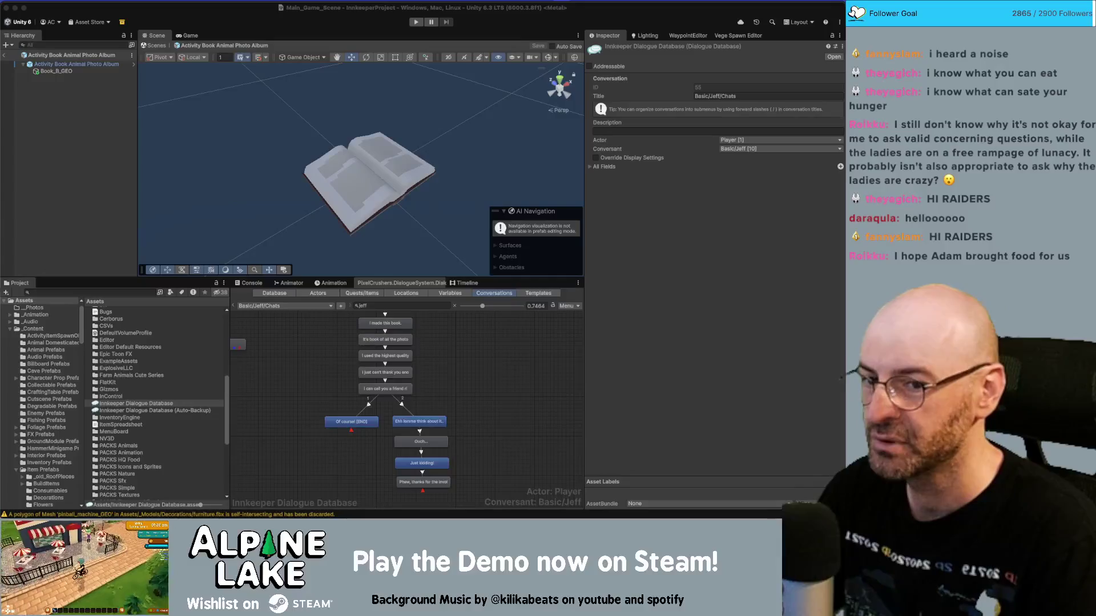
key(super+Tab)
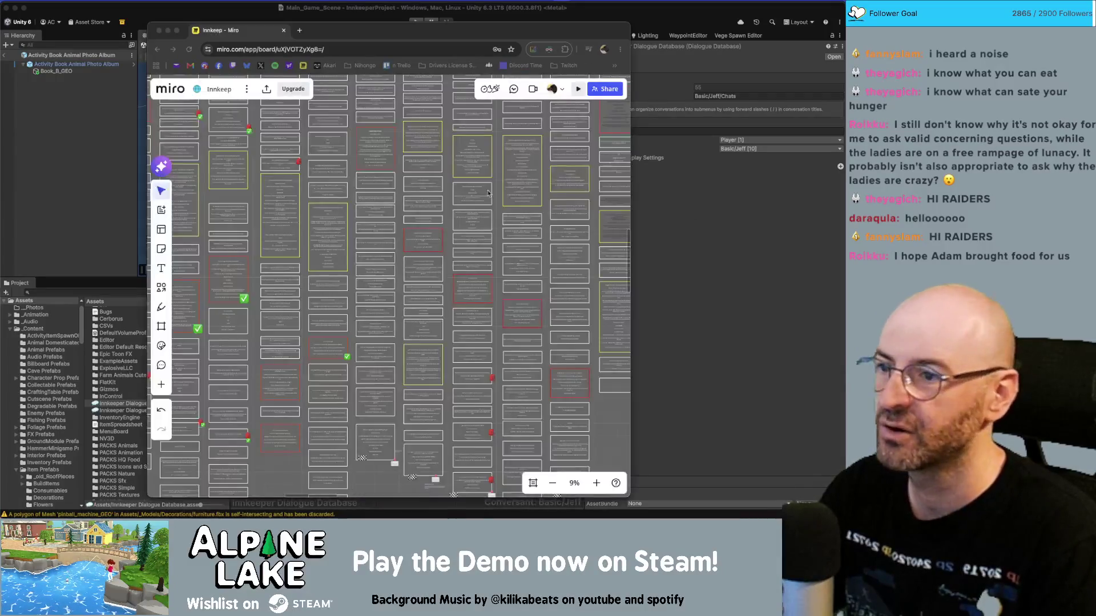
scroll(down, 3)
scroll(up, 3)
scroll(down, 3)
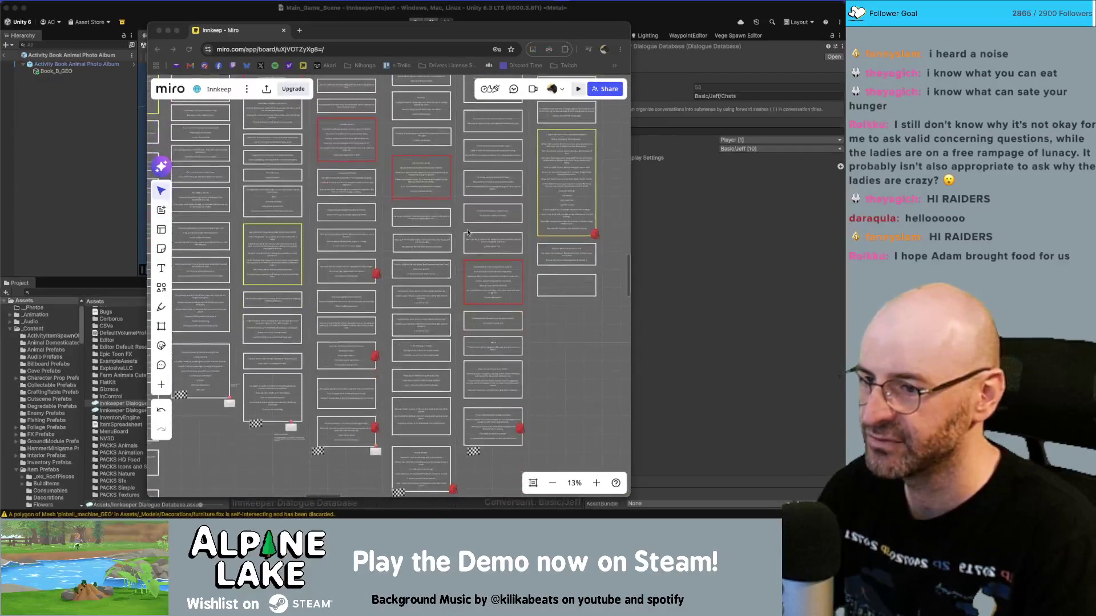
scroll(down, 3)
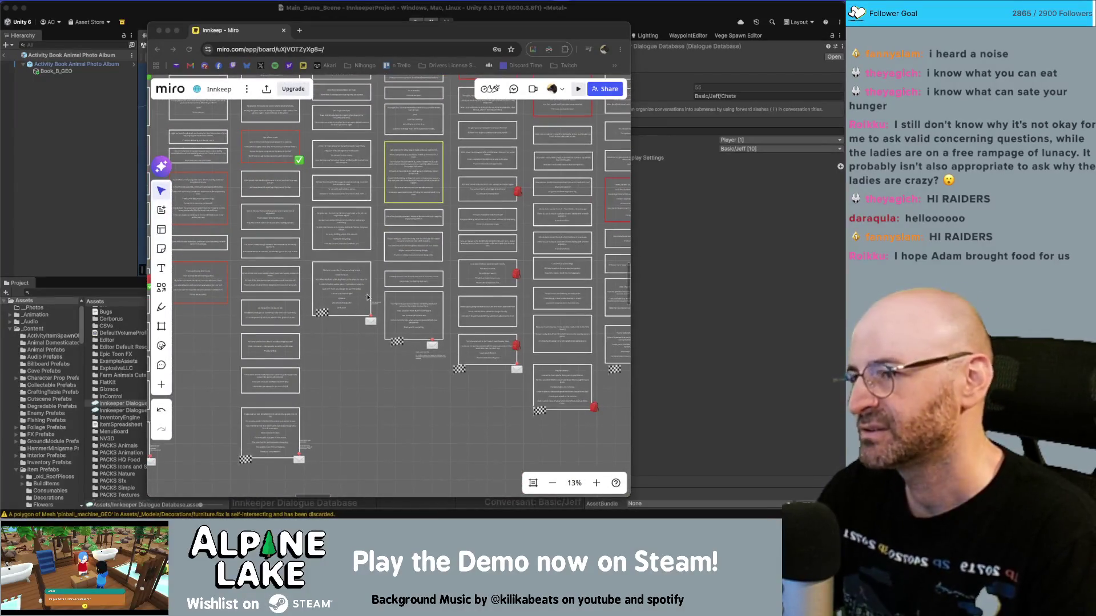
click(371, 349)
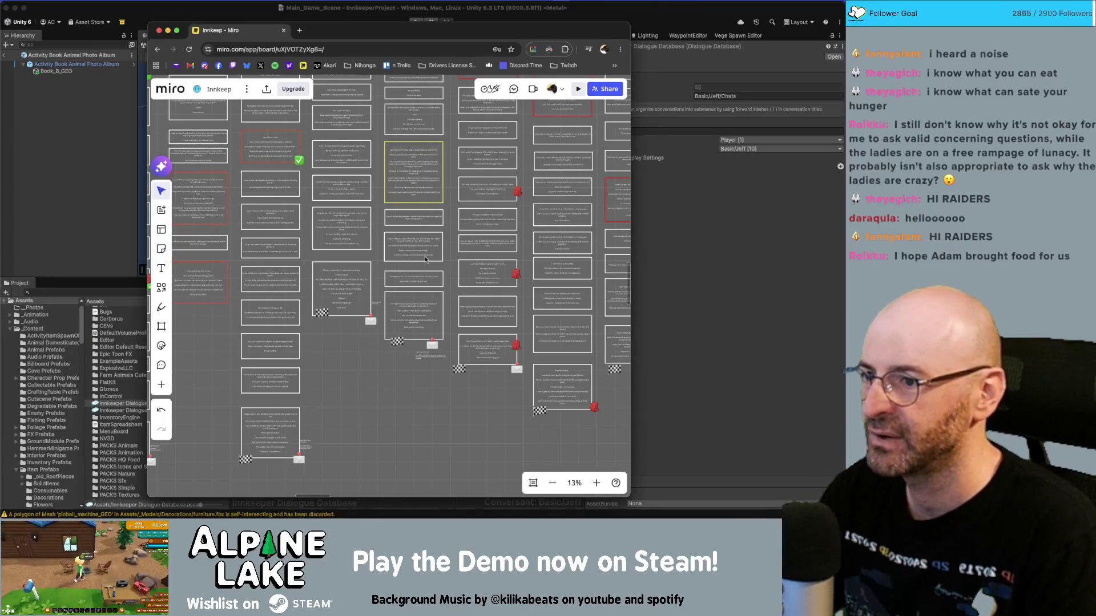
scroll(up, 3)
click(670, 233)
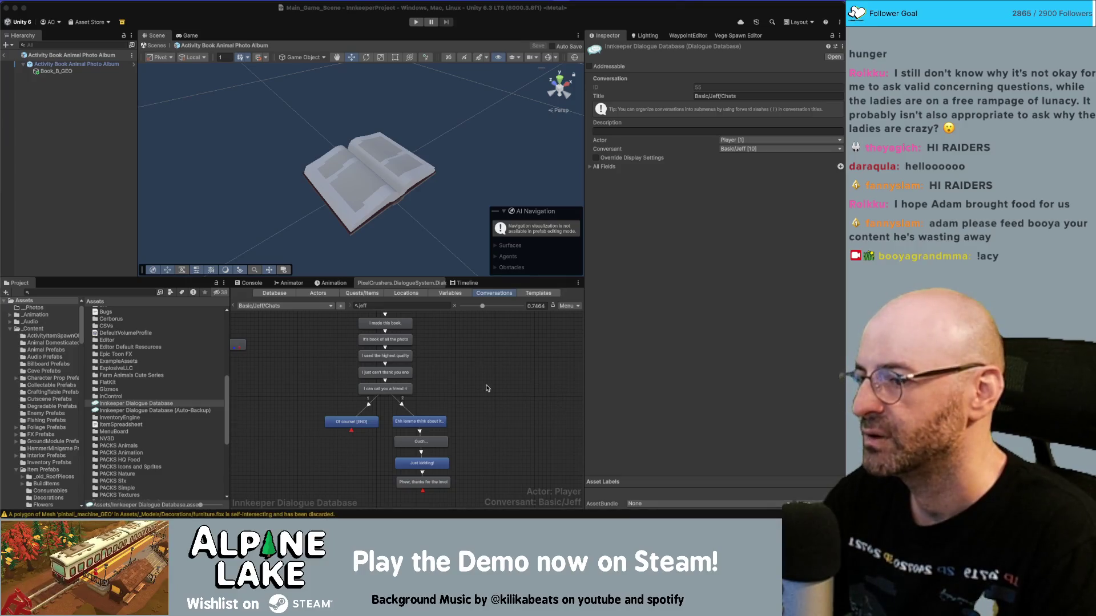
click(470, 366)
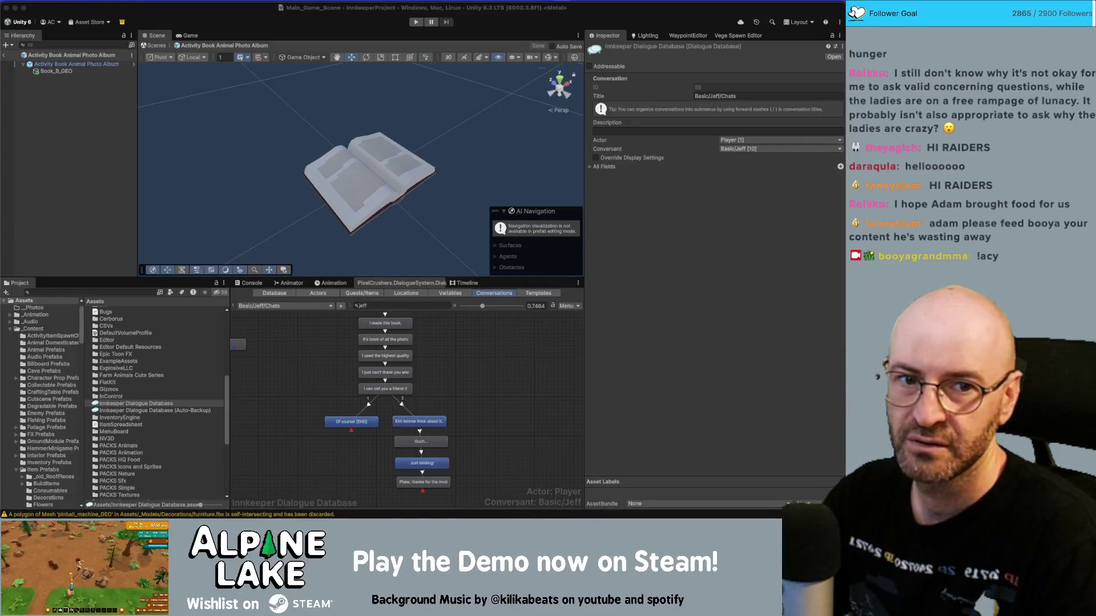
key(super+Tab)
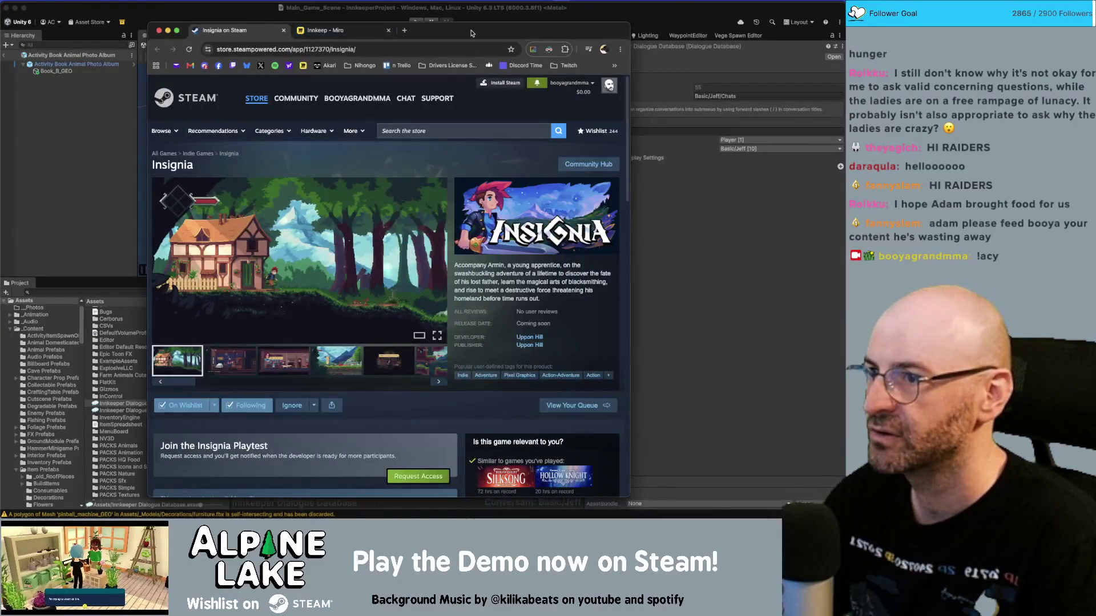
Step: Move and widen the browser window showing the Insignia store page
drag(474, 33, 420, 24)
drag(573, 26, 660, 25)
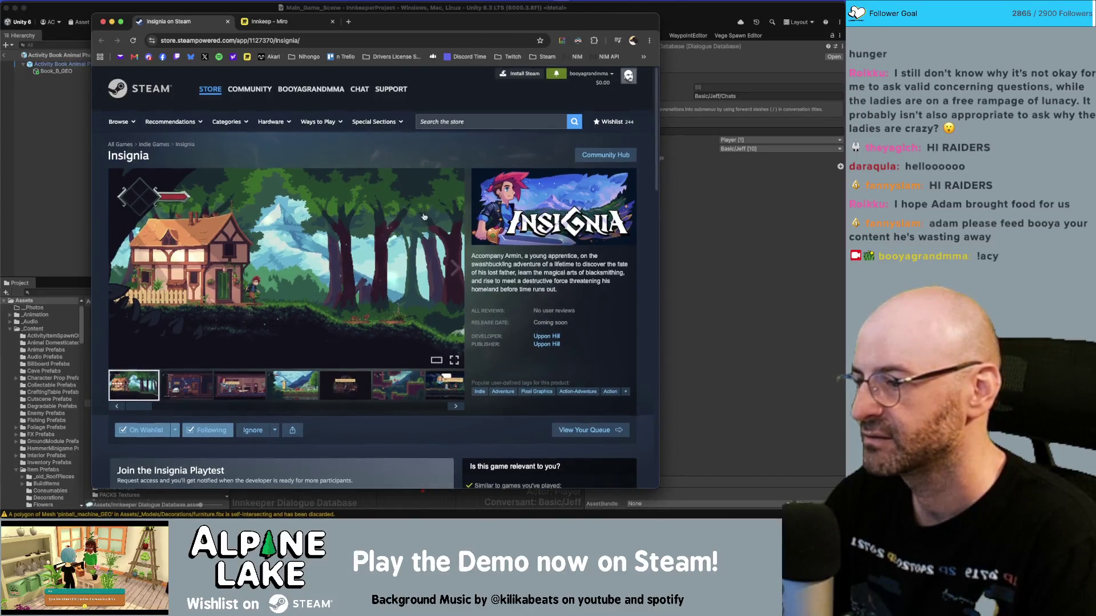
scroll(down, 3)
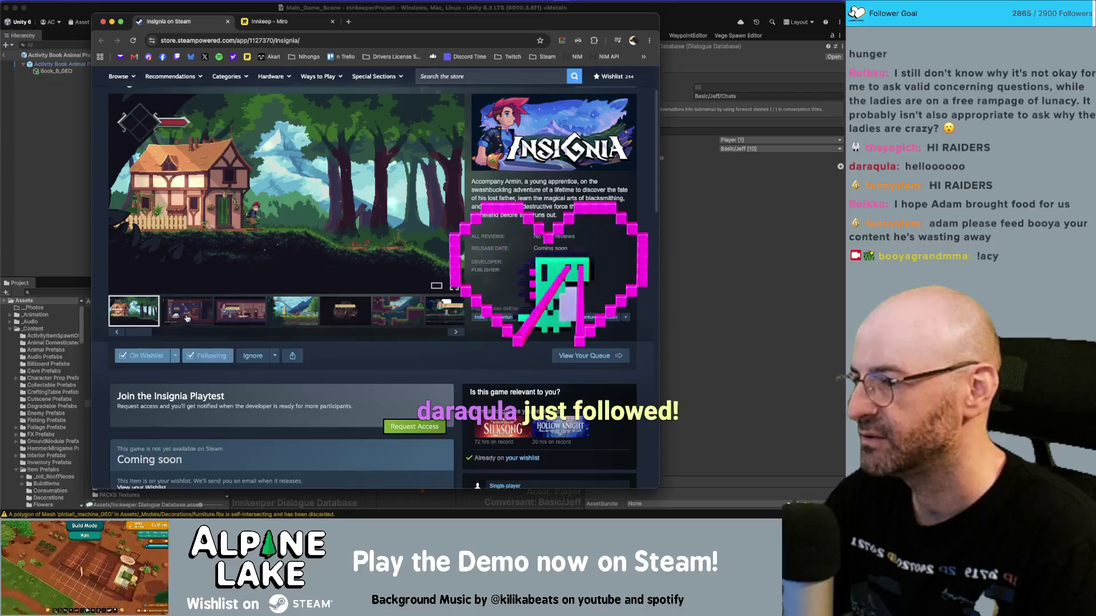
scroll(up, 3)
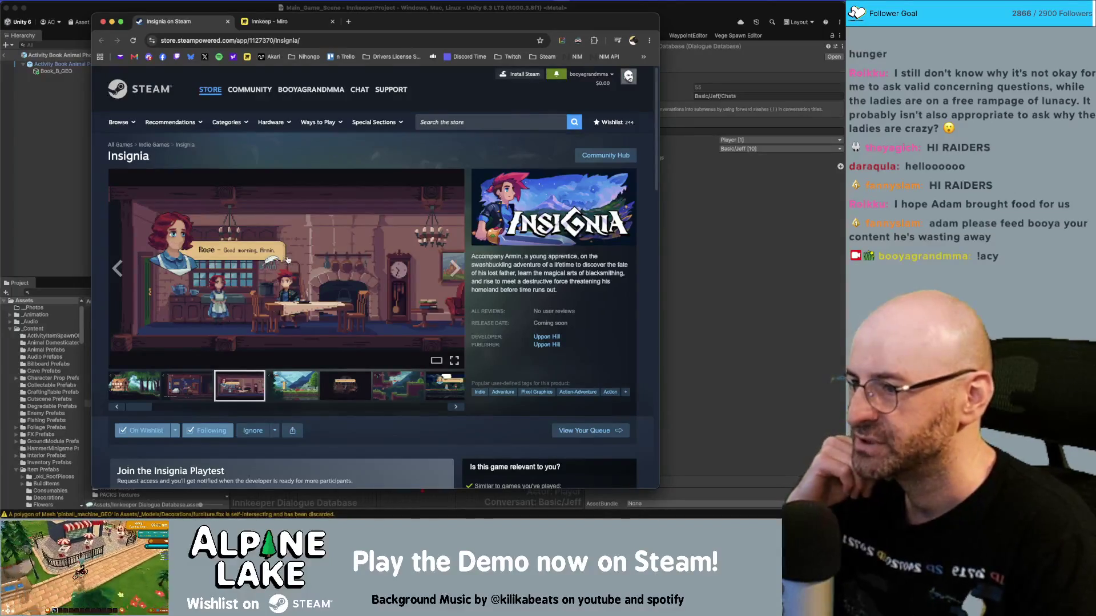
Step: Look through the fourth to seventh Insignia screenshots
click(303, 387)
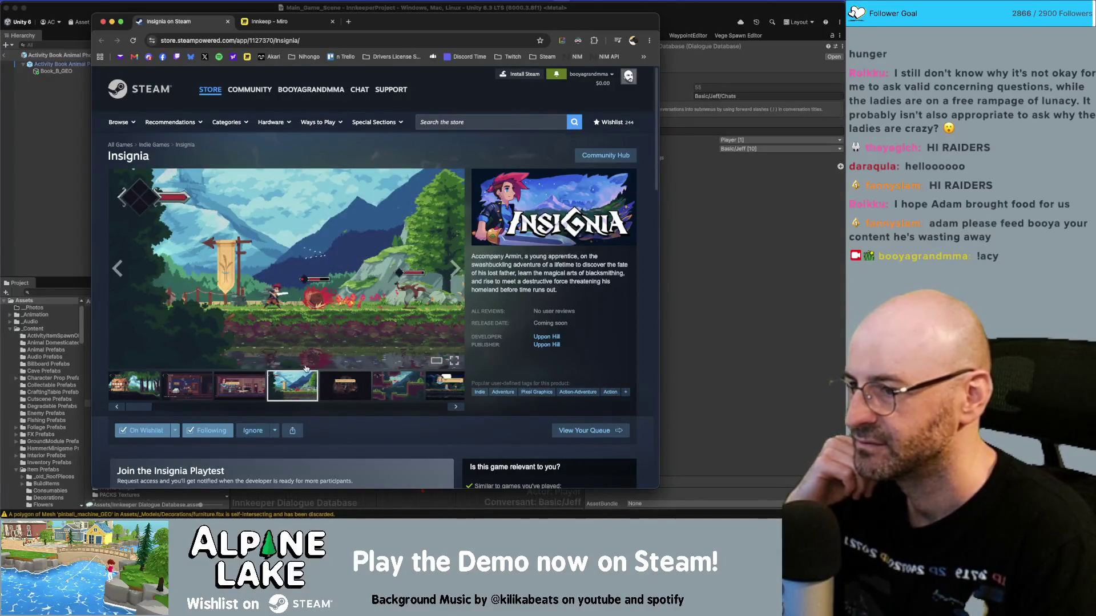
click(345, 380)
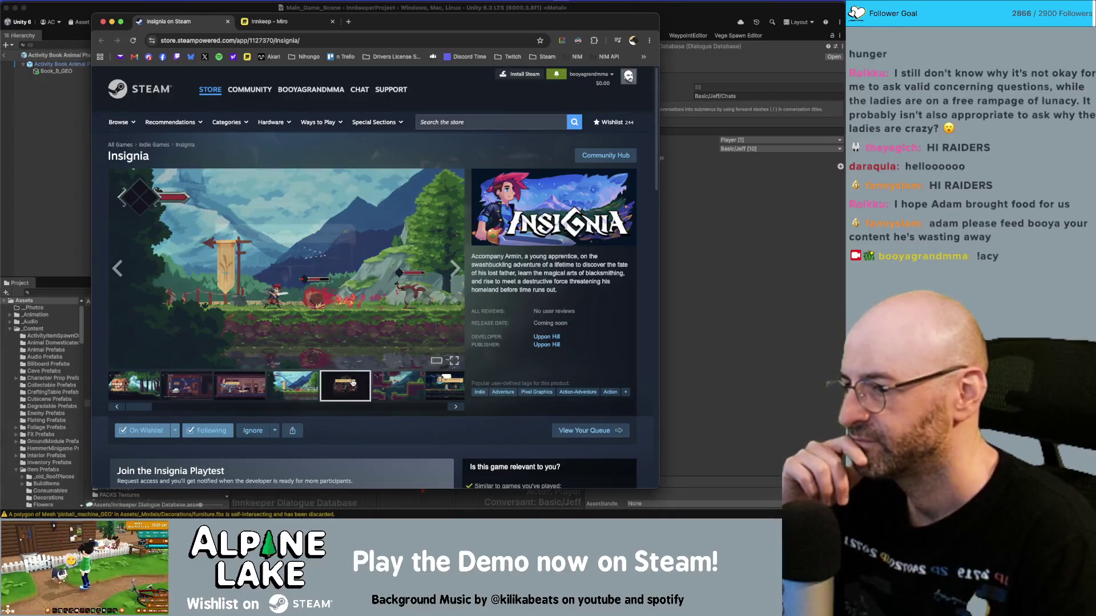
click(398, 387)
click(442, 394)
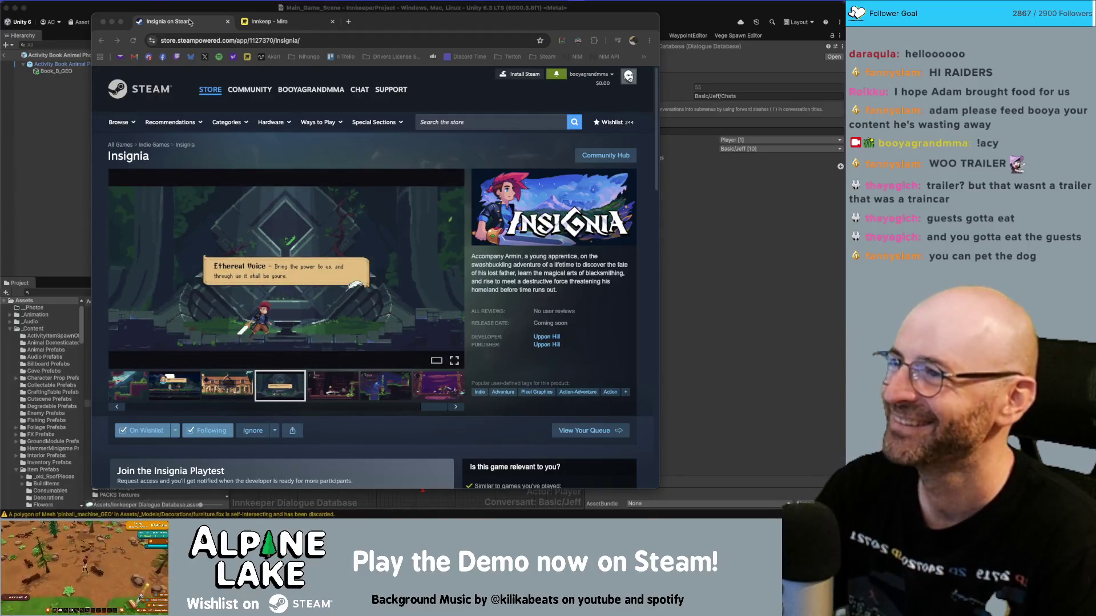
middle_click(191, 23)
Step: Back in Unity, review Jeff's dialogue entries and select the 'highest quality paper' line
click(260, 9)
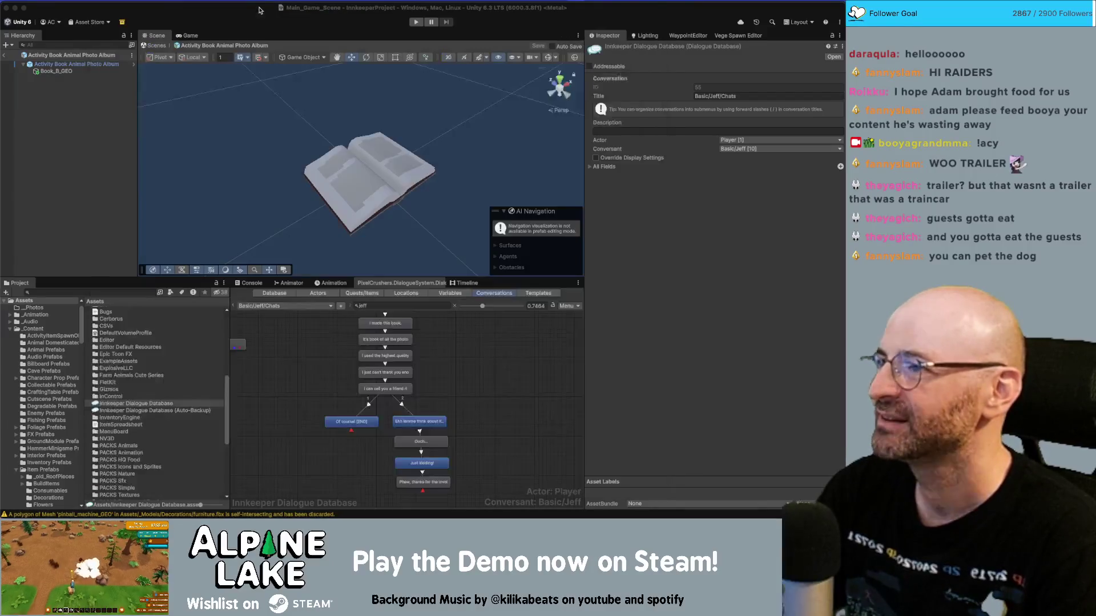
click(386, 339)
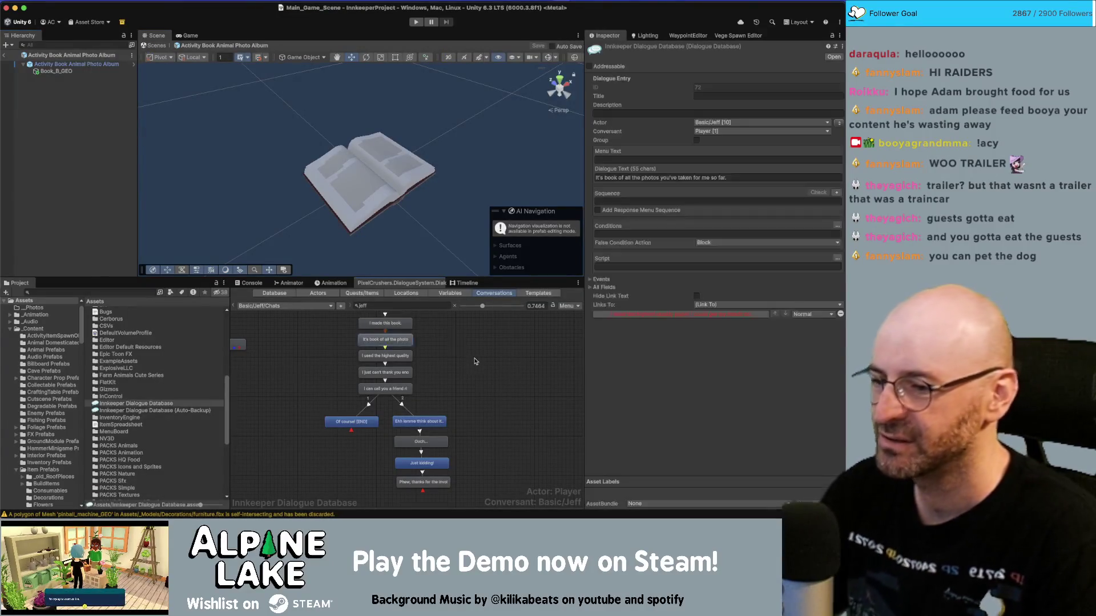
scroll(down, 3)
click(436, 435)
scroll(up, 3)
click(415, 369)
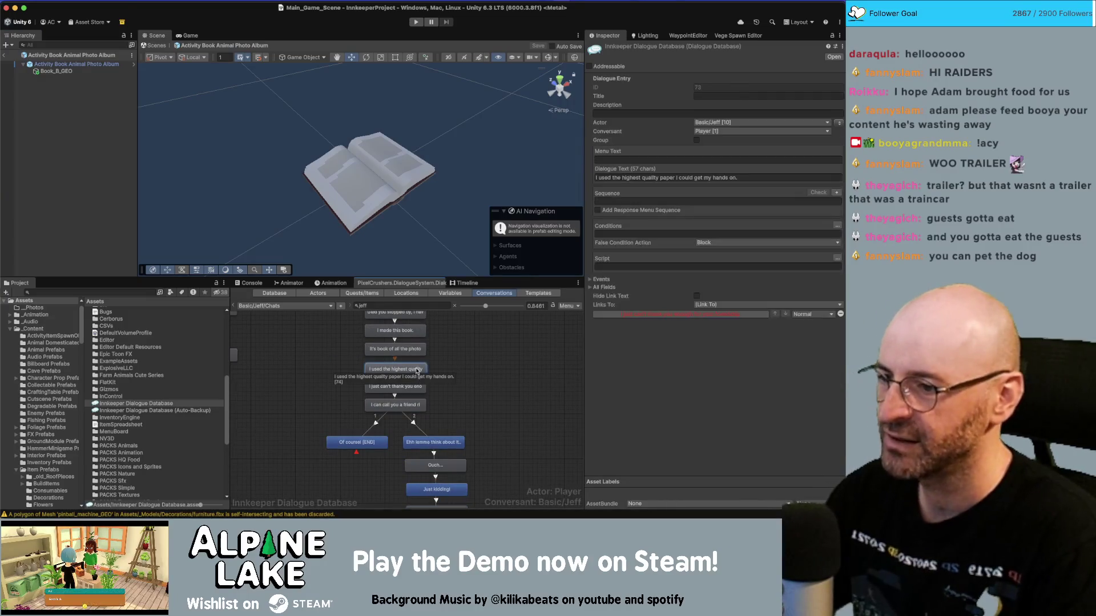
click(395, 349)
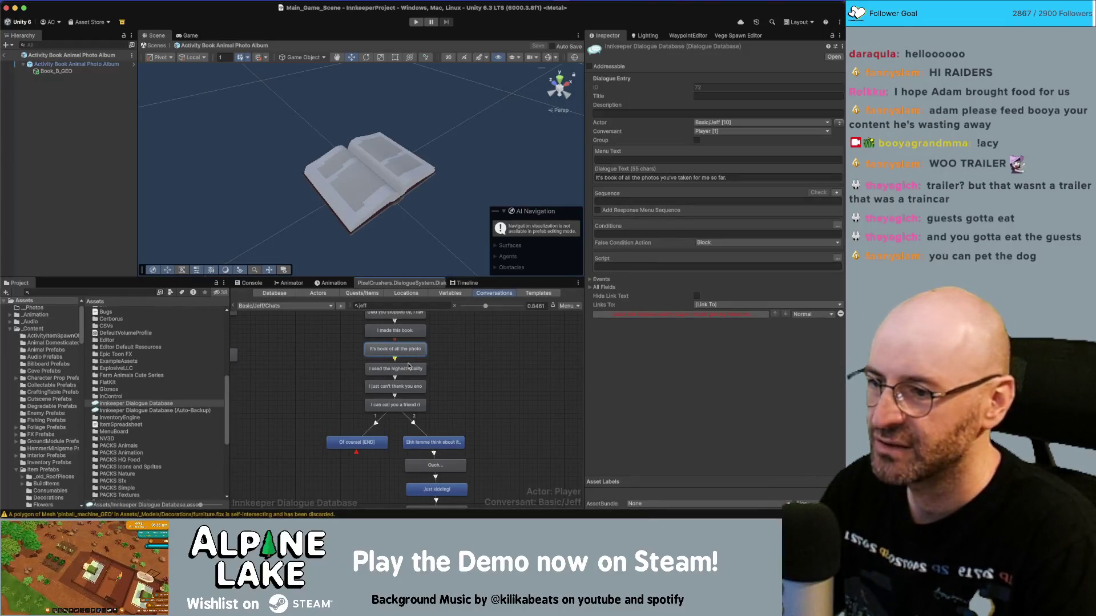
click(409, 368)
click(408, 388)
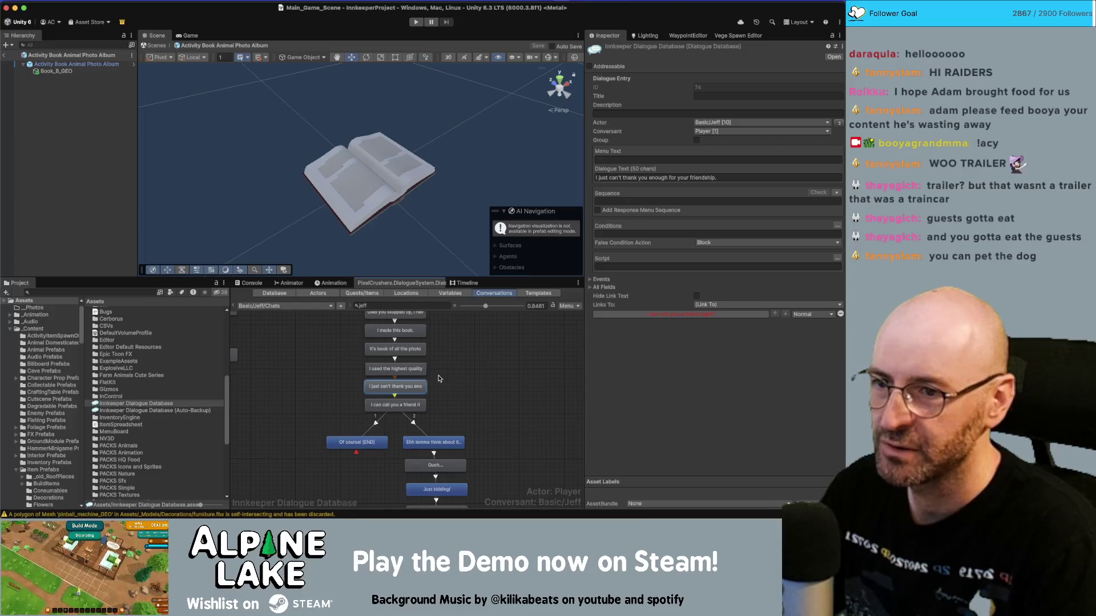
click(411, 369)
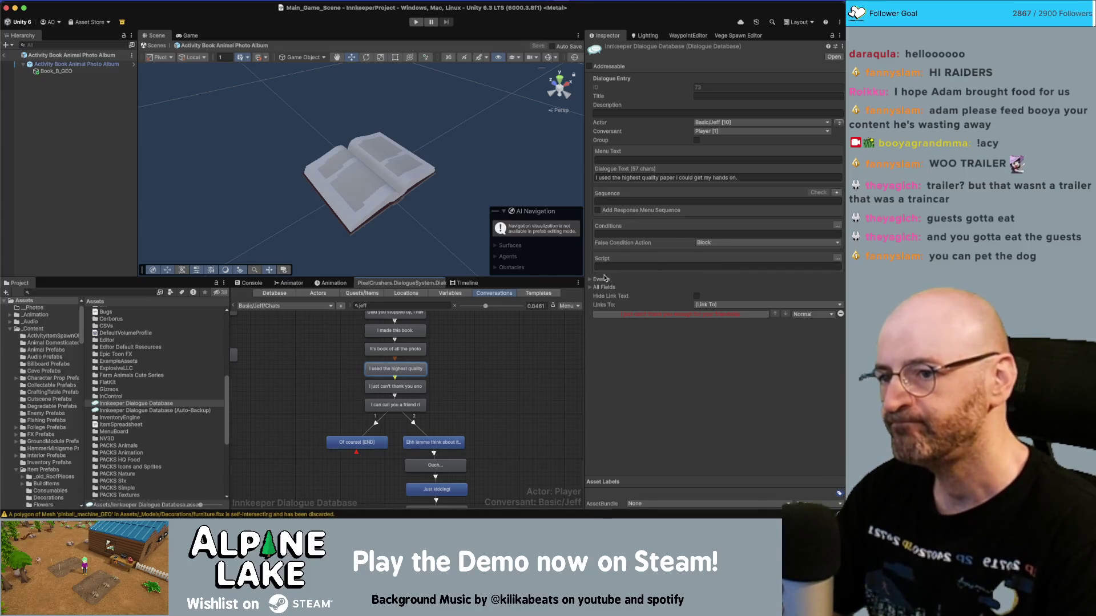
Step: Add an On Execute event on Action Give Gift calling ActionGiveItem.GiveGiftFailsafe
click(594, 279)
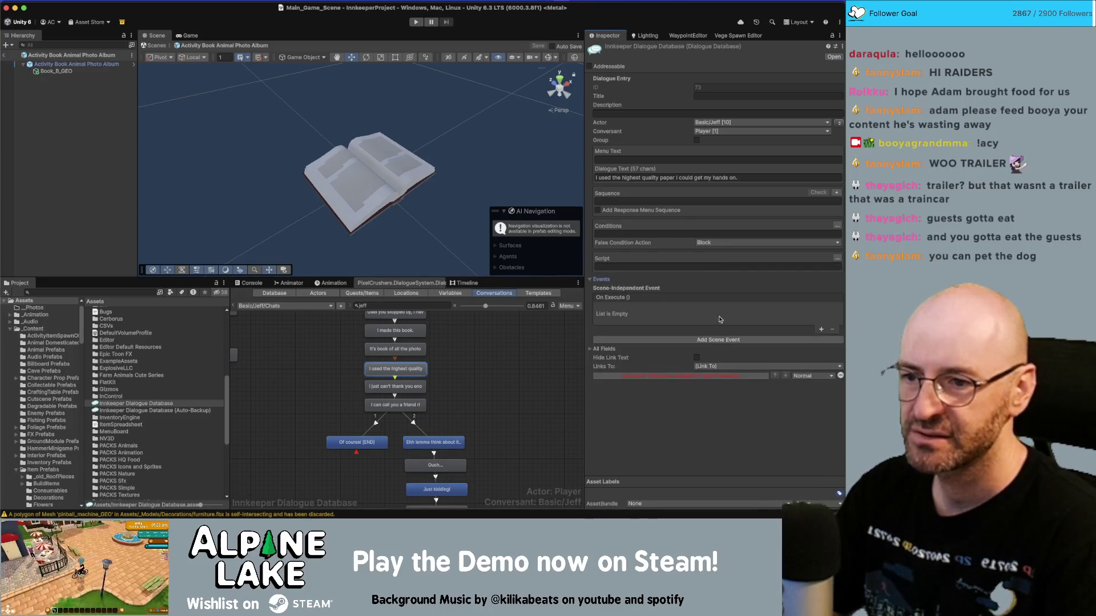
click(821, 330)
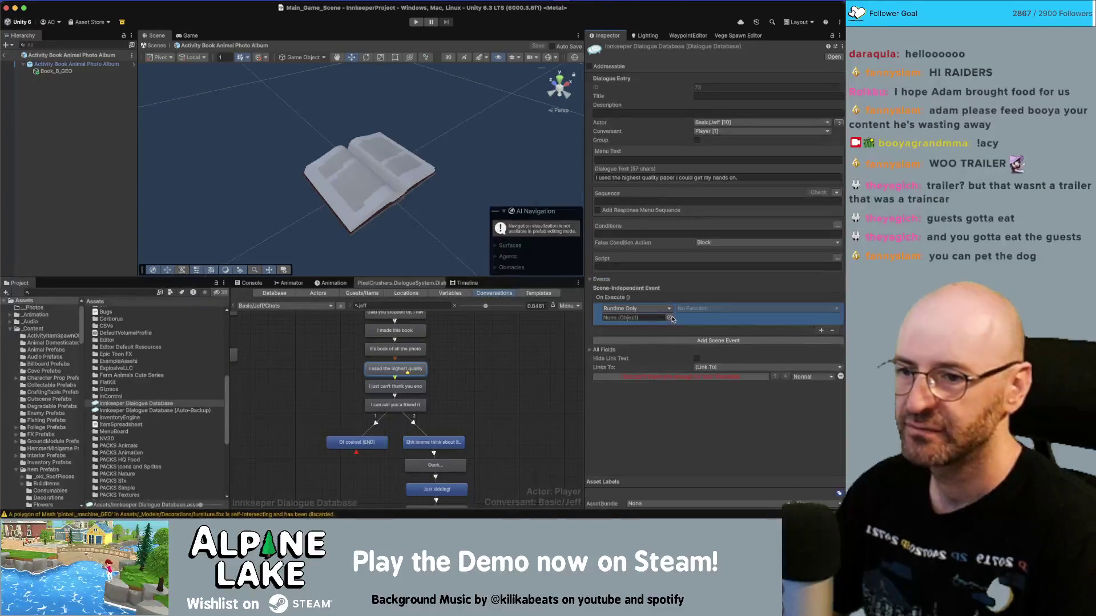
click(670, 318)
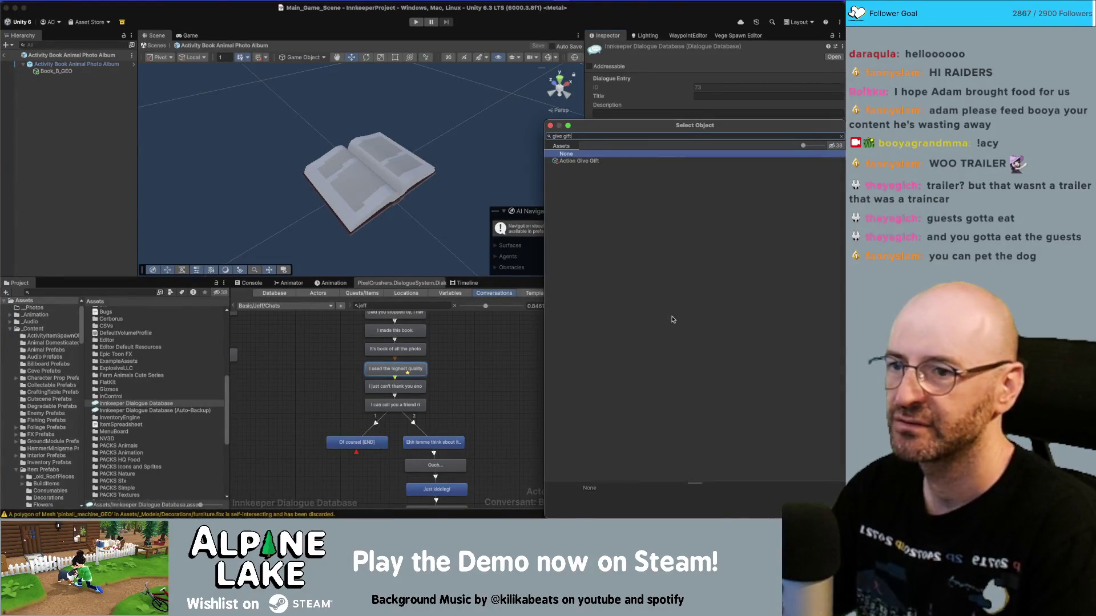
key(Down)
key(Return)
click(708, 309)
mouse_move(707, 336)
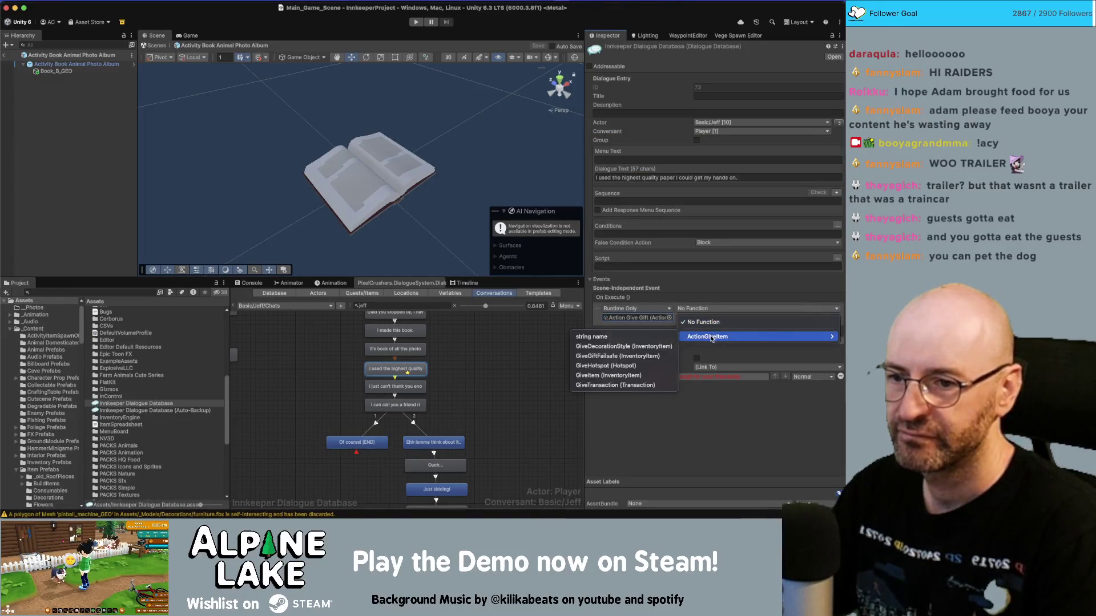
click(630, 356)
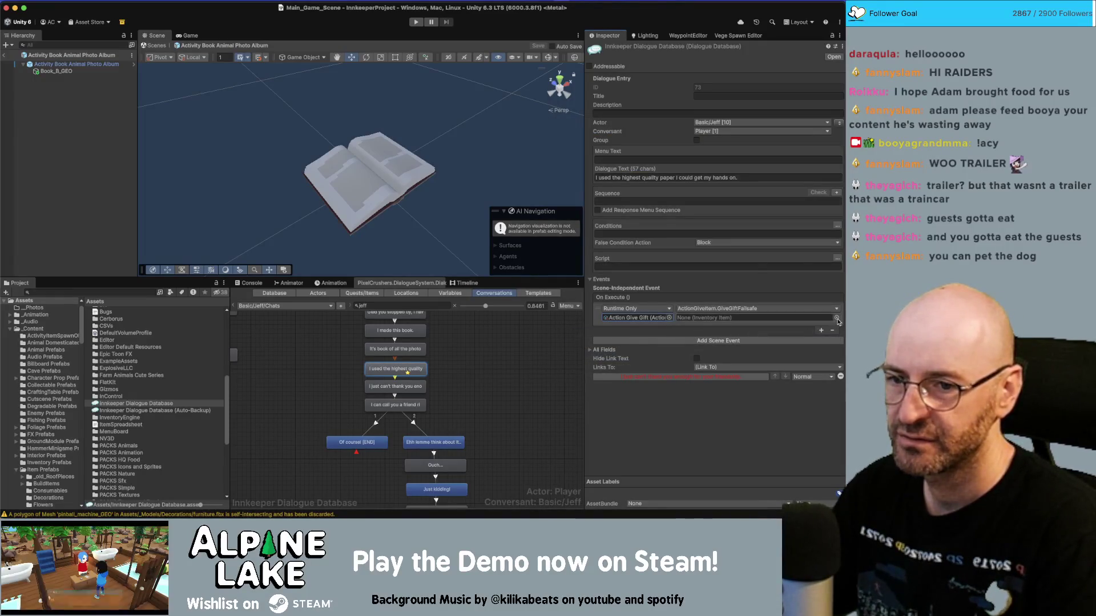
Step: Set the event's gift item to the Activity Book Animal Photo Album
click(838, 322)
text(oto)
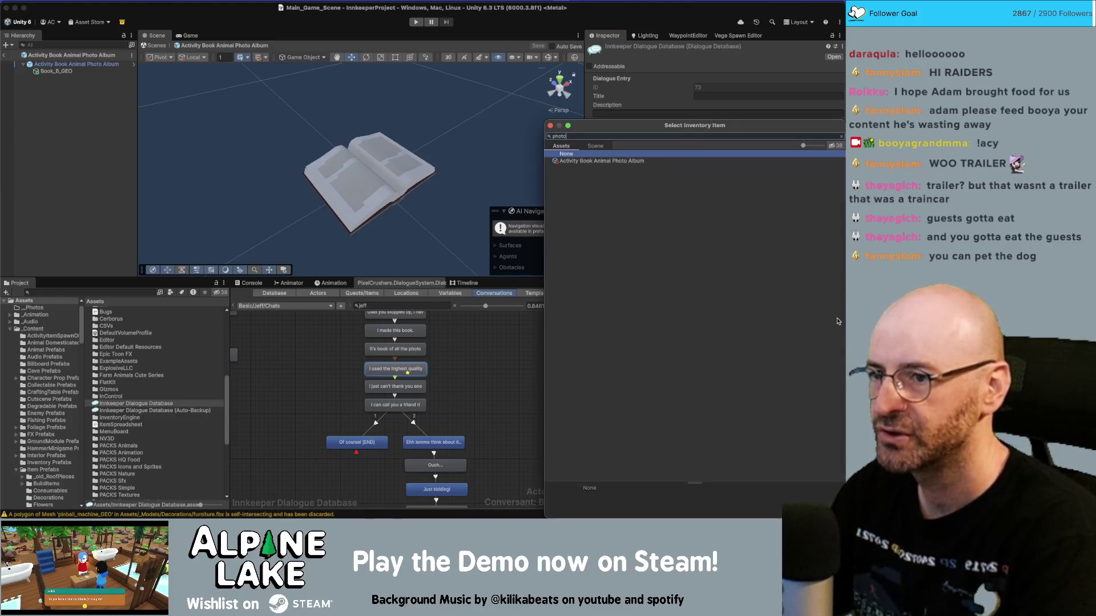
key(Down)
key(Return)
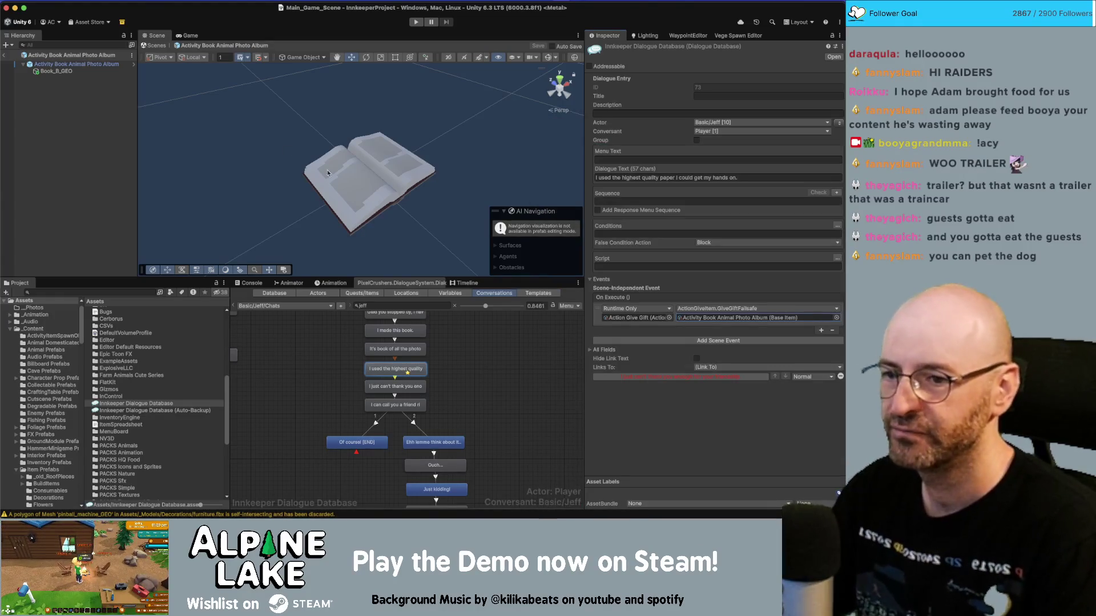
click(504, 360)
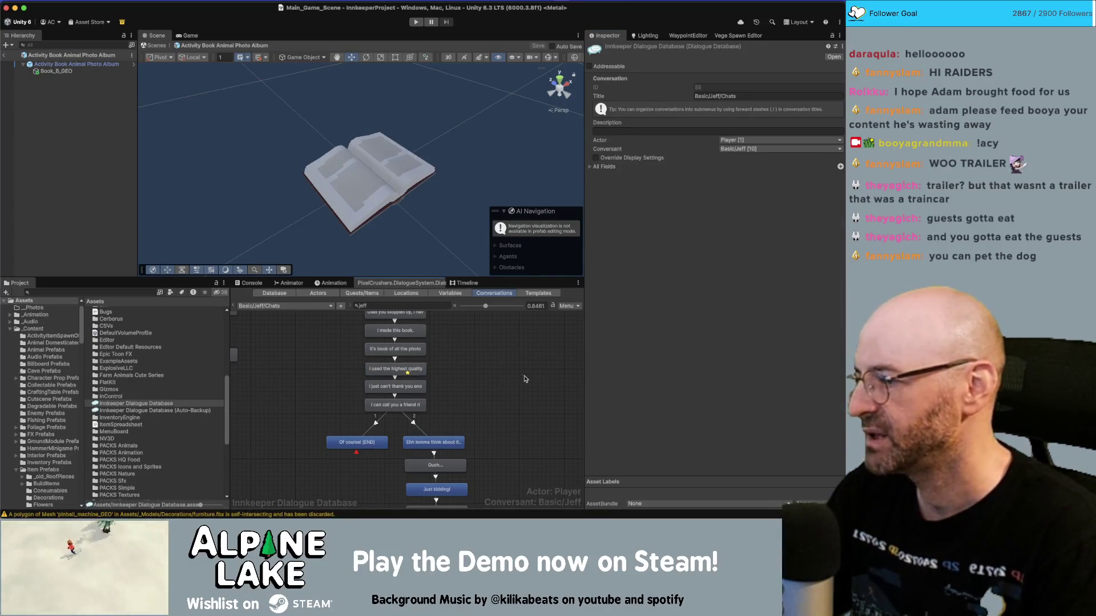
Step: Scroll and pan around Jeff's Chats conversation graph to review its nodes
scroll(down, 3)
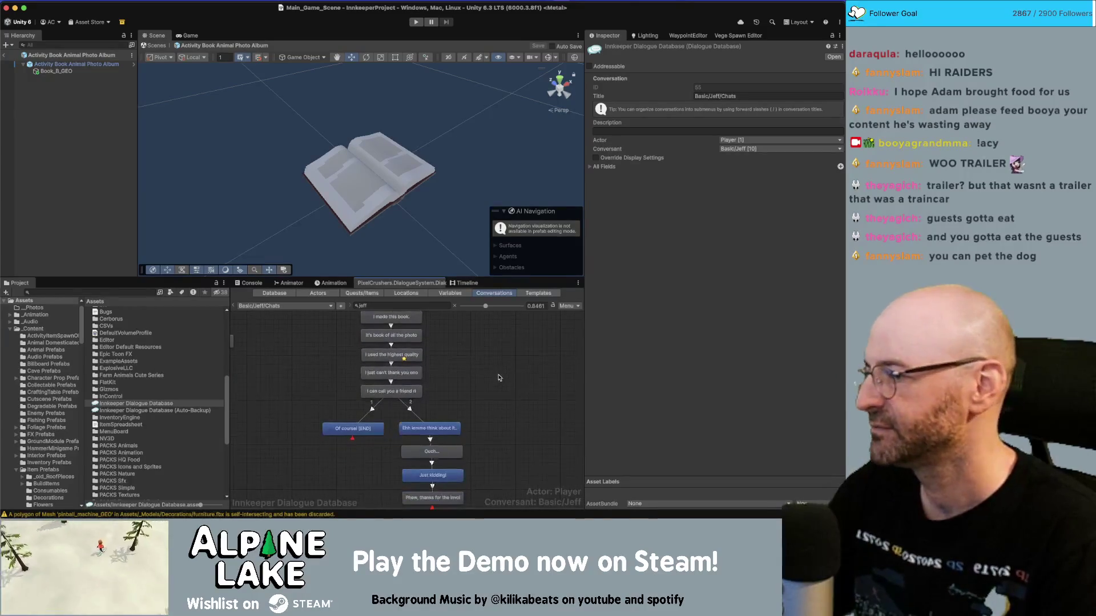
scroll(down, 3)
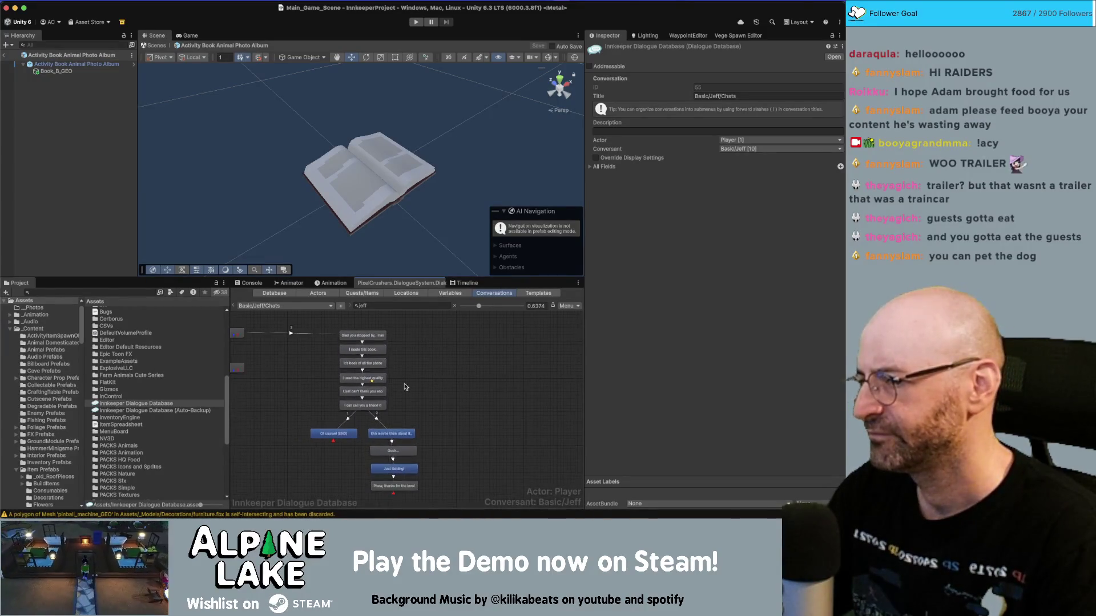
scroll(down, 3)
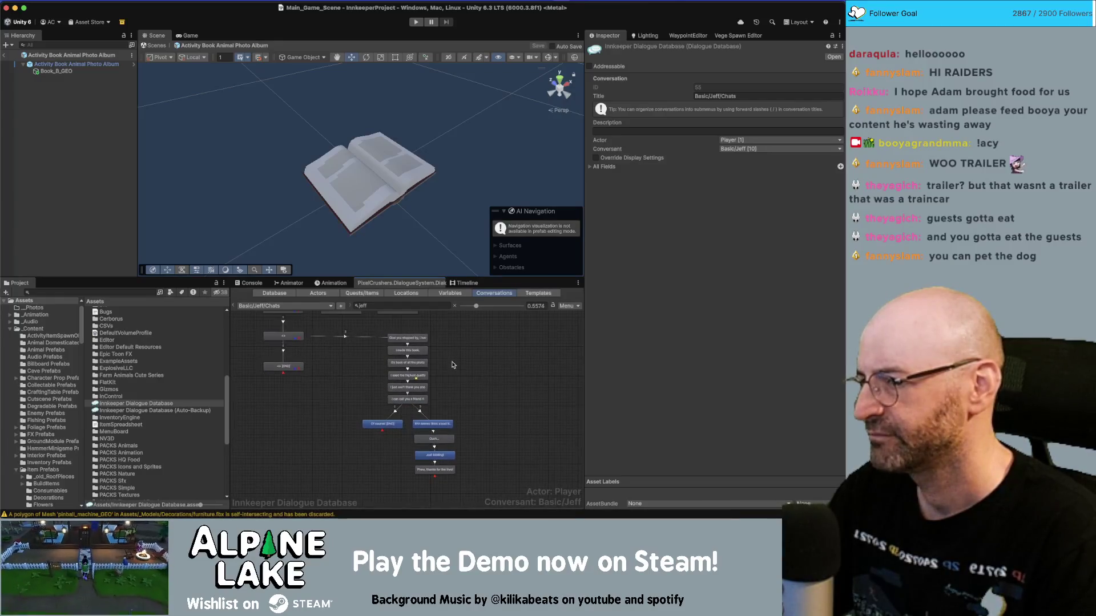
scroll(up, 3)
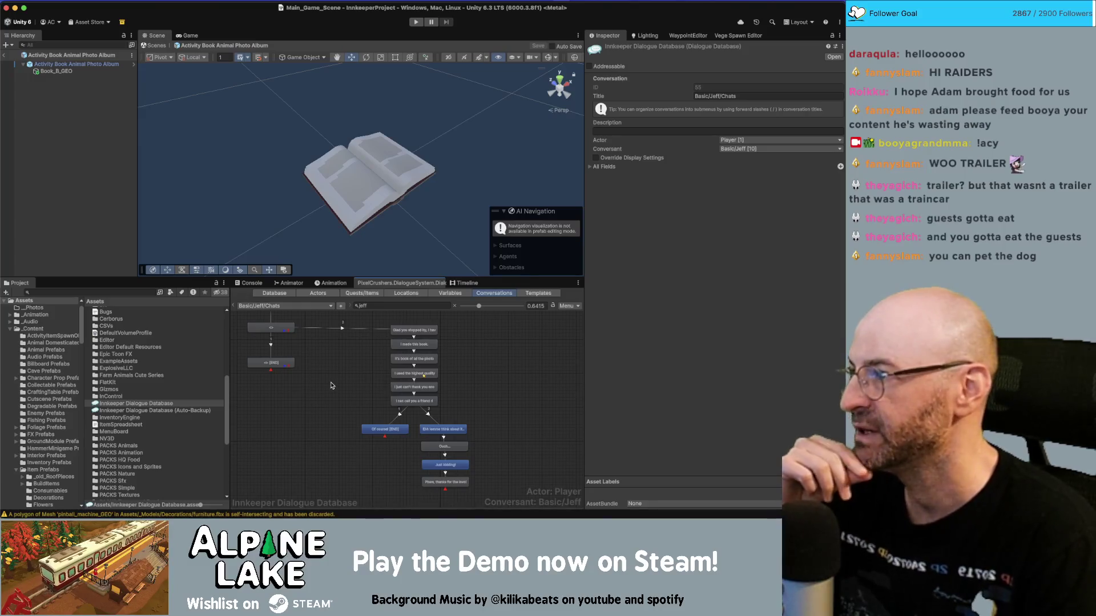
drag(329, 369, 336, 394)
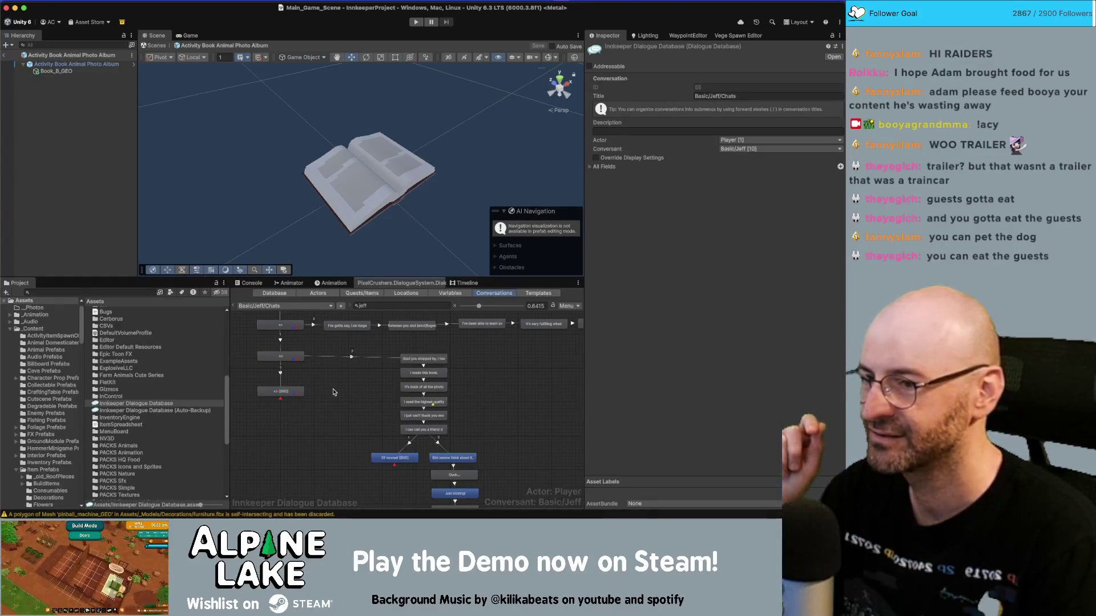
scroll(down, 3)
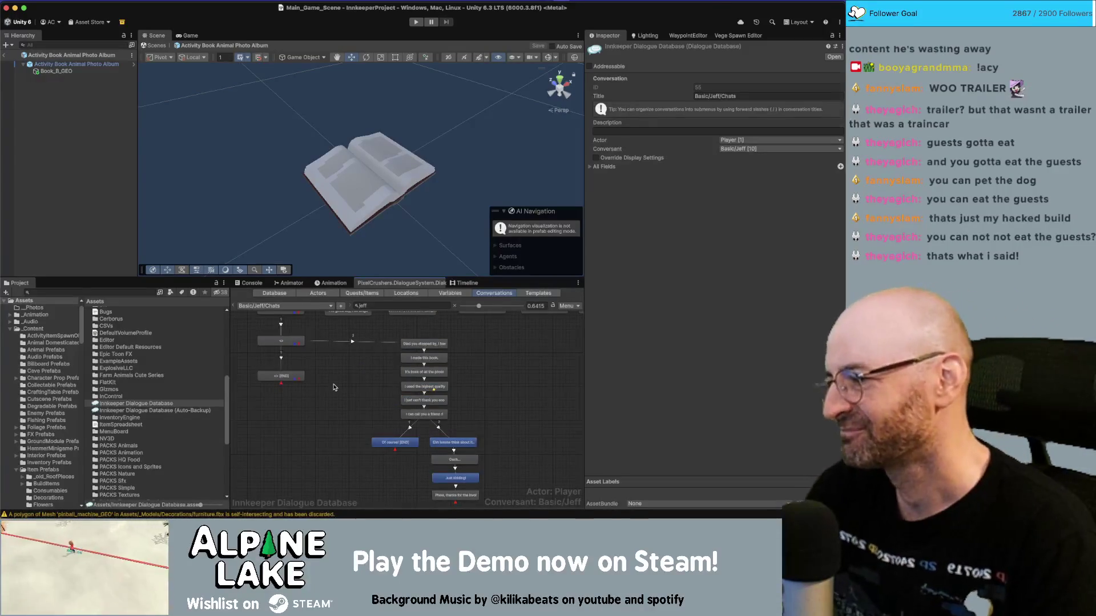
scroll(up, 3)
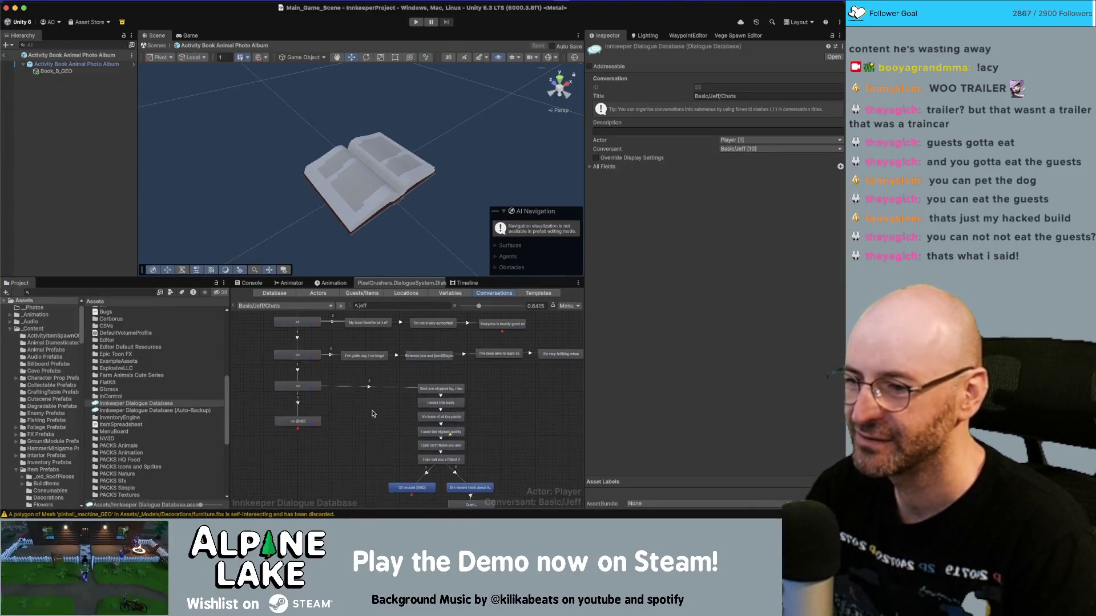
scroll(up, 3)
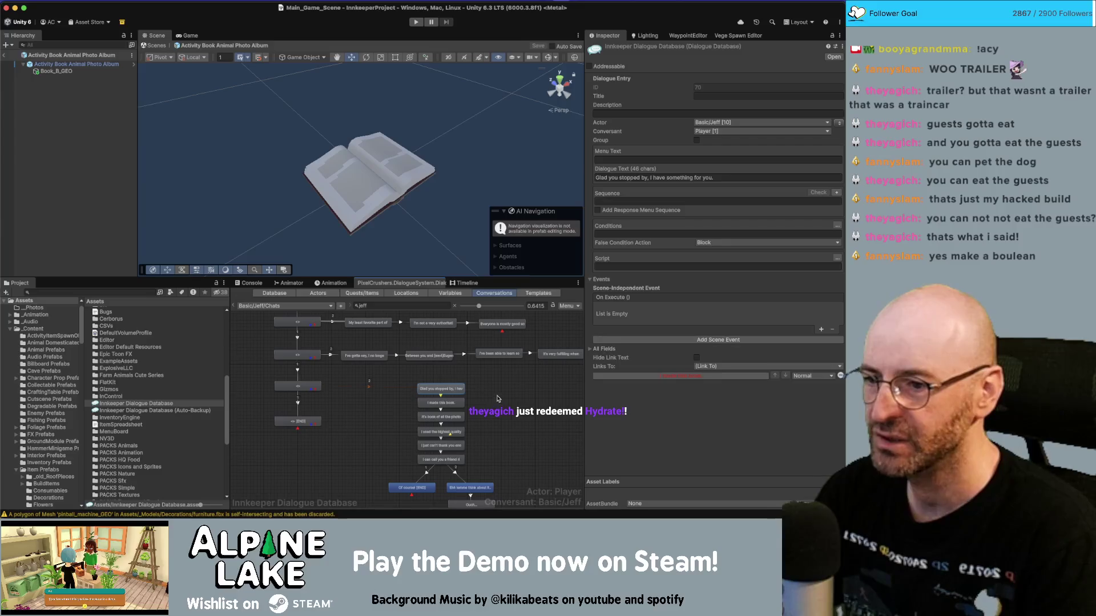
Step: Create a Boolean variable named jeffLongChatA, then return to the conversation graph
click(450, 293)
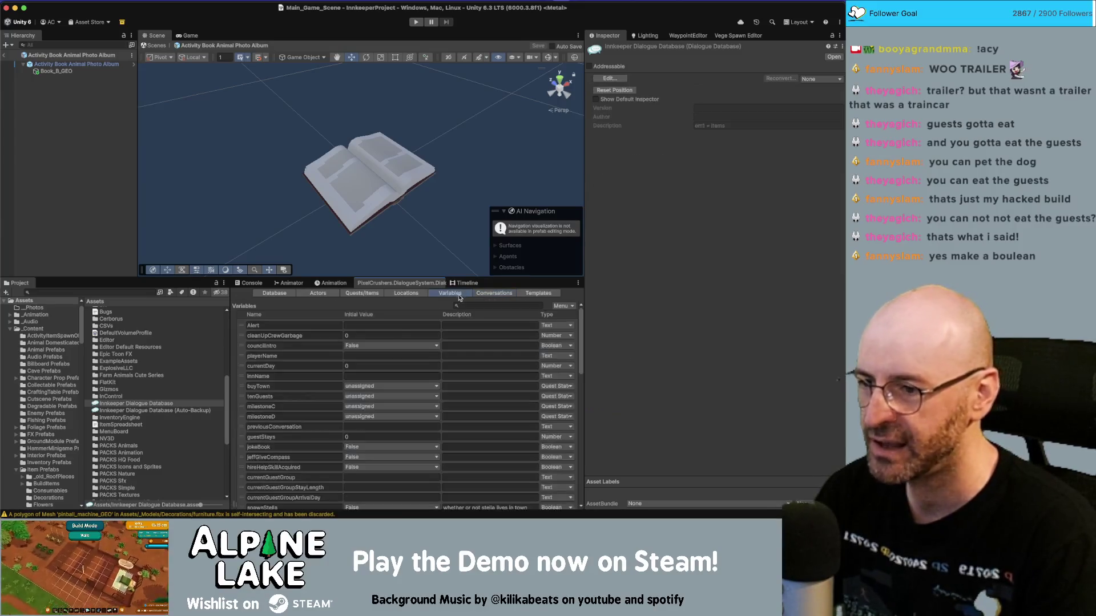
scroll(down, 3)
scroll(down, 3)
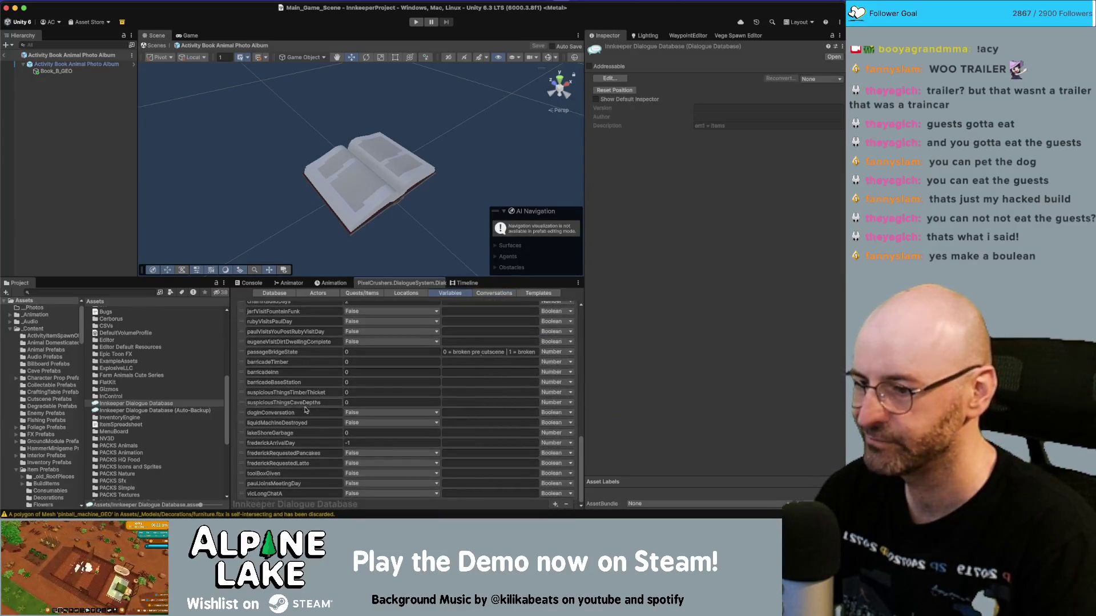
click(557, 505)
click(571, 445)
click(316, 503)
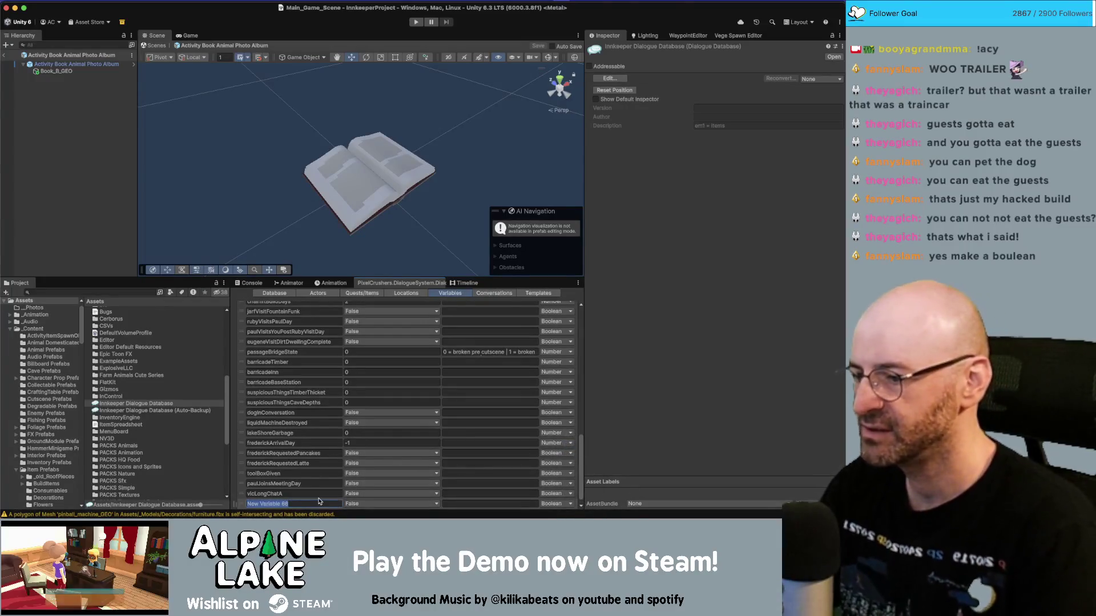
text(jeffF)
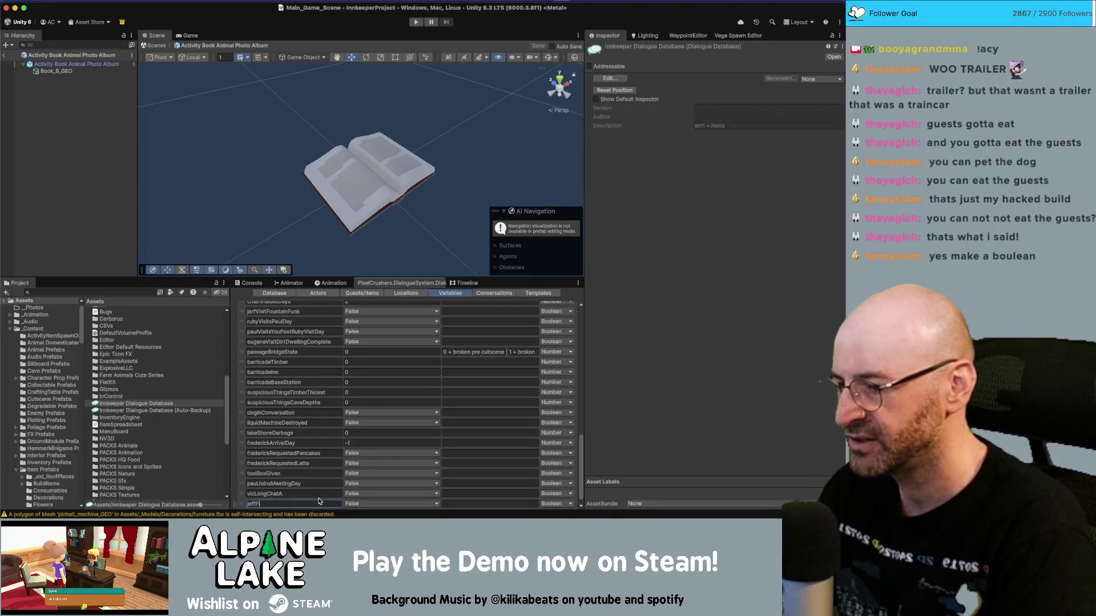
key(BackSpace)
text(L)
text(A)
key(Return)
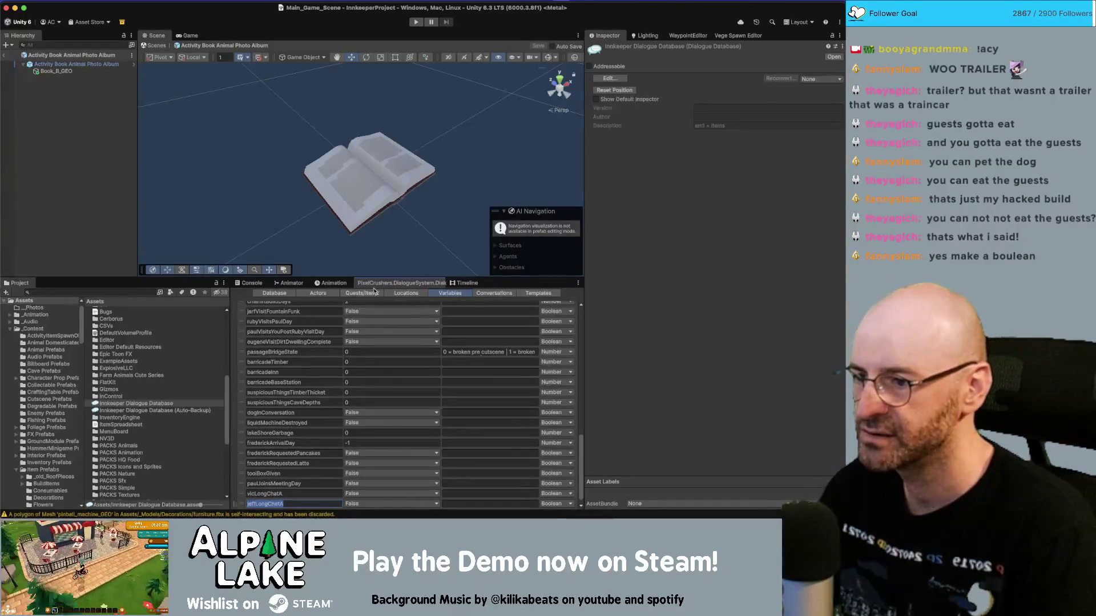
click(362, 293)
click(494, 293)
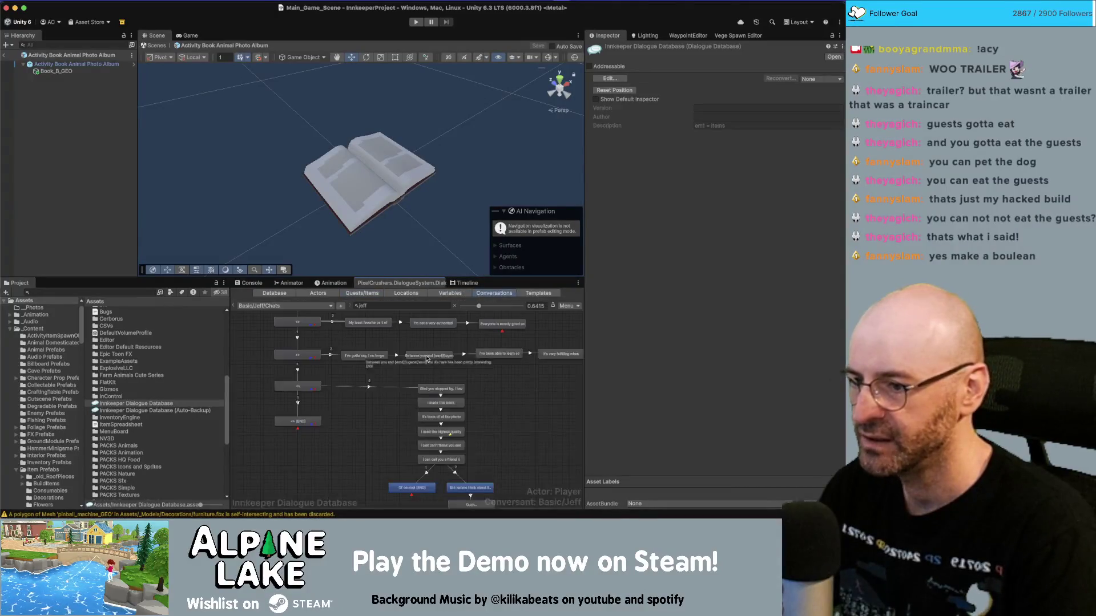
Step: Make the 'I can call you a friend right?' line set jeffLongChatA to True
scroll(down, 3)
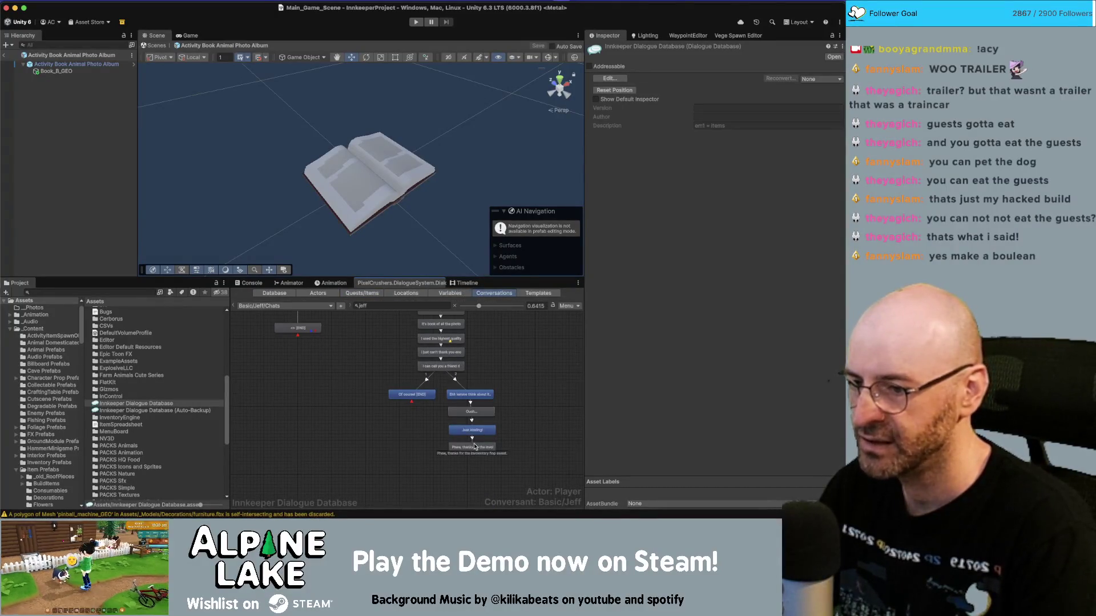
click(451, 368)
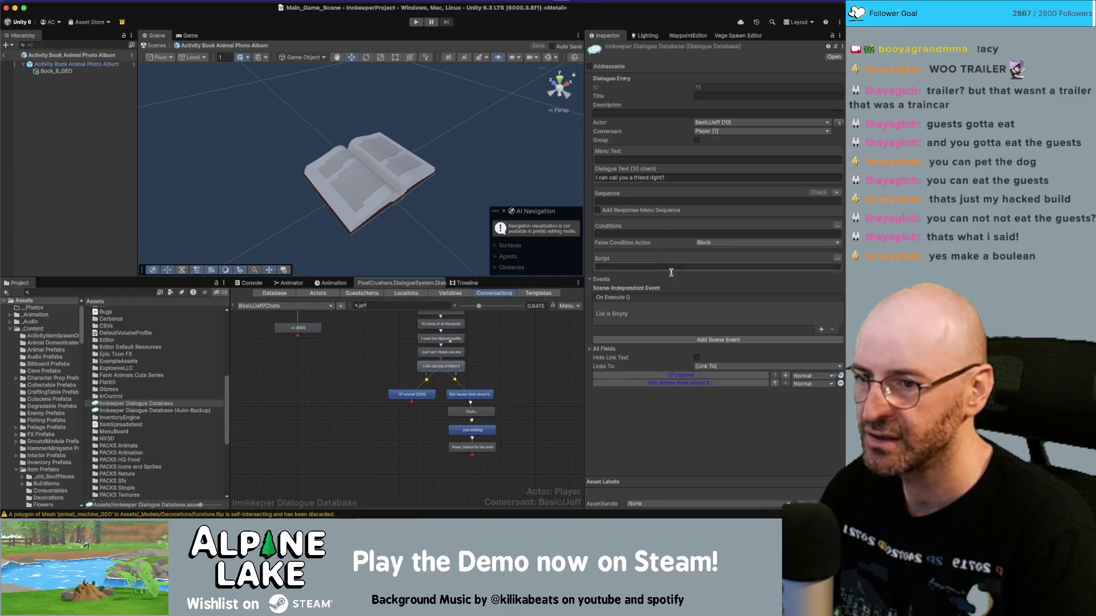
click(836, 258)
click(602, 268)
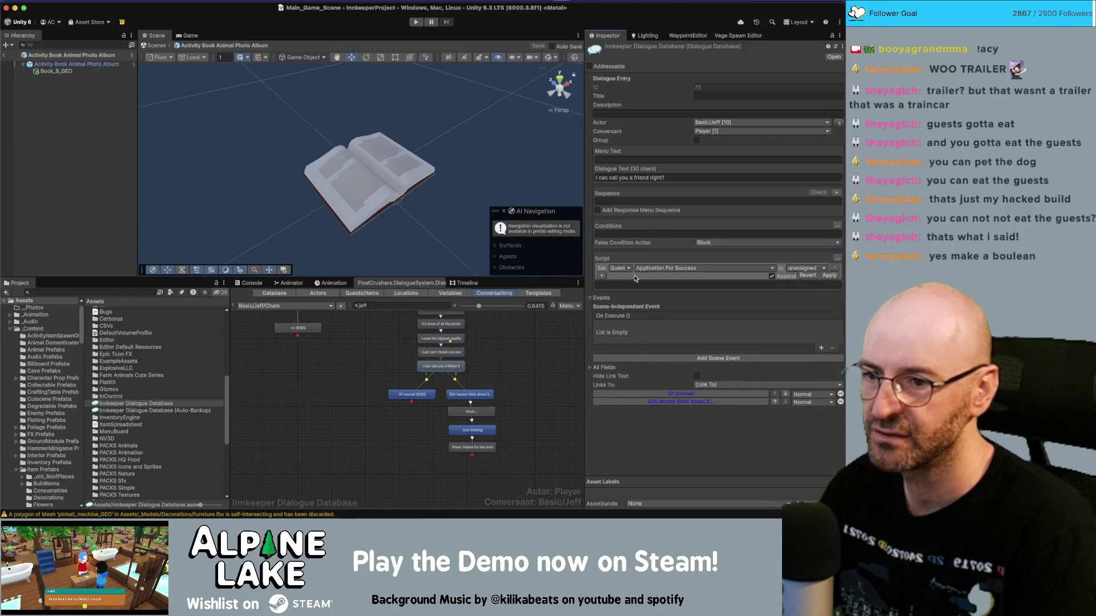
click(632, 269)
click(634, 296)
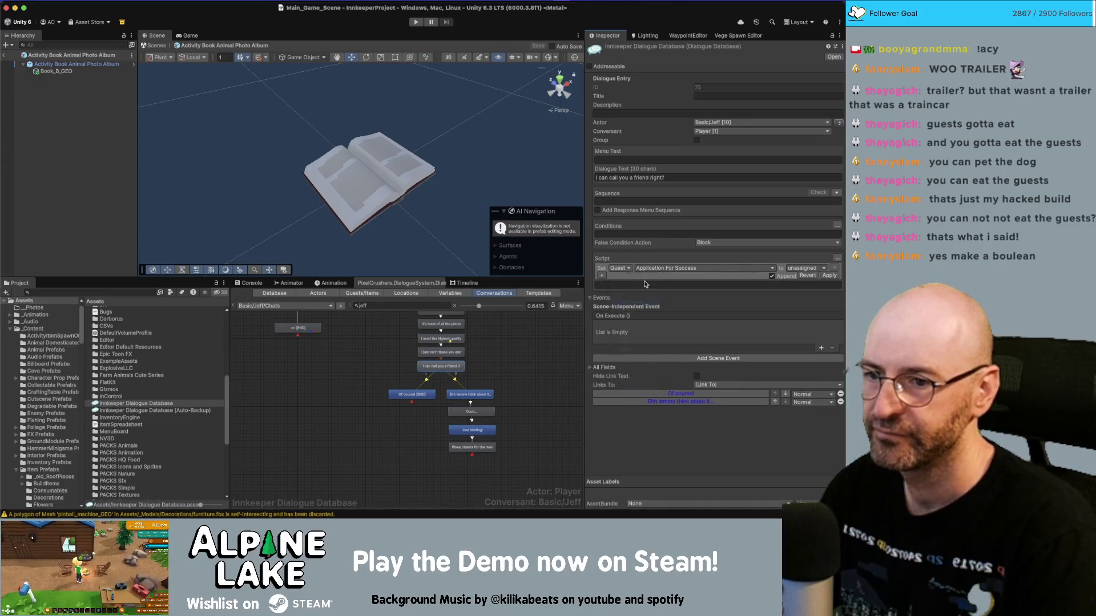
click(656, 273)
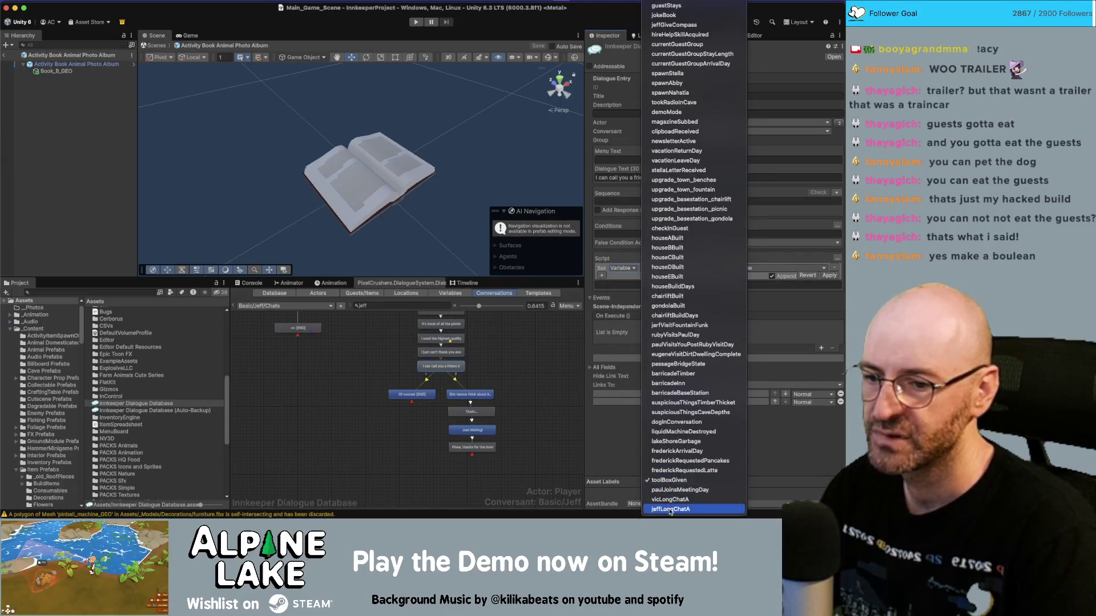
key(Escape)
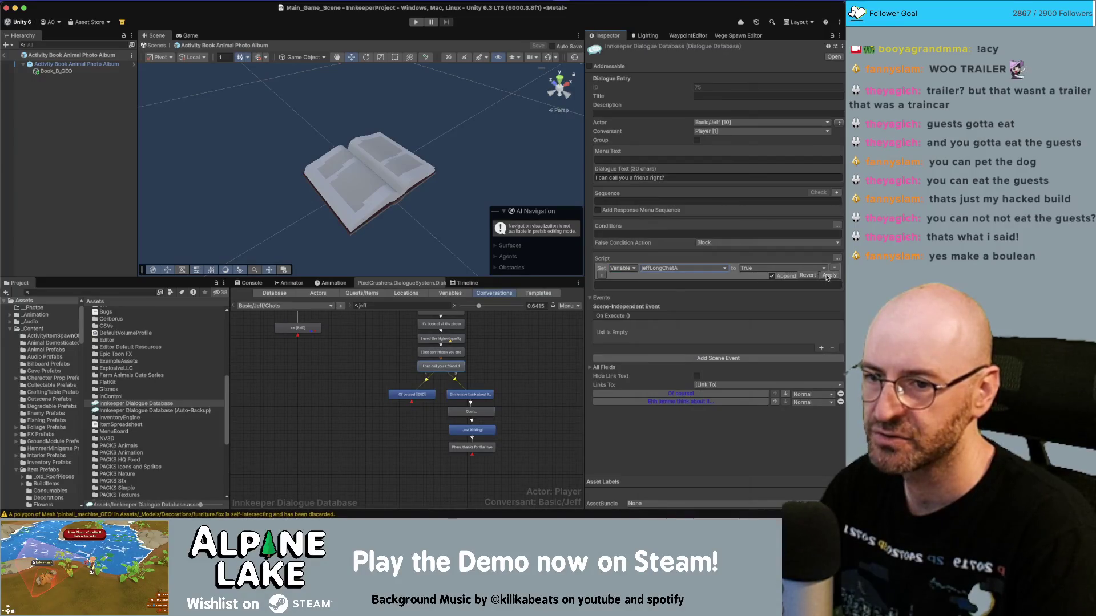
click(830, 275)
Step: Change the priority of a link in the conversation graph
scroll(up, 3)
click(370, 358)
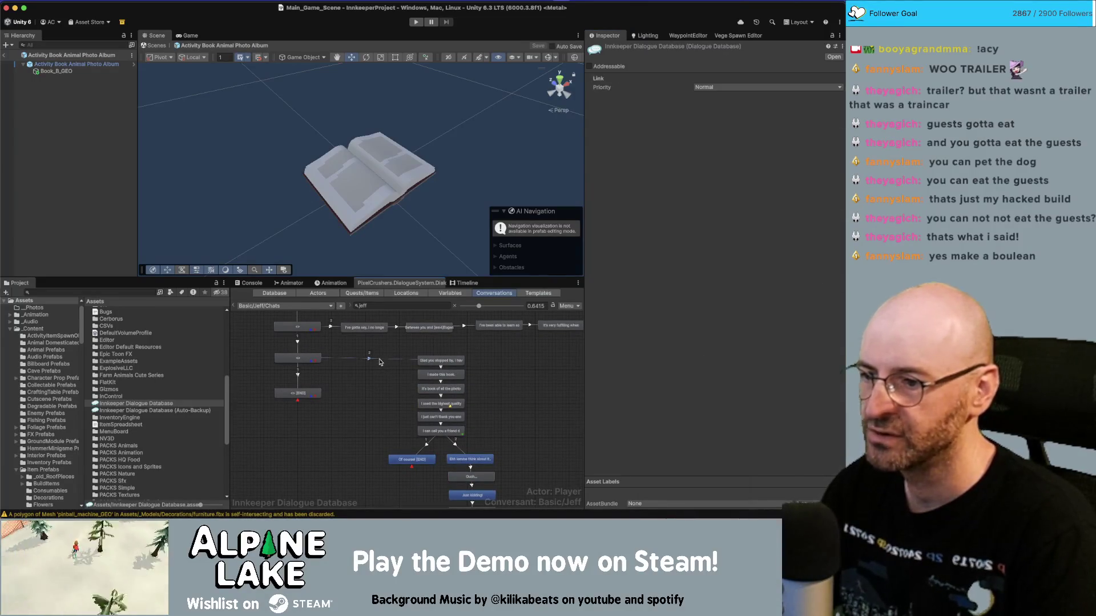
click(767, 87)
click(742, 139)
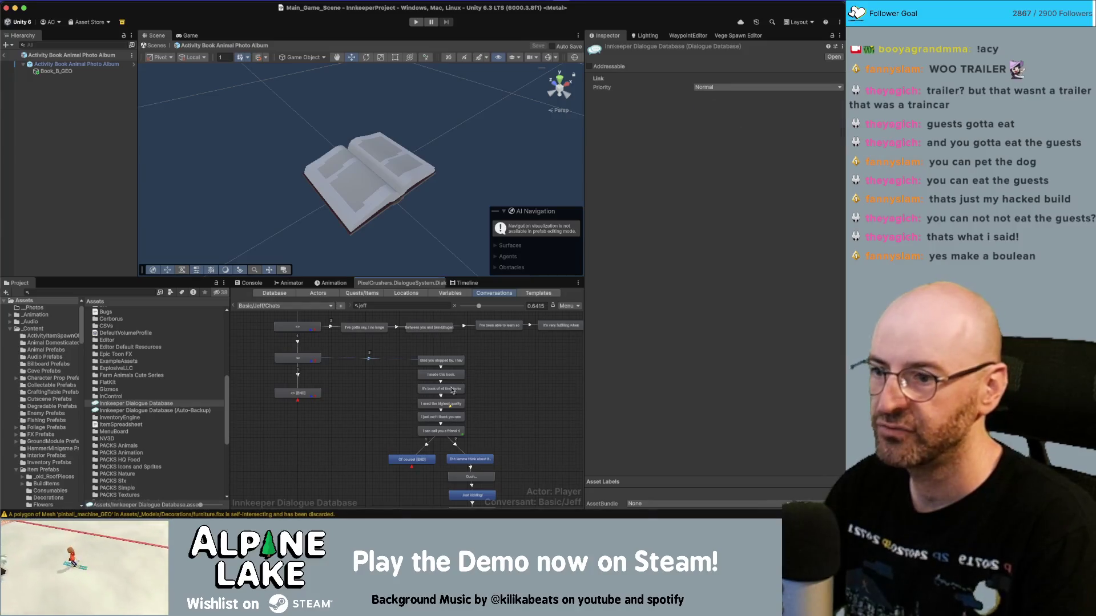
Step: Require jeffLongChatA to be False on the 'Glad you stopped by' line
click(441, 360)
click(653, 233)
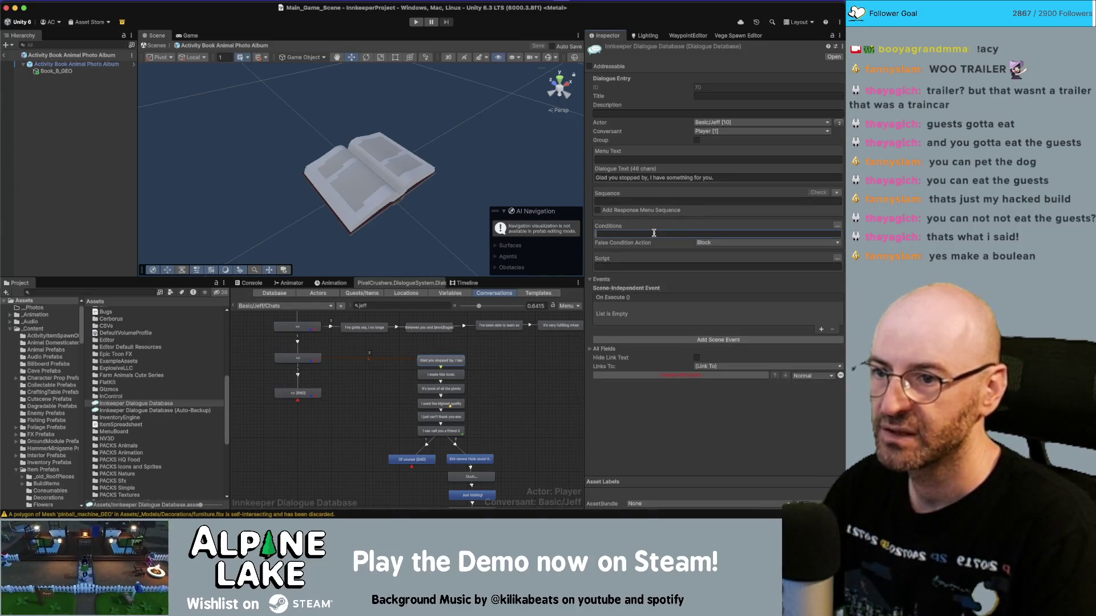
click(602, 235)
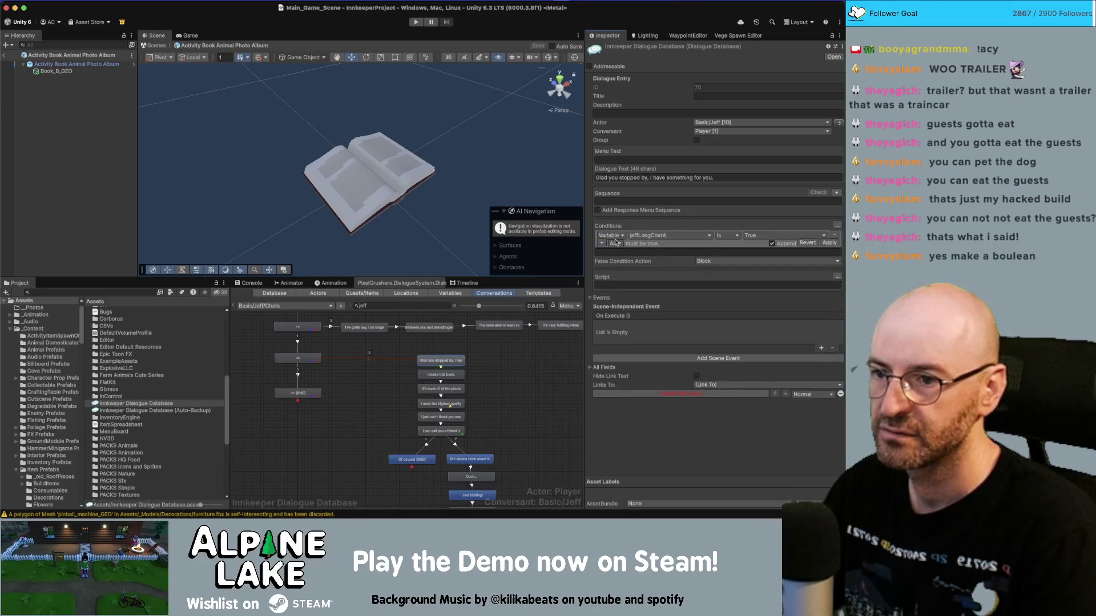
click(763, 236)
click(764, 252)
click(829, 242)
click(298, 358)
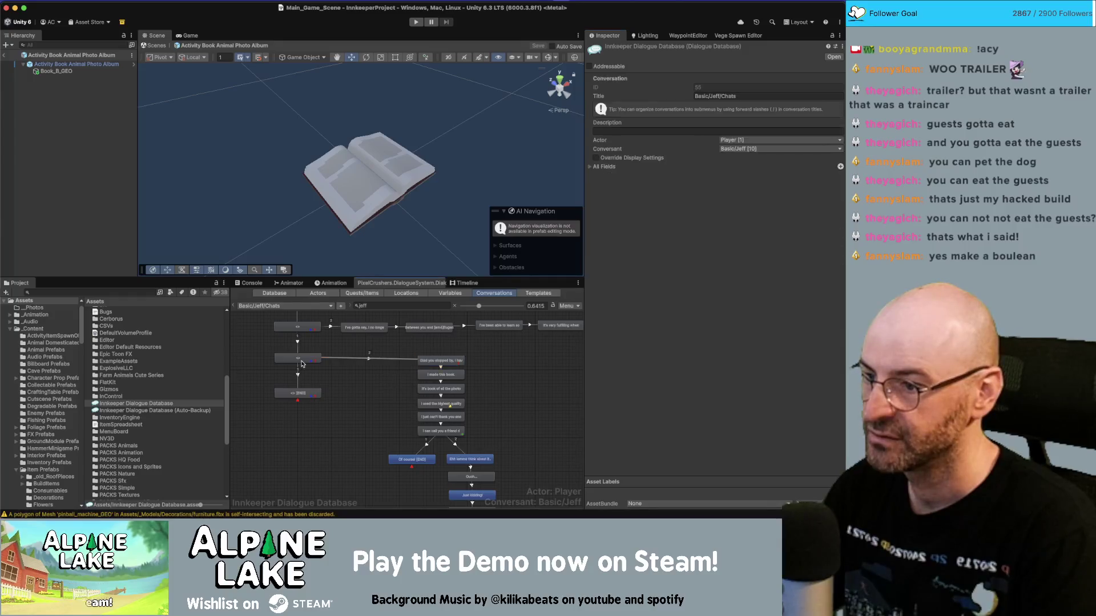
Step: Add a new child [END] node and place it right of its parent
right_click(313, 367)
click(326, 371)
drag(301, 368, 375, 368)
click(375, 363)
Step: Set the new link's priority to Below Normal and change another link's priority
click(343, 366)
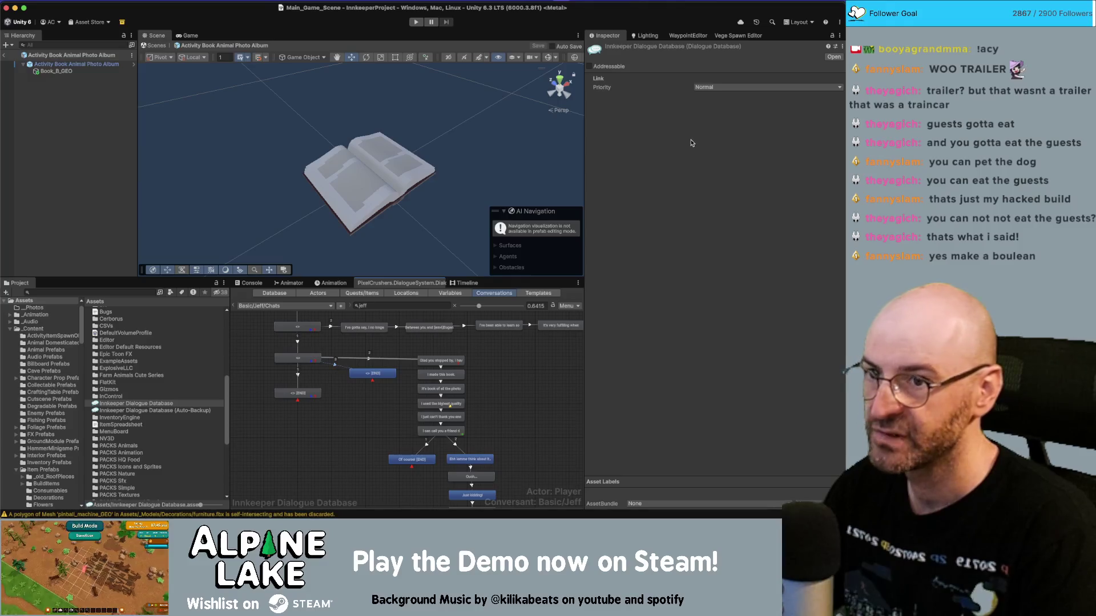
click(720, 87)
click(722, 106)
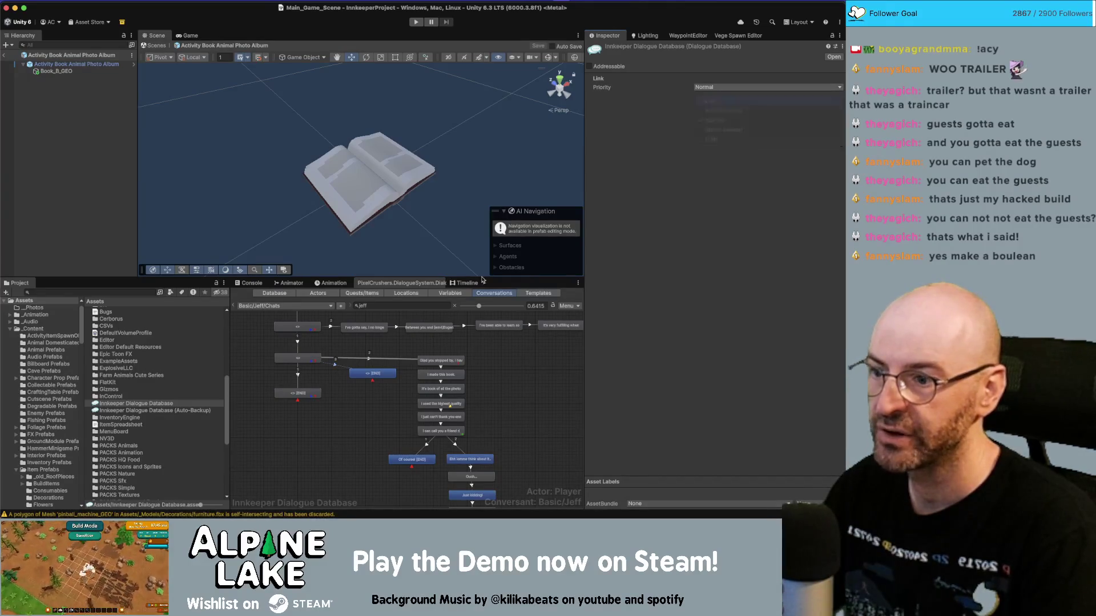
click(333, 329)
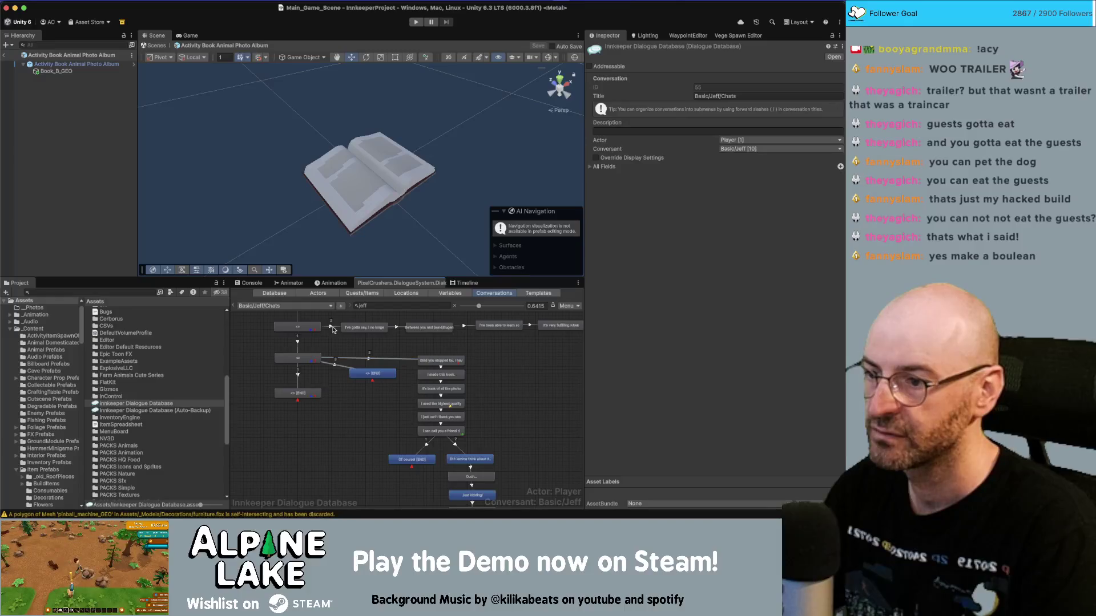
scroll(up, 3)
click(333, 330)
click(712, 87)
click(716, 106)
drag(526, 356, 525, 420)
scroll(down, 3)
Step: Make Jeff the speaker of the new [END] node, leaving its dialogue text blank
click(370, 411)
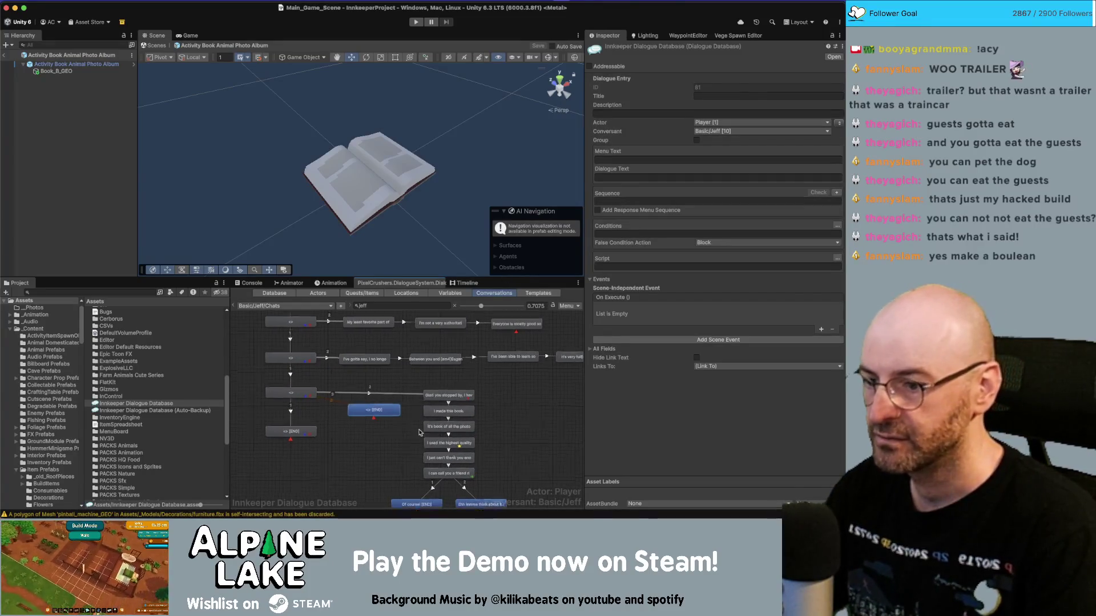
scroll(up, 3)
scroll(up, 3)
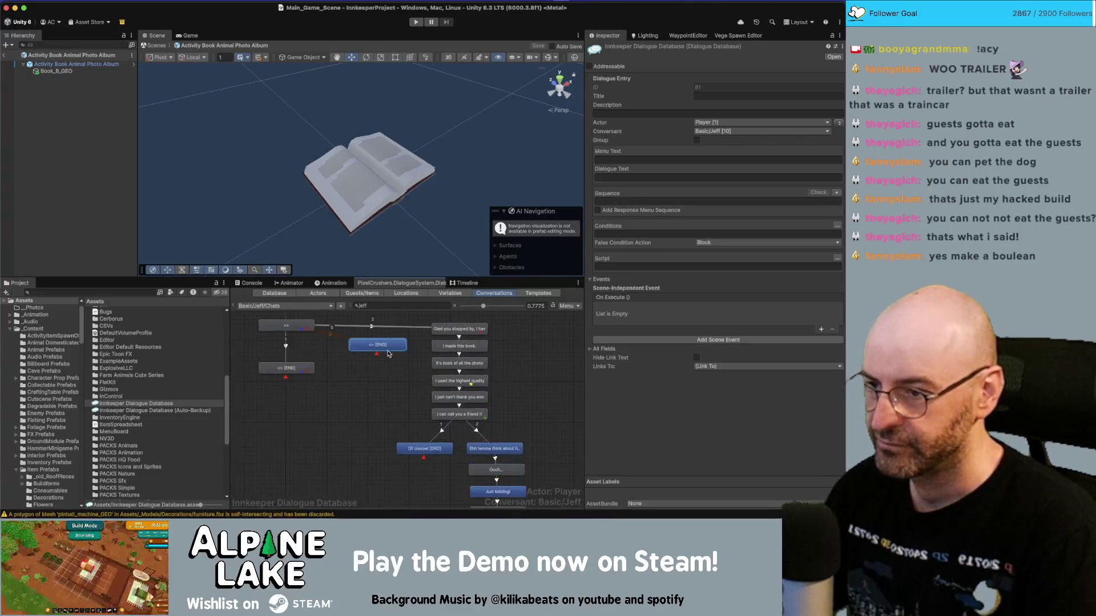
click(839, 122)
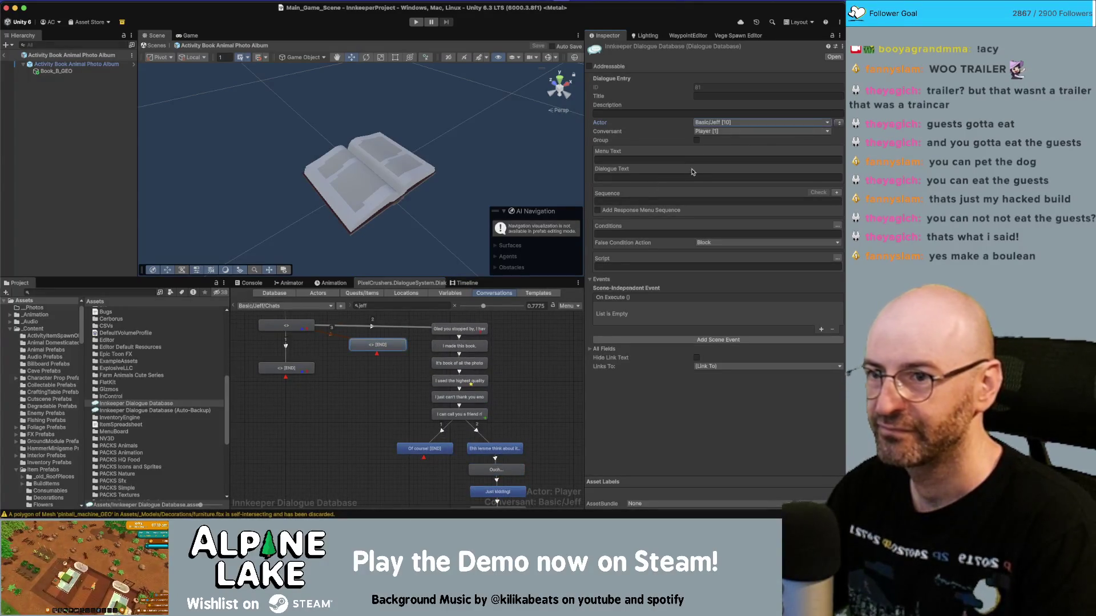
click(688, 177)
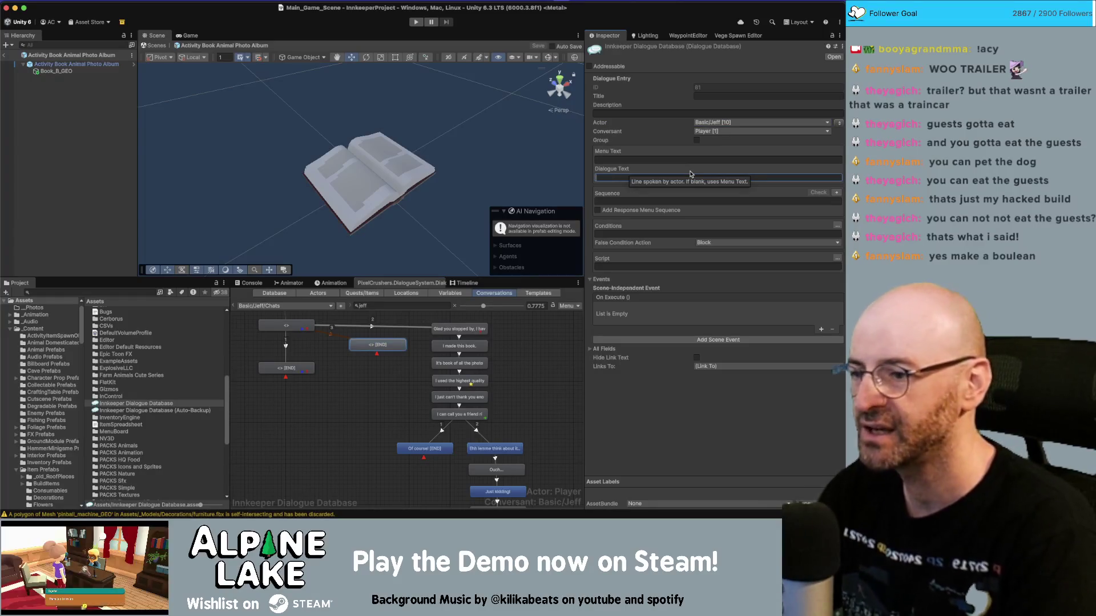
text(Heheh)
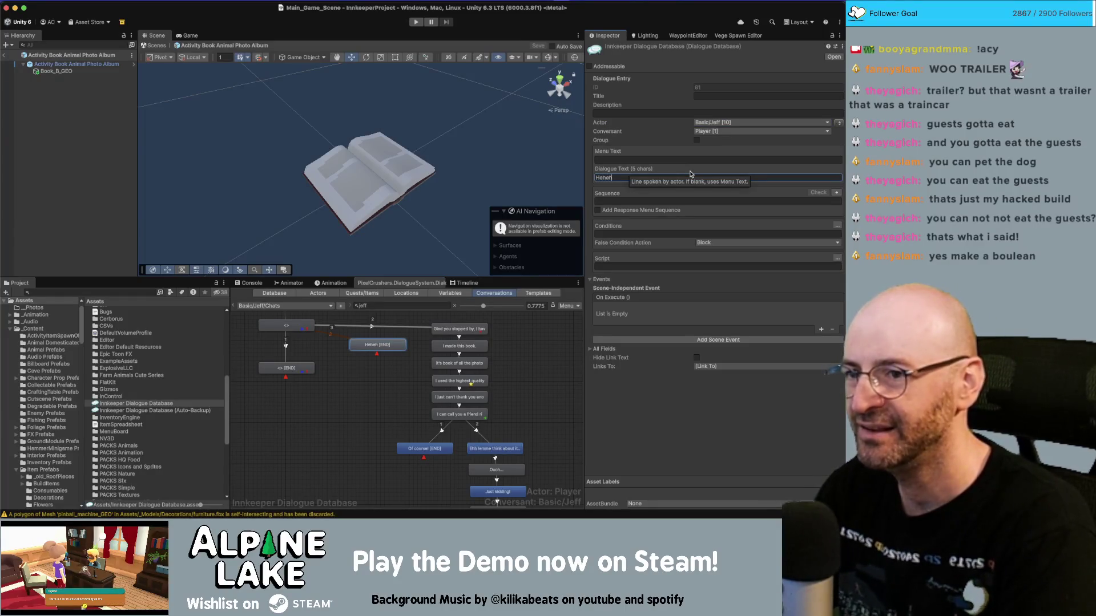
text(riend)
key(super+z)
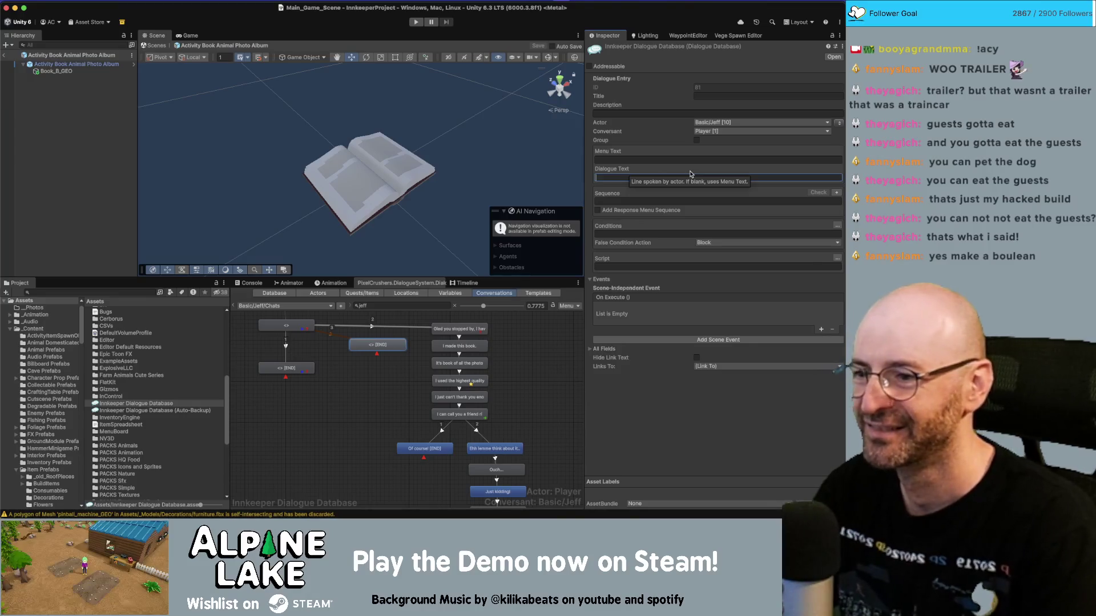
drag(380, 347, 383, 350)
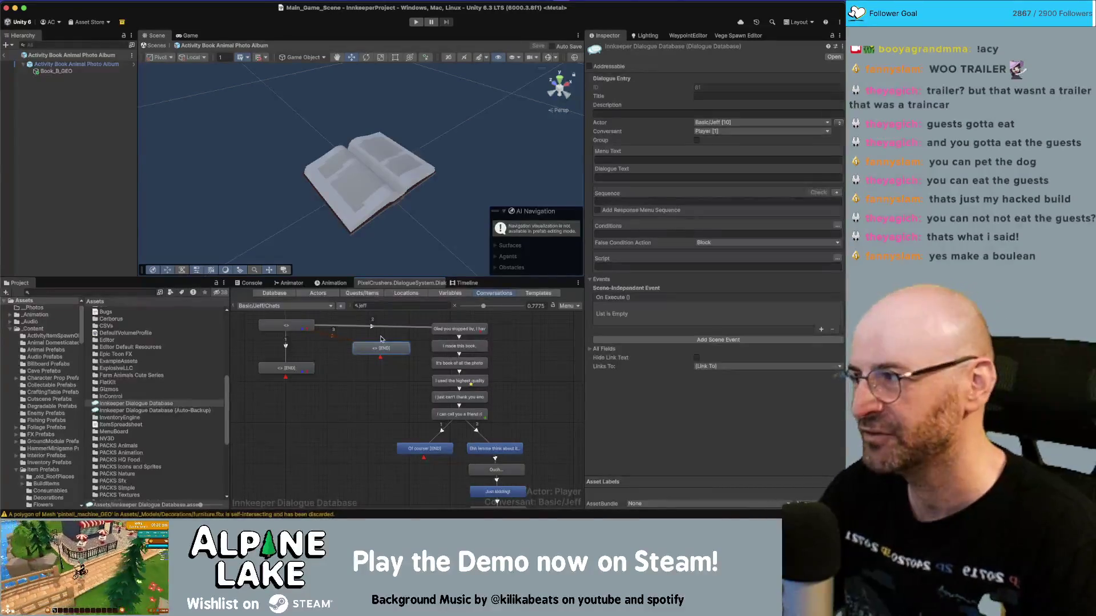
Step: Select the empty [END] reply node and begin editing its Dialogue Text
click(535, 398)
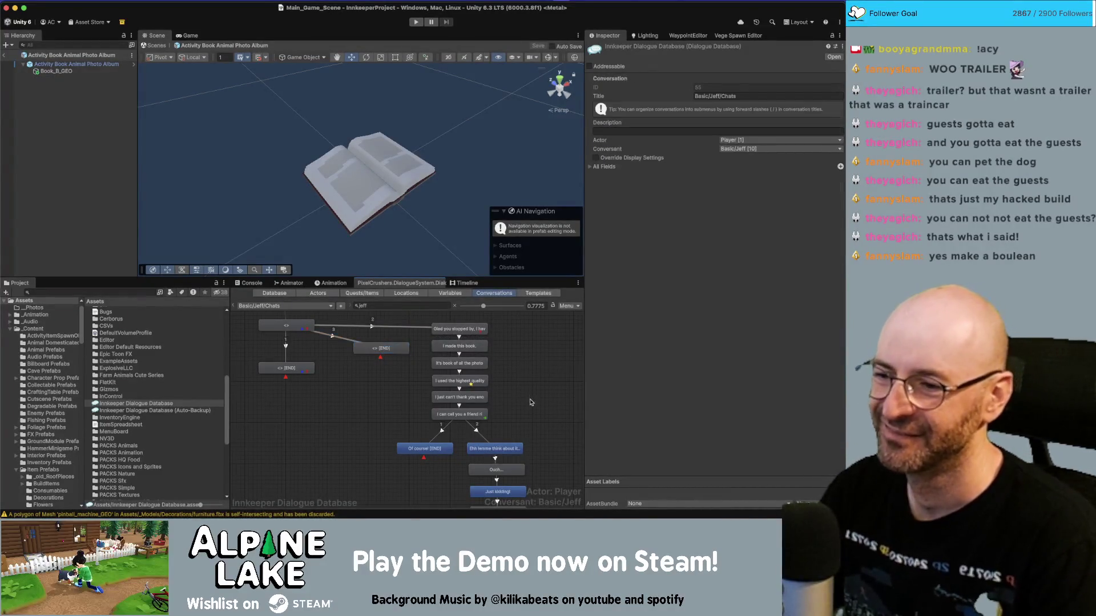
scroll(right, 3)
scroll(down, 3)
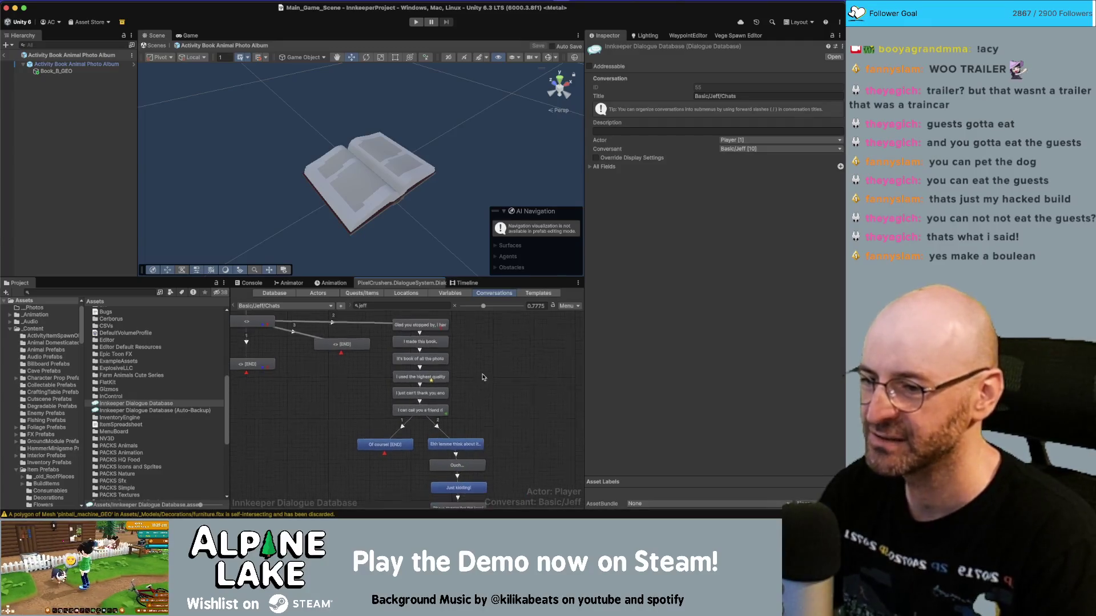
scroll(down, 3)
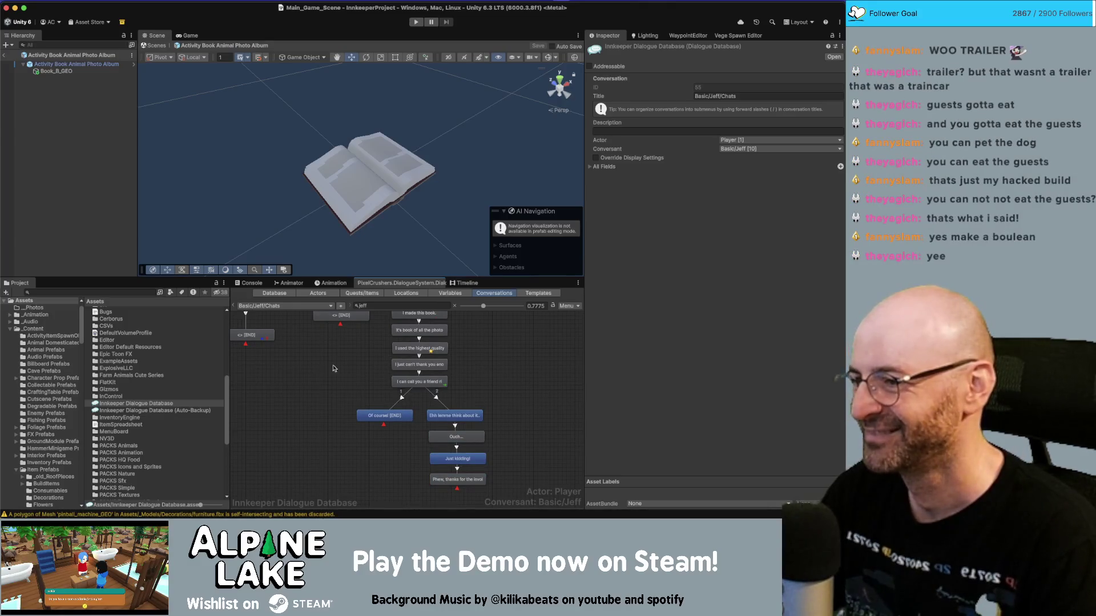
scroll(up, 3)
click(342, 367)
click(645, 178)
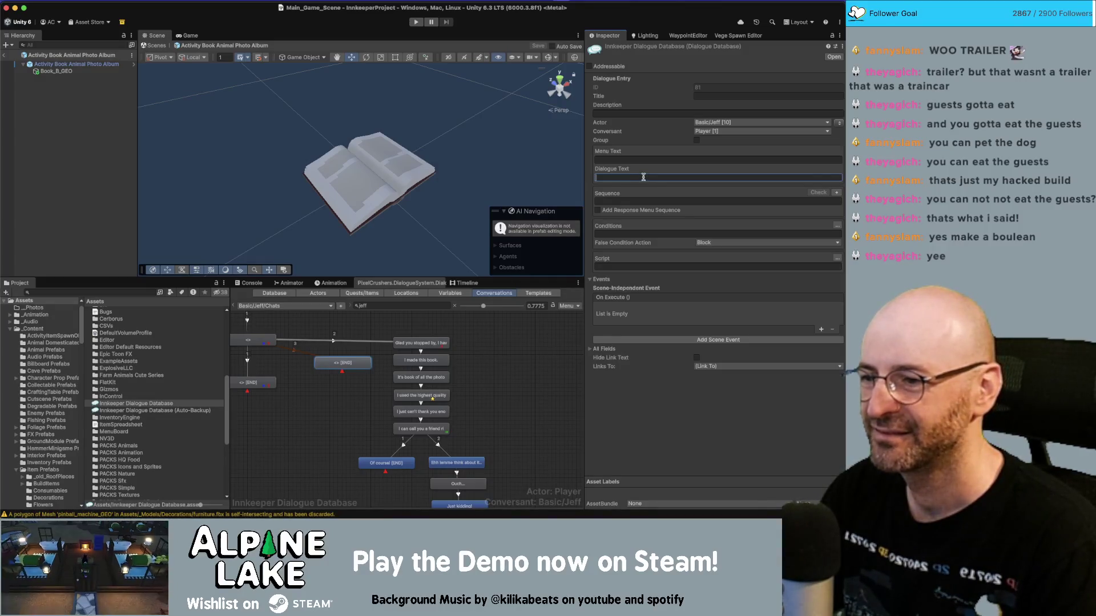
Step: Select the empty [END] reply and try draft greetings in its Dialogue Text, then clear it
click(380, 364)
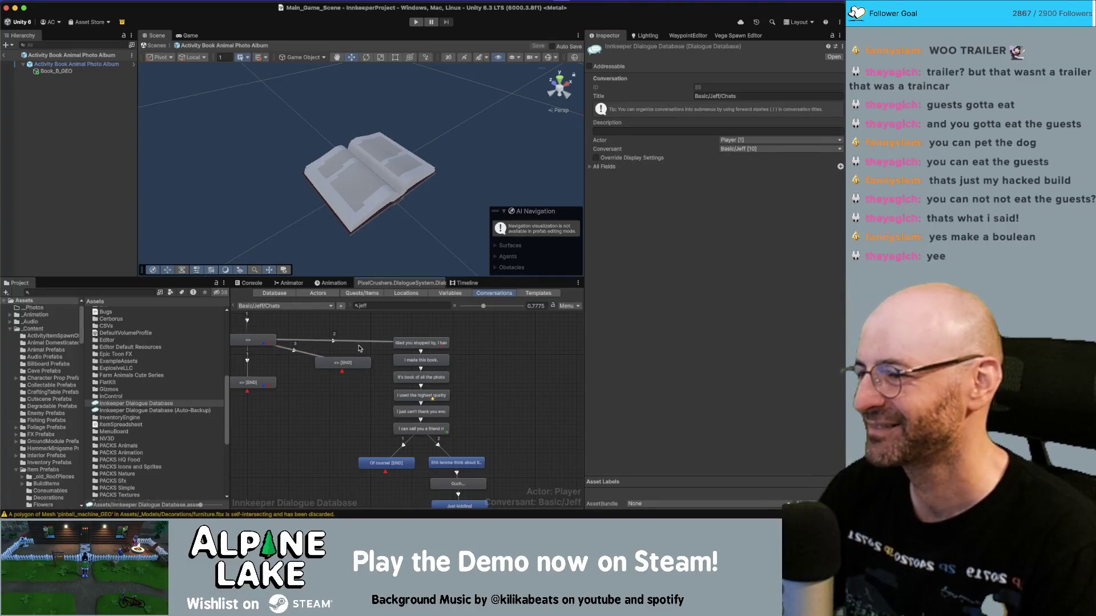
click(323, 367)
click(635, 178)
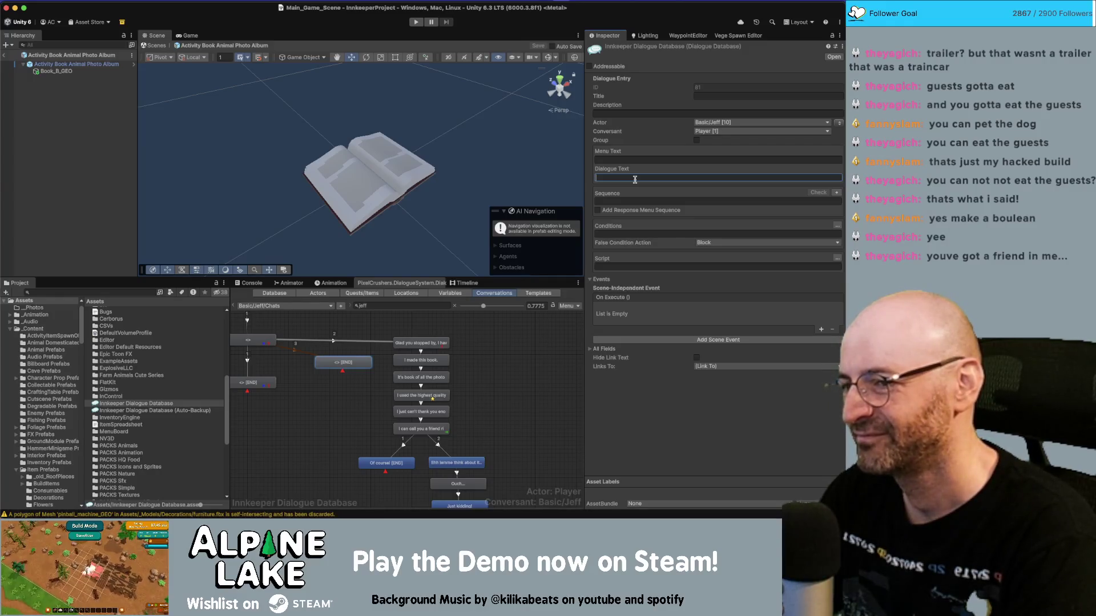
text(I've got )
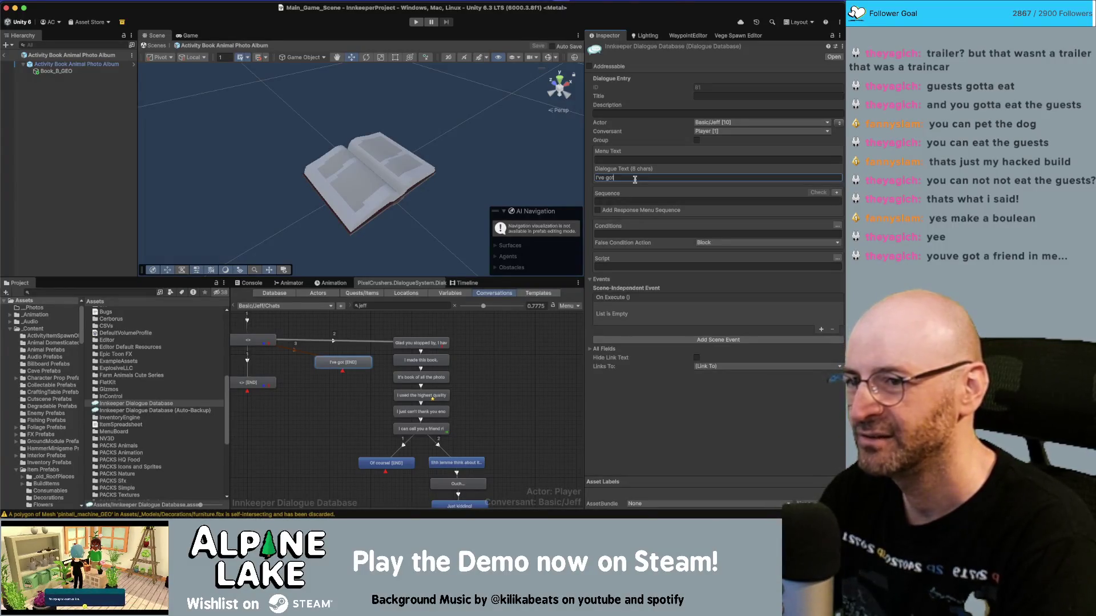
text(a new best f)
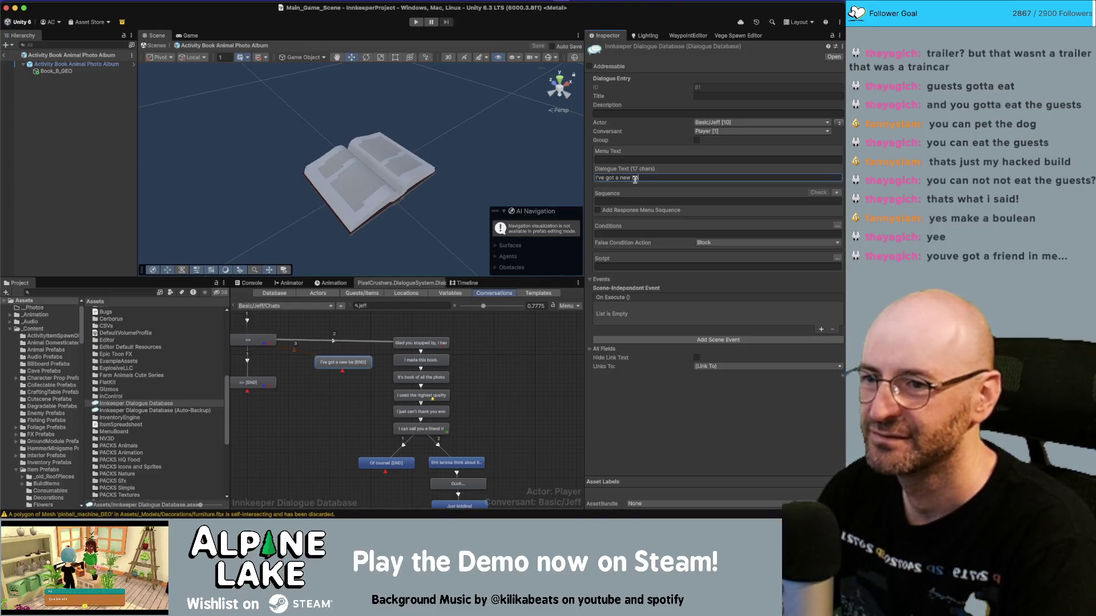
text(rien)
key(super+a)
key(BackSpace)
text(Best)
text(ies)
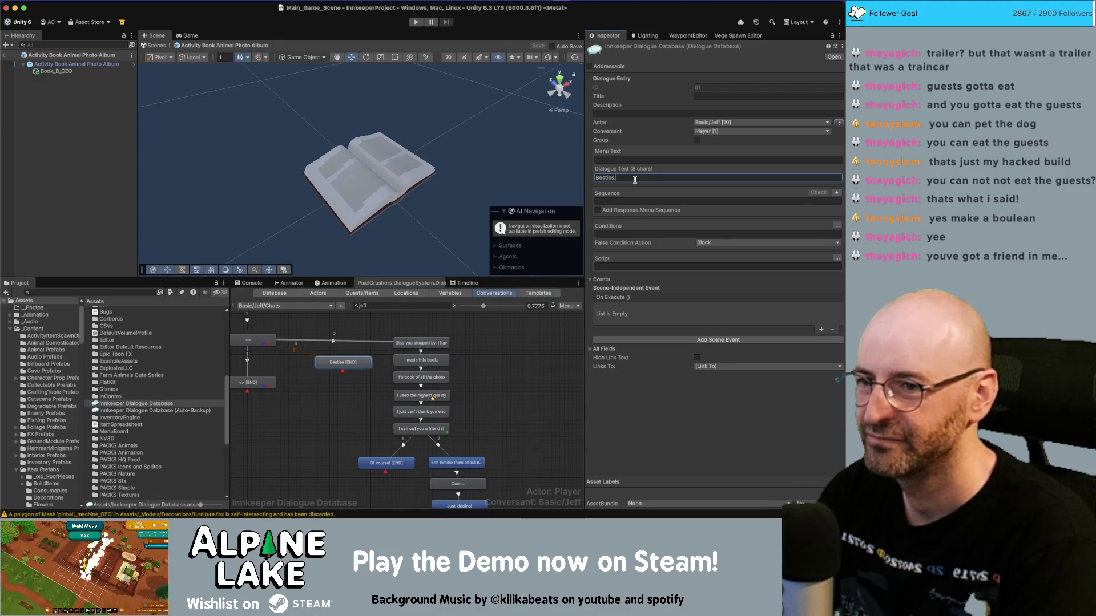
key(super+a)
text(Hey b)
text(estie.)
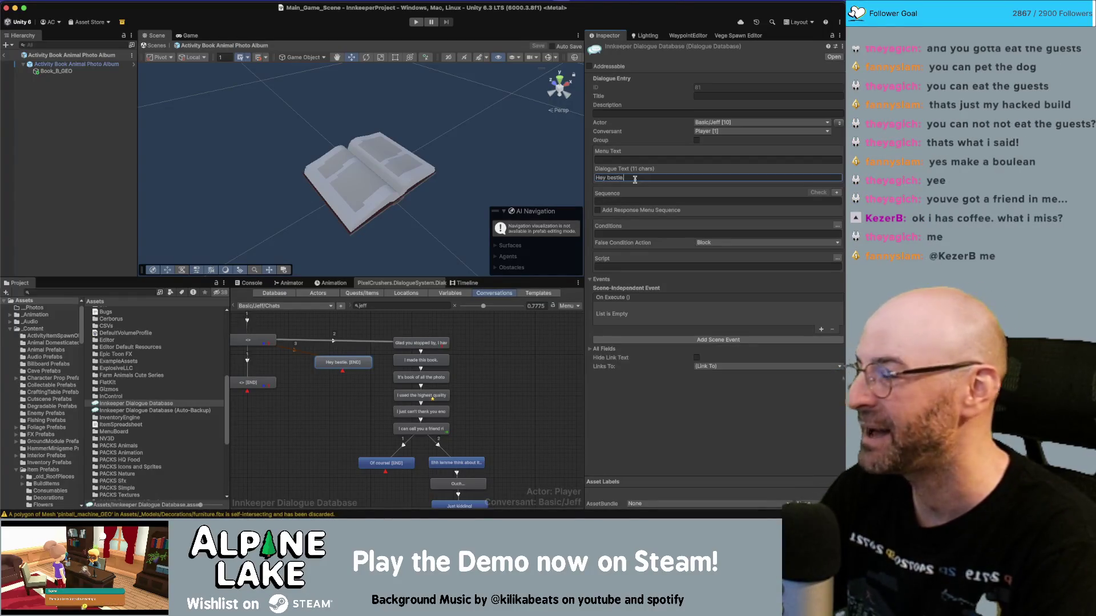
key(super+a)
text(HE BEST)
key(BackSpace)
key(BackSpace)
key(BackSpace)
text(Y BESTIE)
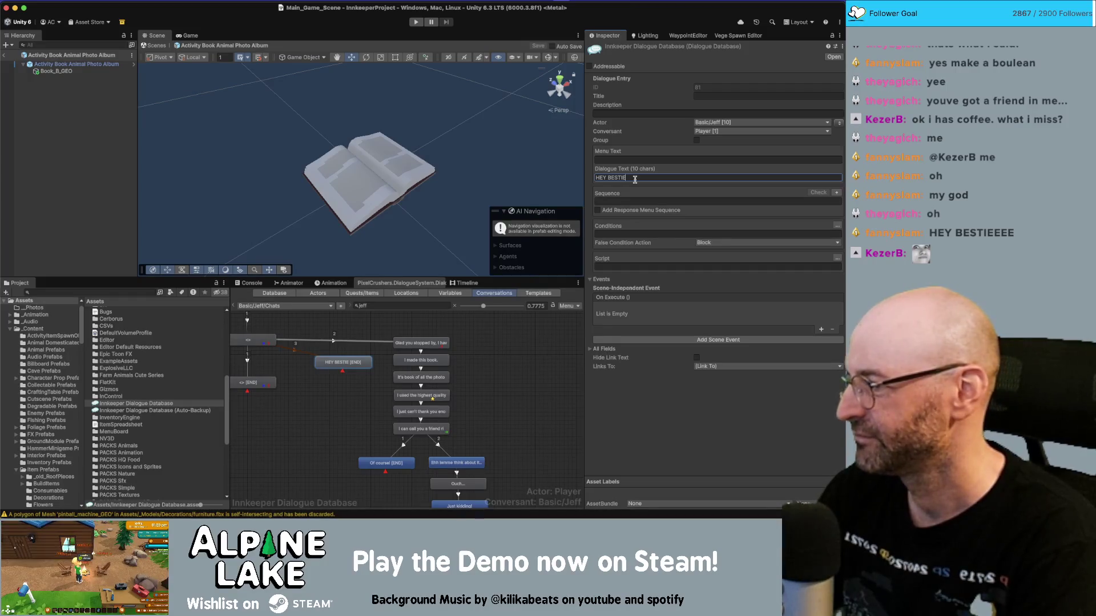
key(BackSpace)
key(BackSpace)
key(BackSpace)
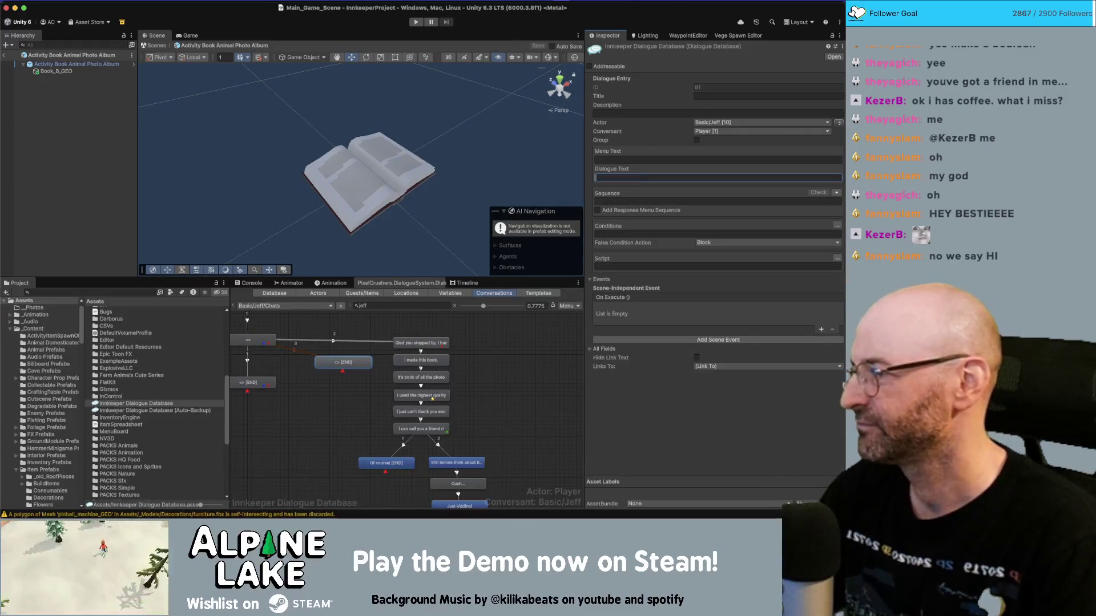
key(super+Tab)
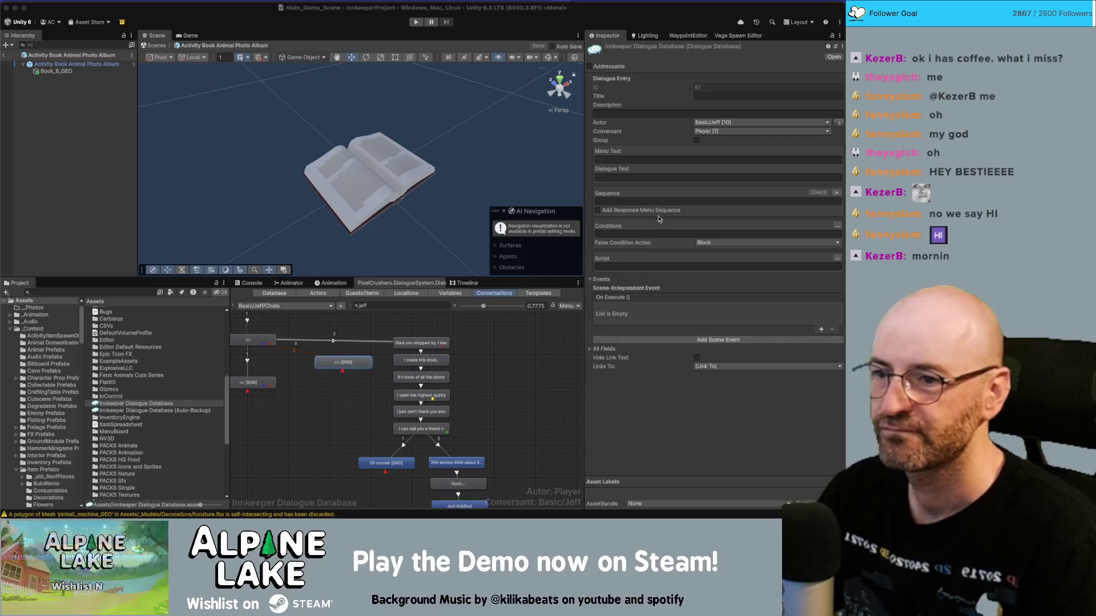
Step: Enter 'Hey bestie.' as the [END] node's dialogue text and reselect the node
click(359, 366)
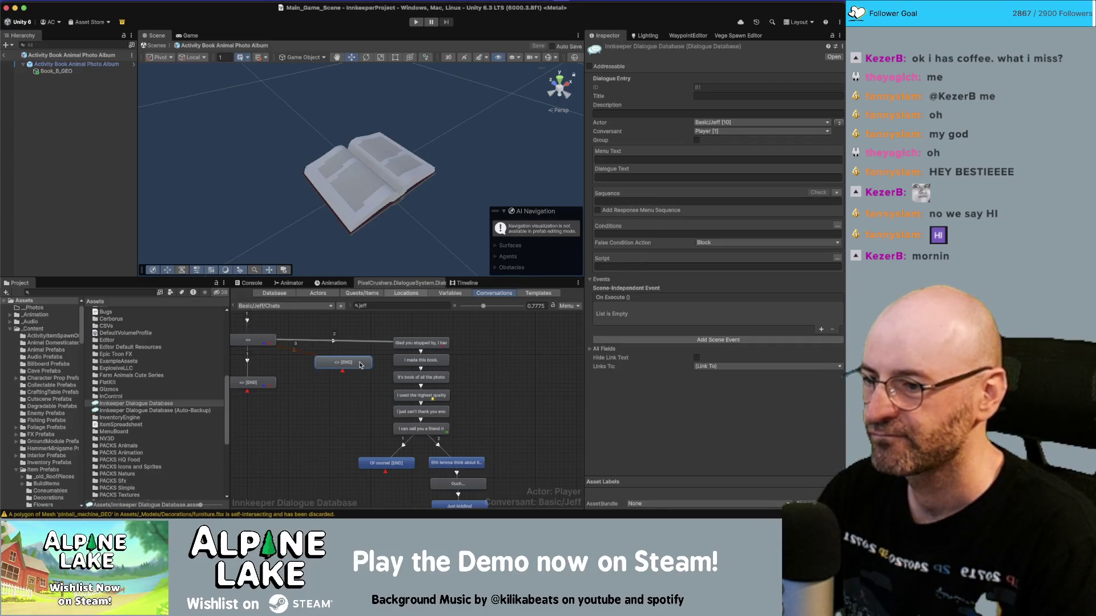
click(623, 176)
text(Hey bestie.)
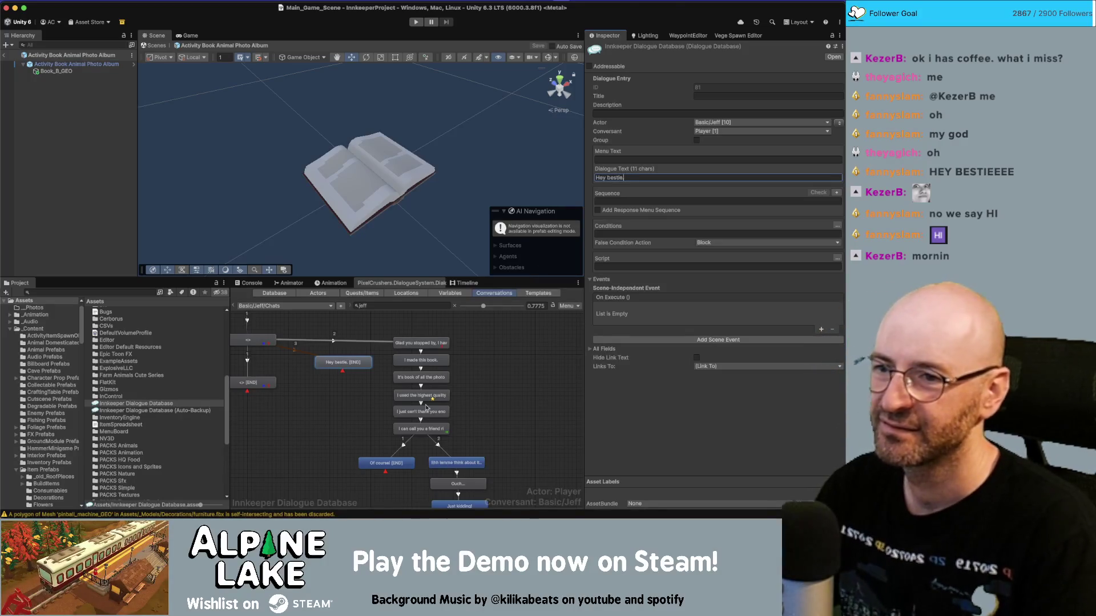
click(379, 397)
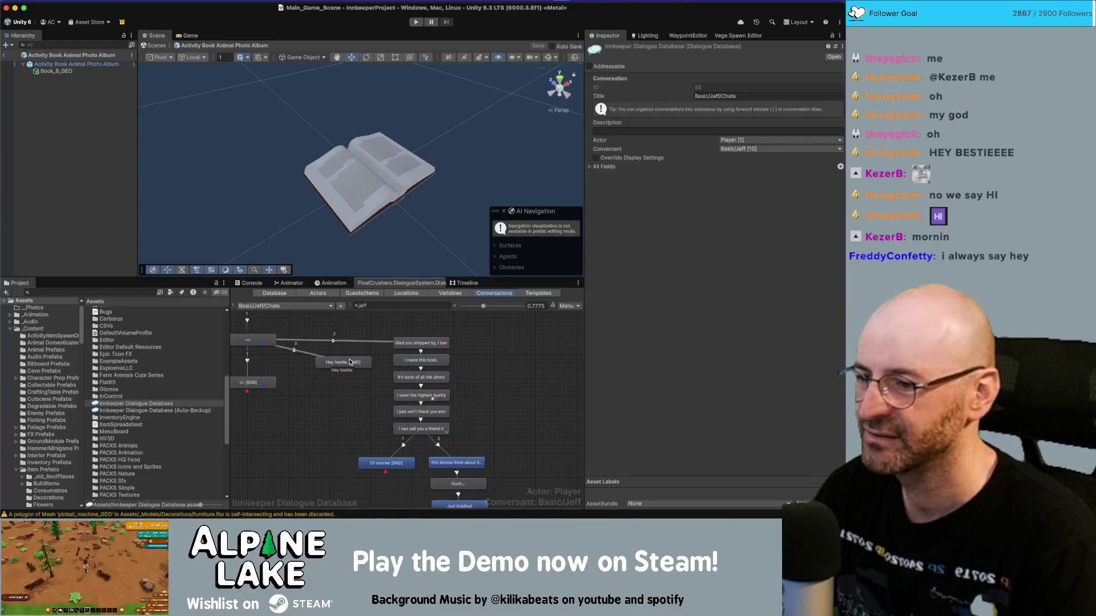
click(344, 362)
click(649, 178)
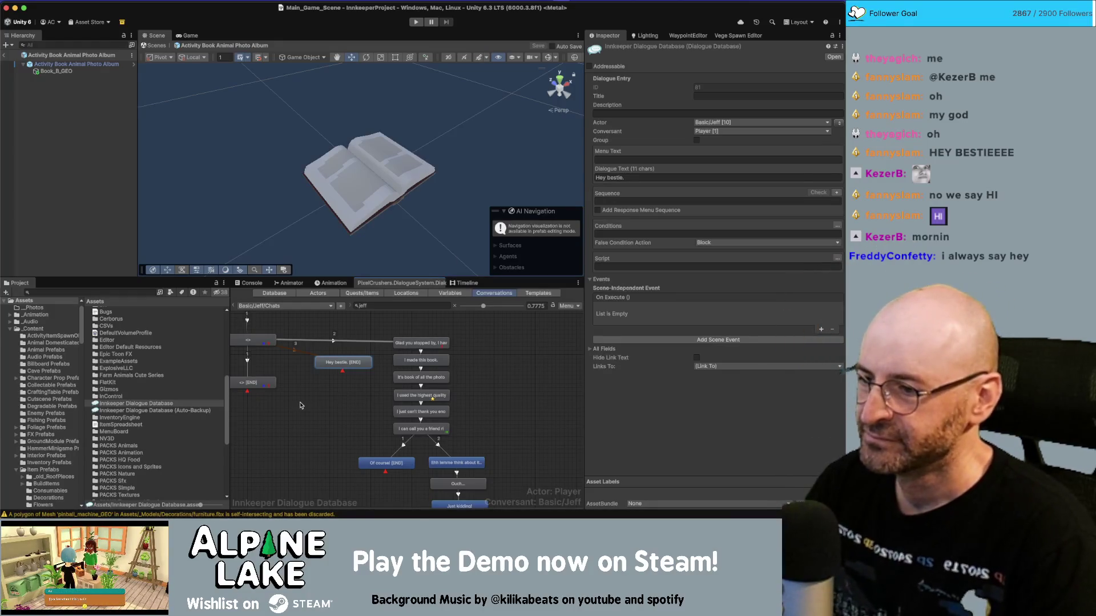
scroll(left, 3)
click(319, 348)
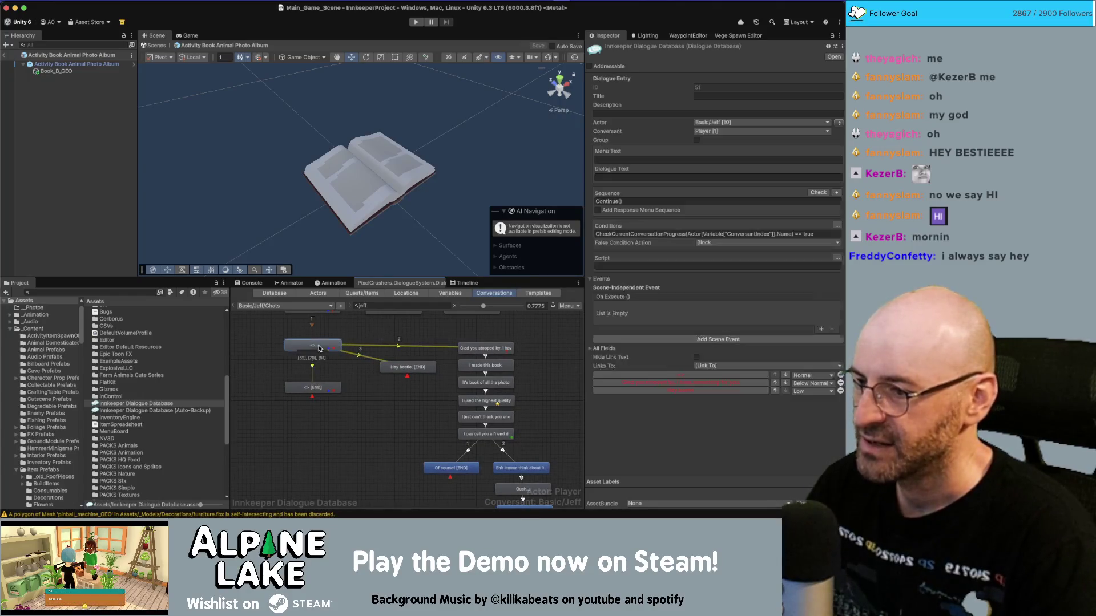
click(319, 389)
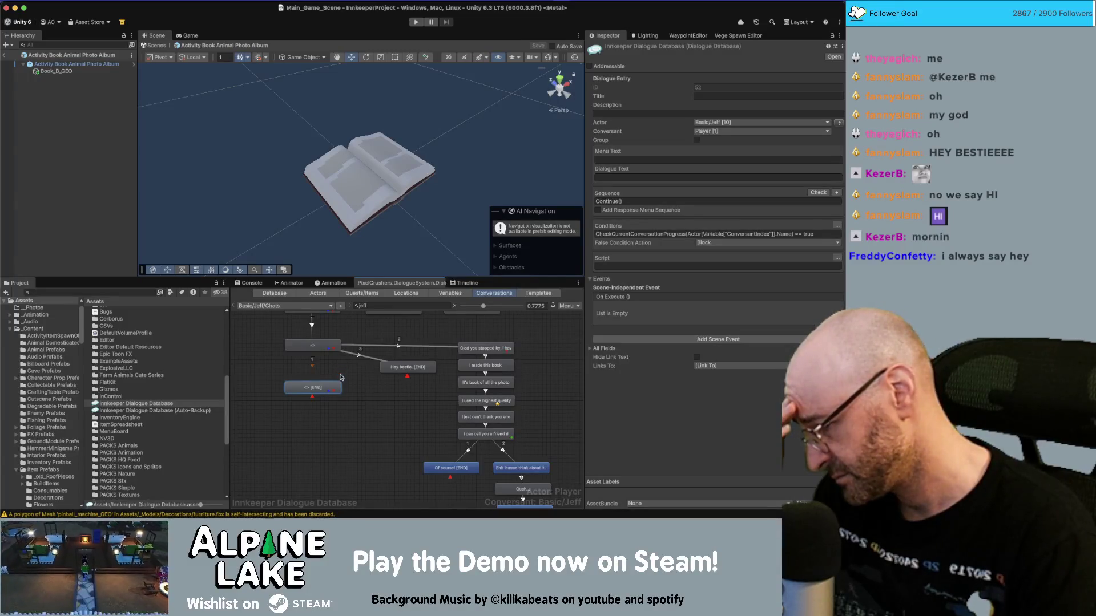
click(340, 377)
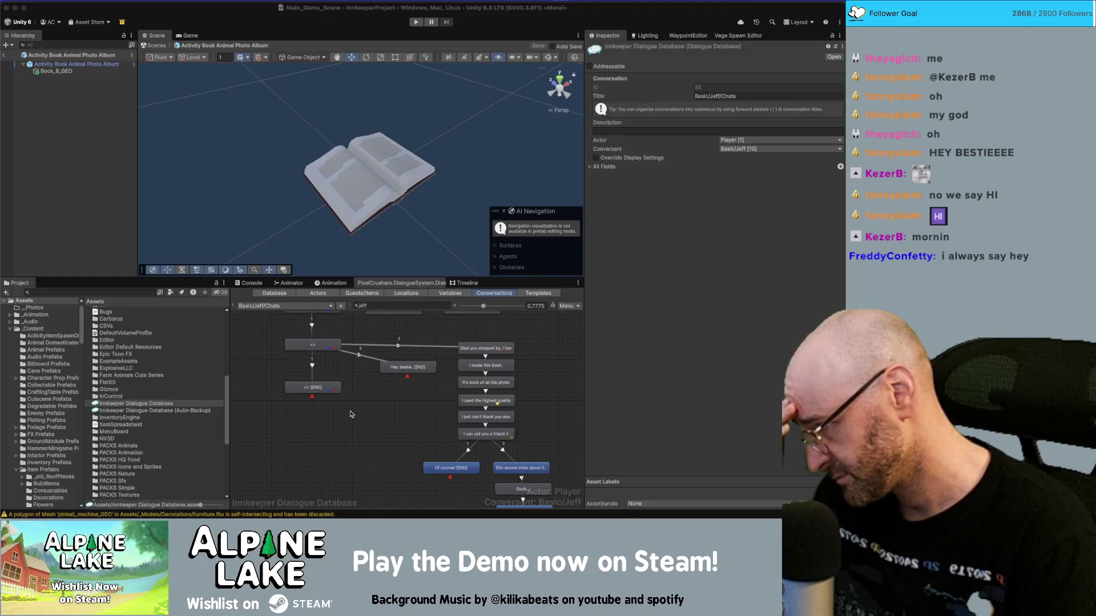
click(352, 425)
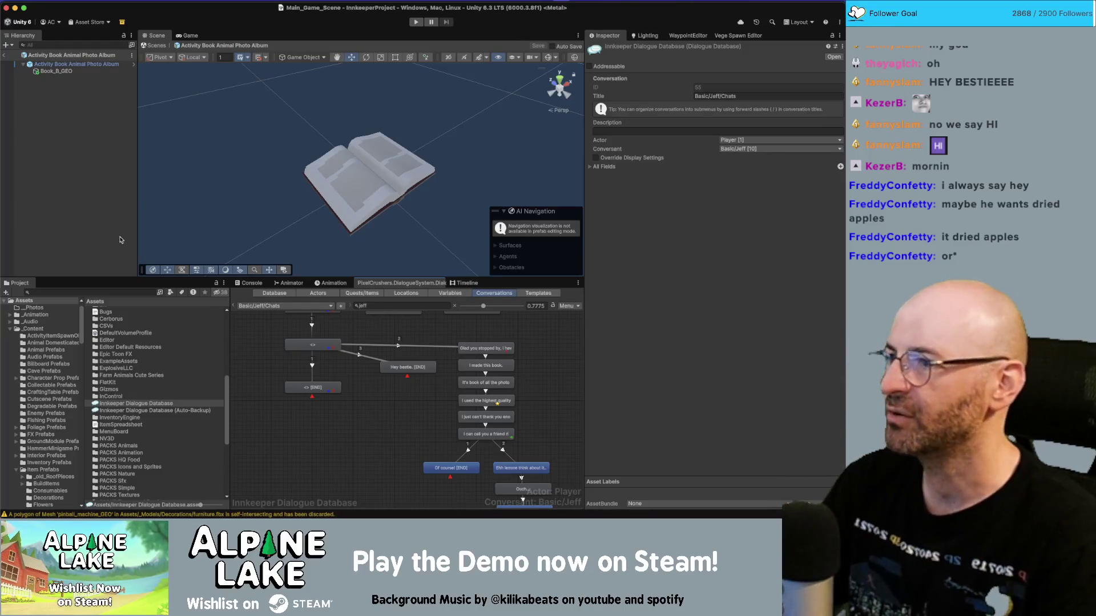
key(super+Tab)
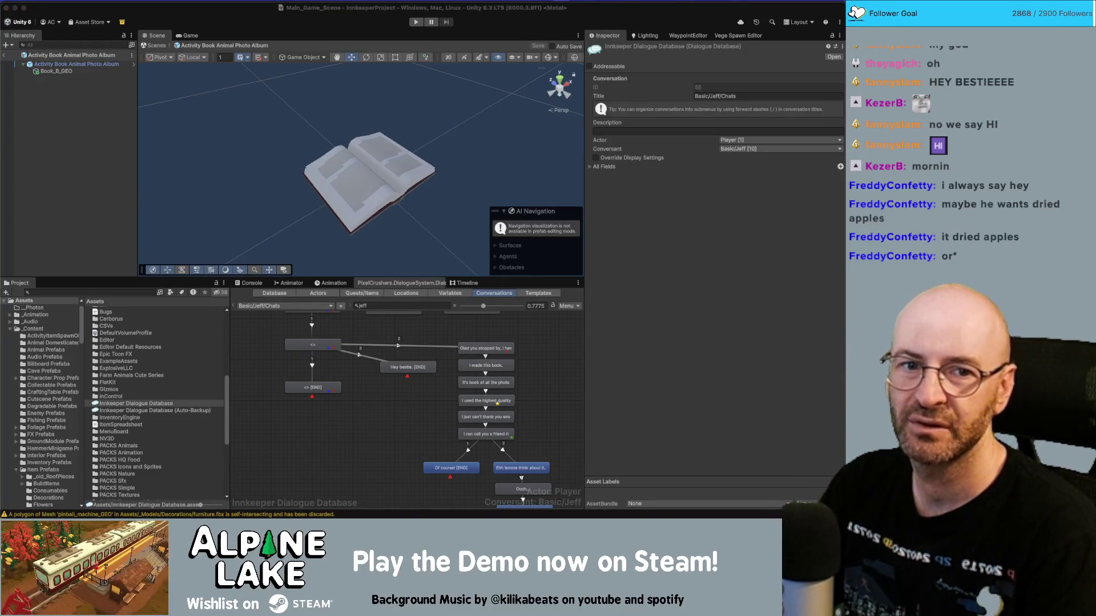
key(super+n)
drag(620, 85, 400, 42)
Step: Browse Google Images results for 'apple tree' as reference, then return to Unity
click(384, 53)
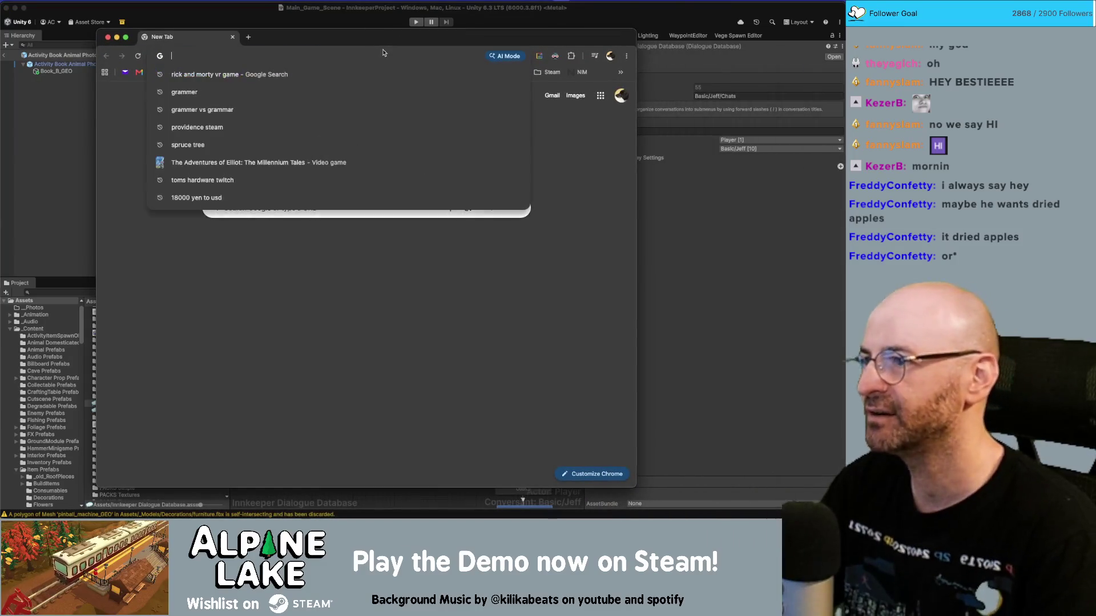
text(apple tree)
key(Return)
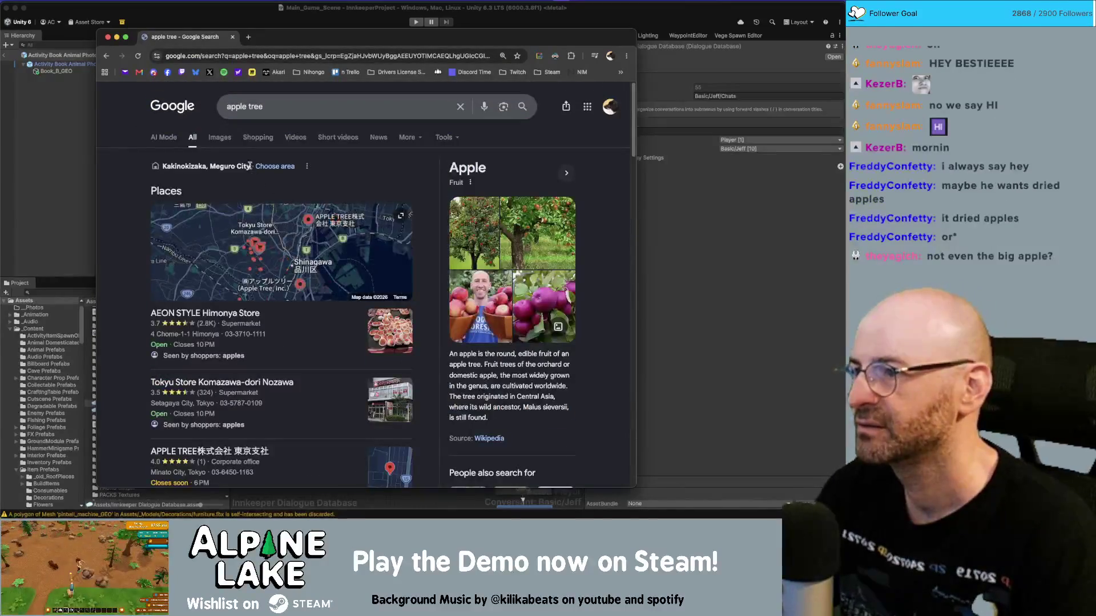
click(220, 137)
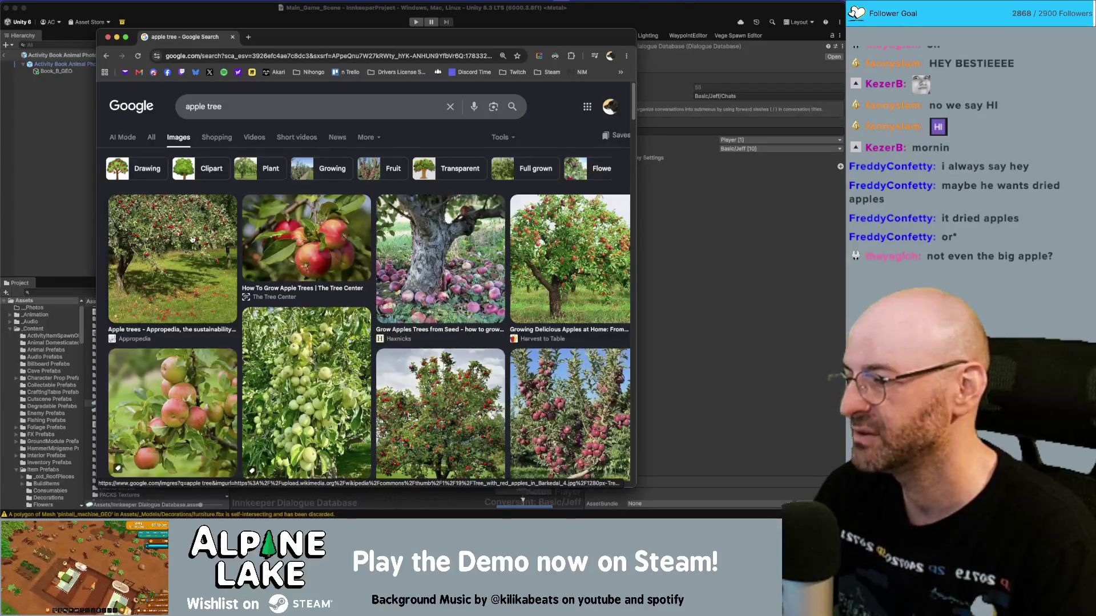
scroll(down, 3)
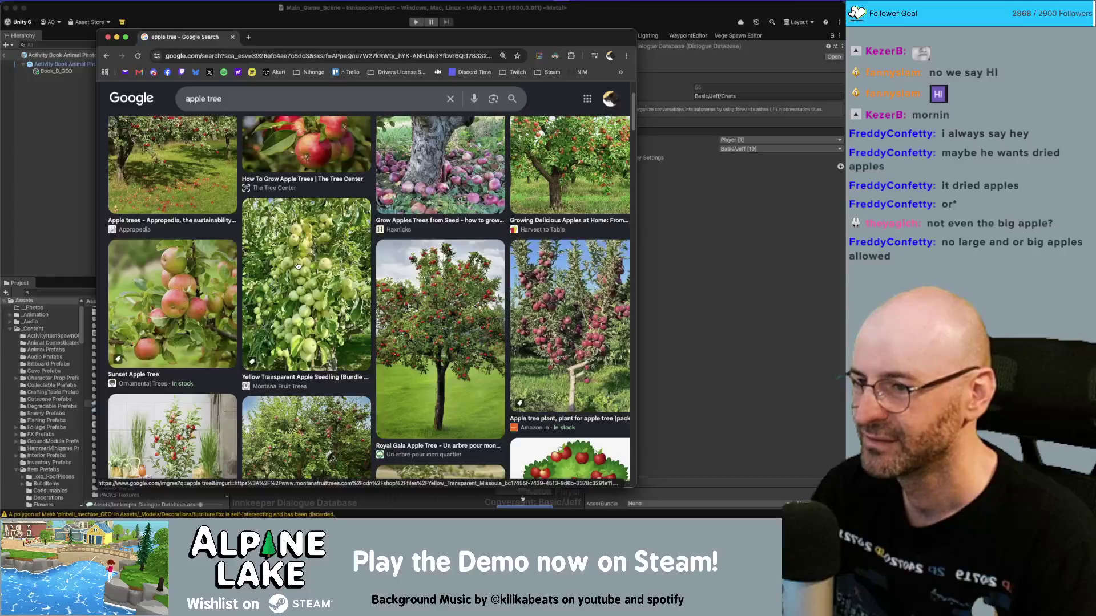
scroll(down, 3)
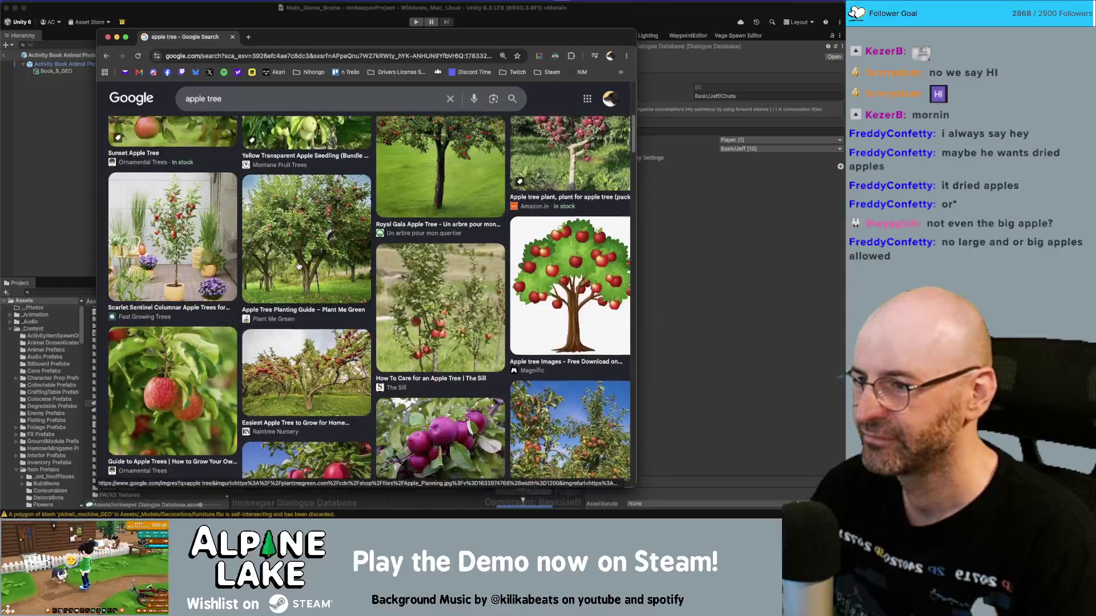
scroll(down, 3)
scroll(down, 3)
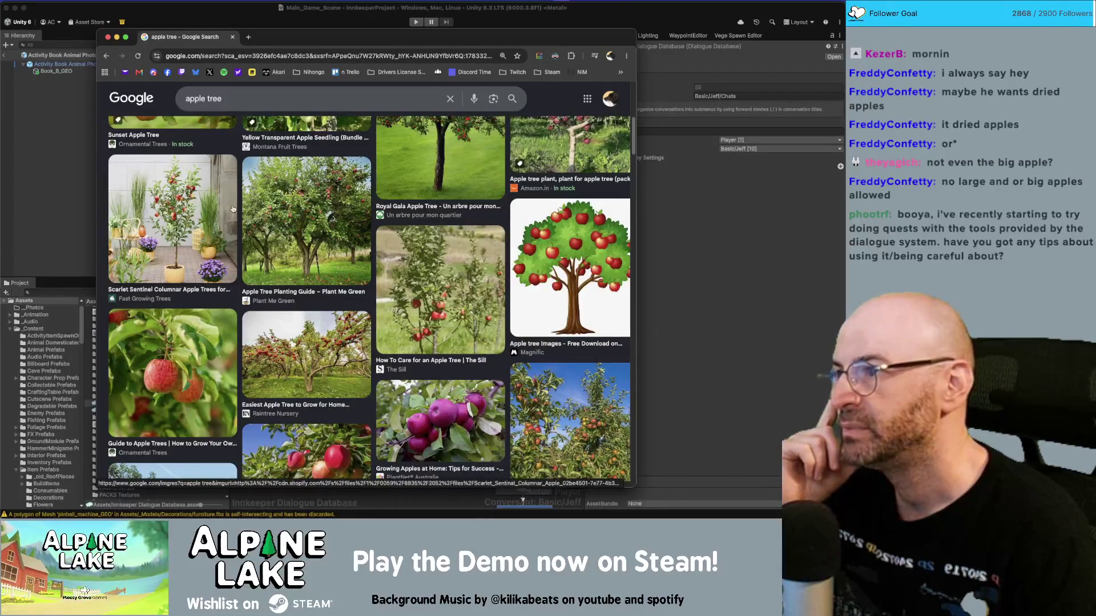
click(71, 174)
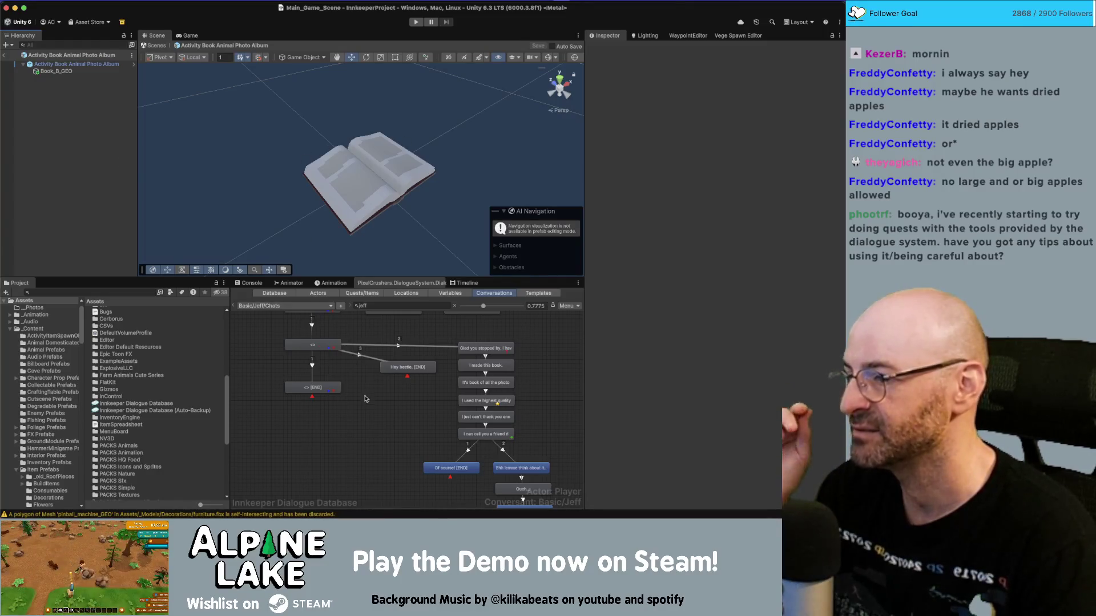
Step: Show the Basic/Jeff/Chats conversation properties in the Inspector and focus the Project search field
click(375, 419)
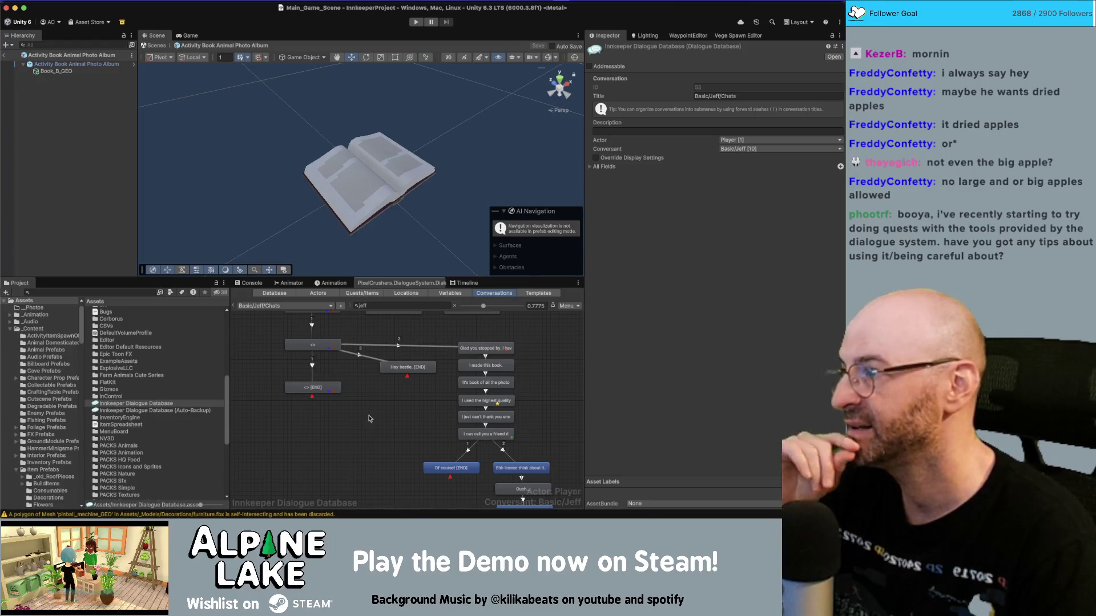
click(132, 291)
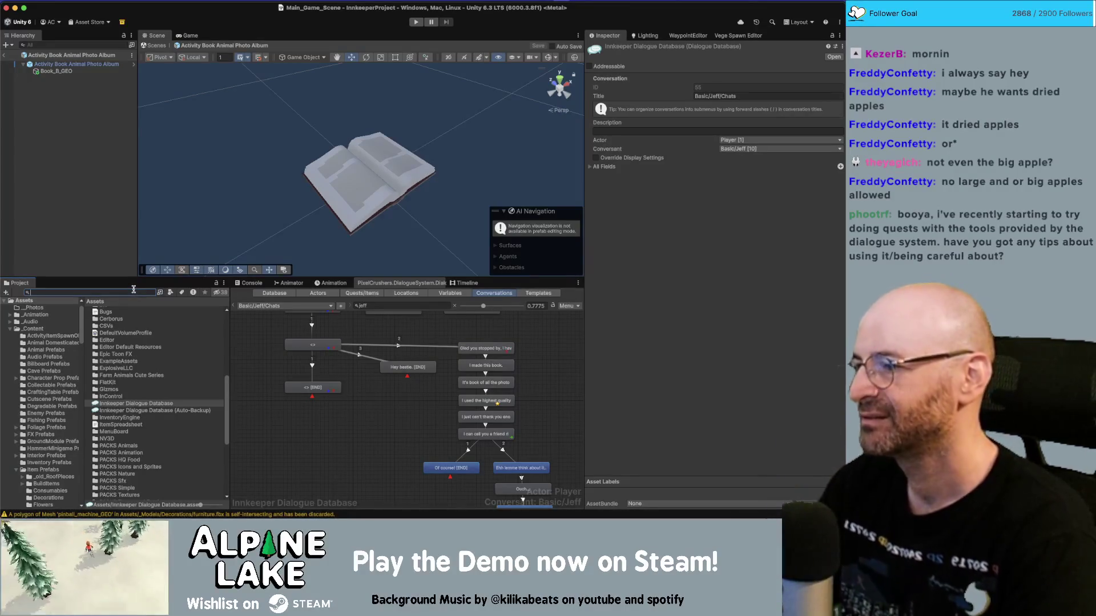
text(s)
text(uest)
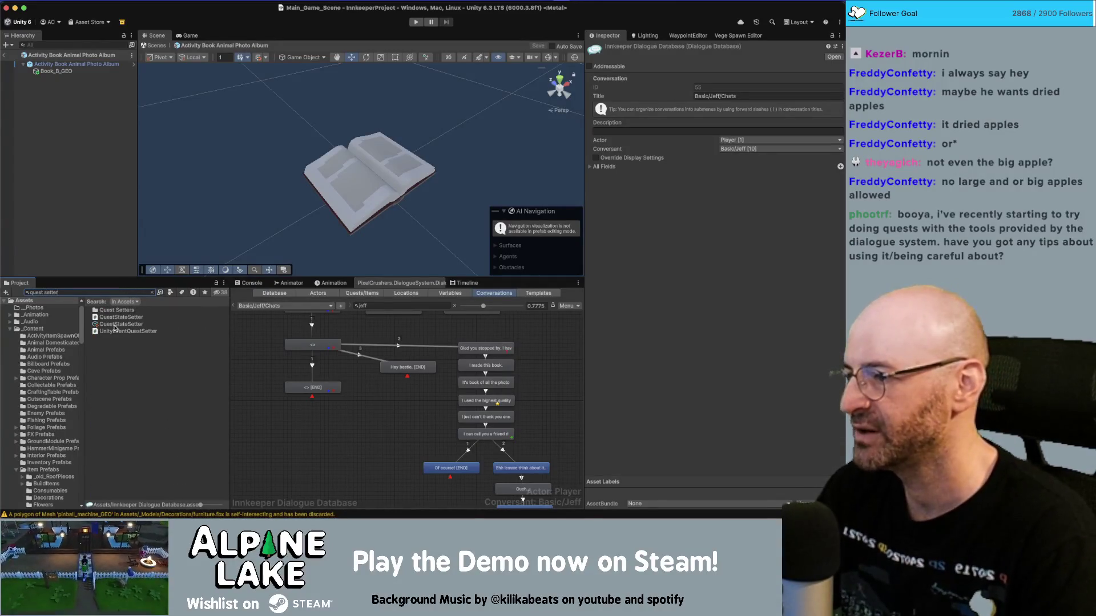
click(114, 325)
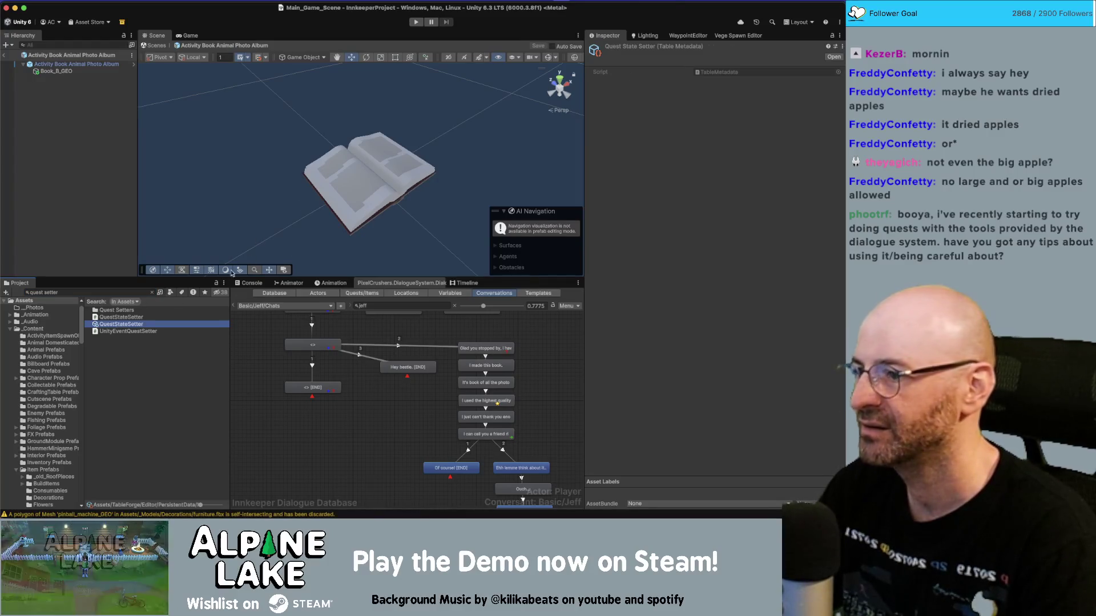
click(121, 317)
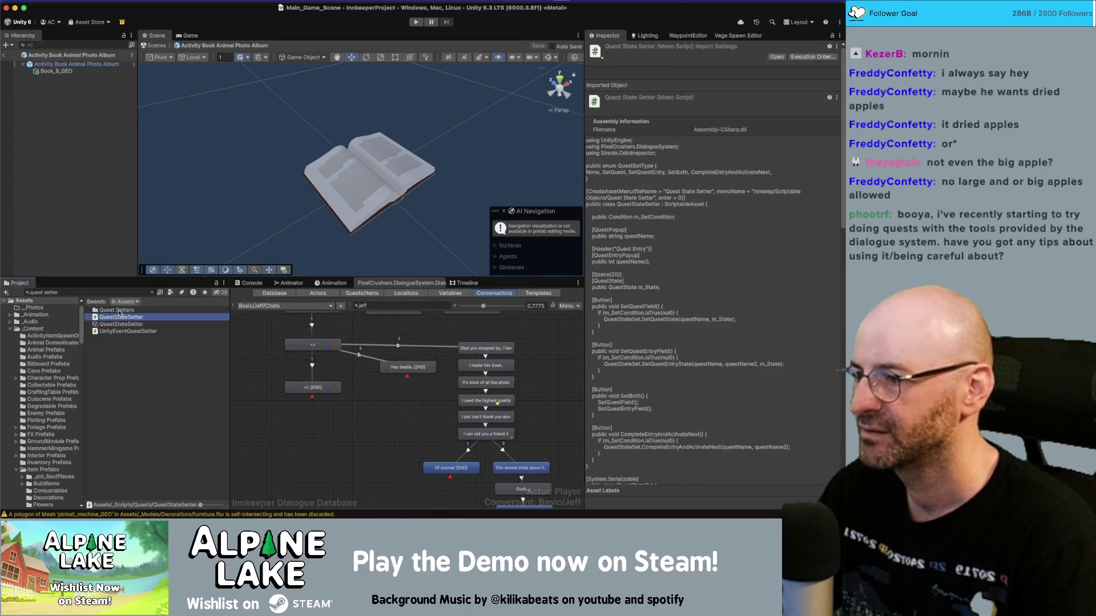
click(118, 311)
text(quest set)
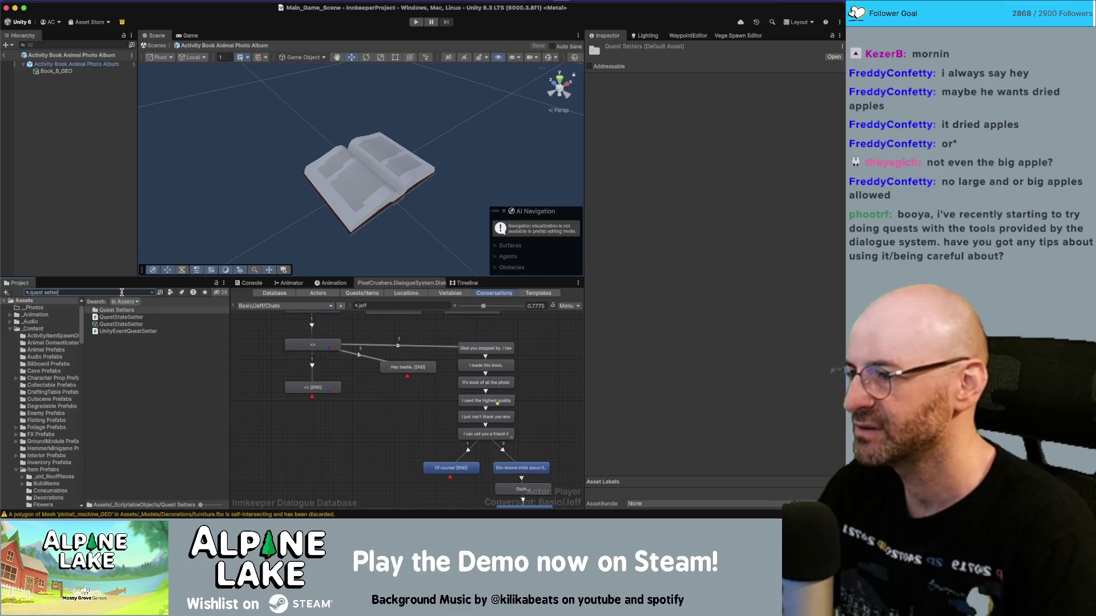
key(super+a)
key(BackSpace)
text(quest set)
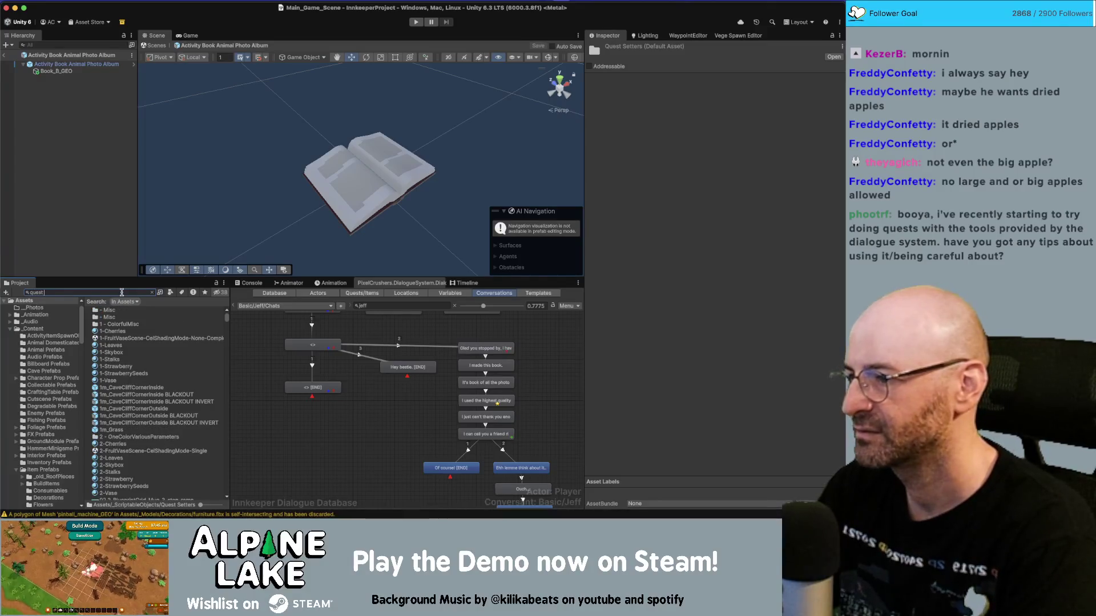
key(super+a)
text(set q)
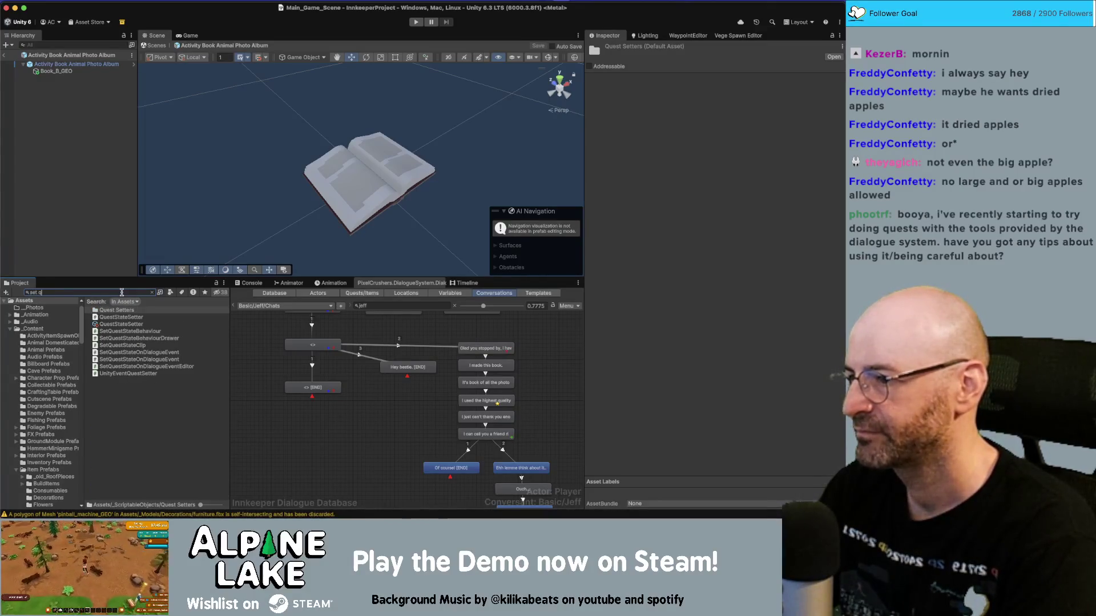
key(super+a)
key(BackSpace)
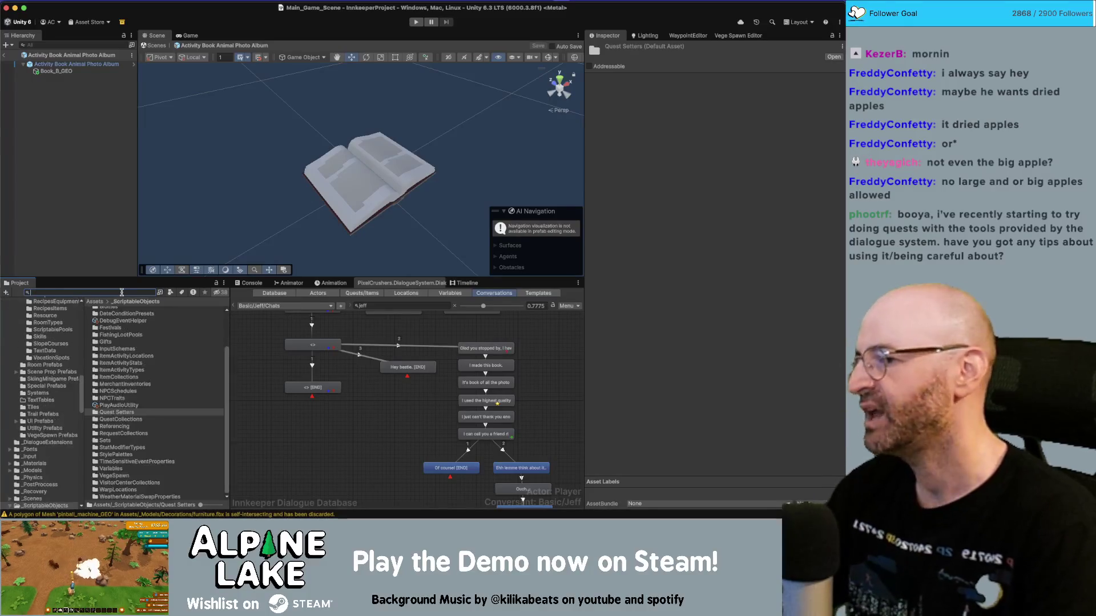
scroll(down, 3)
scroll(up, 3)
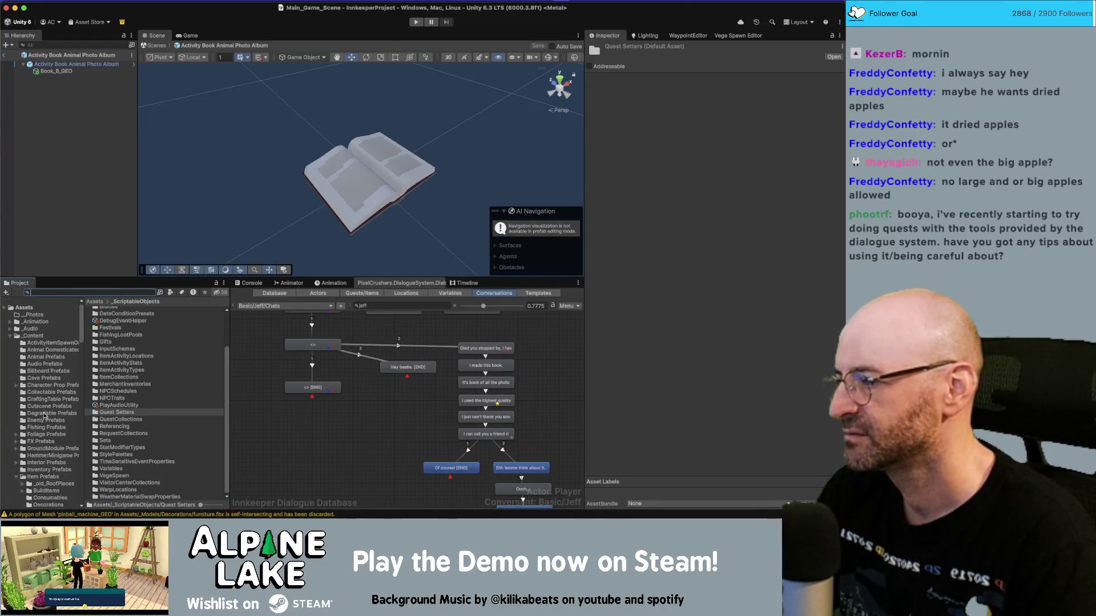
scroll(up, 3)
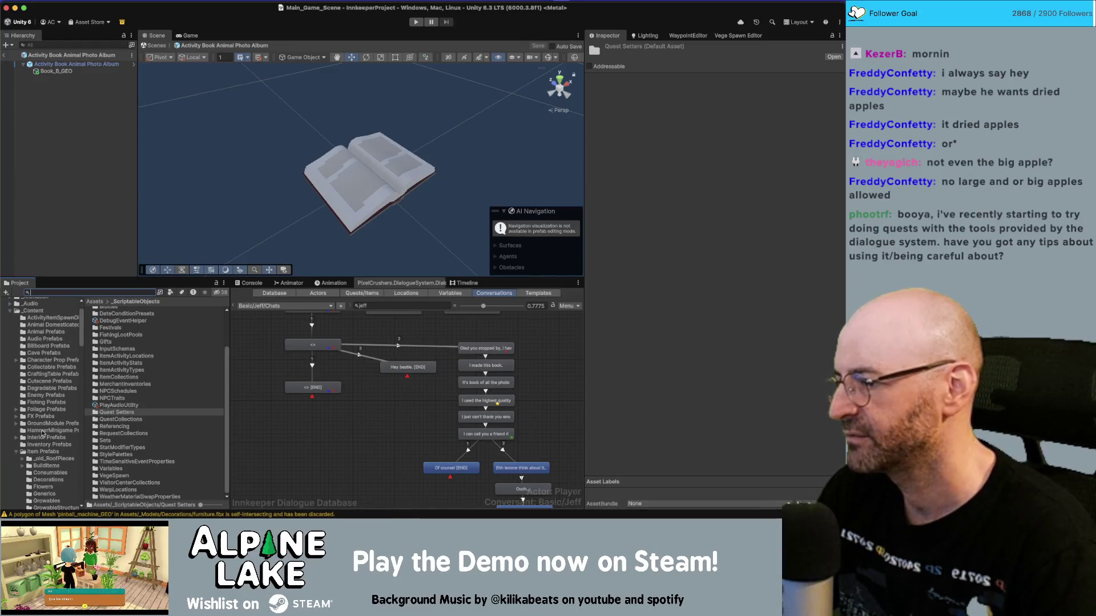
scroll(up, 3)
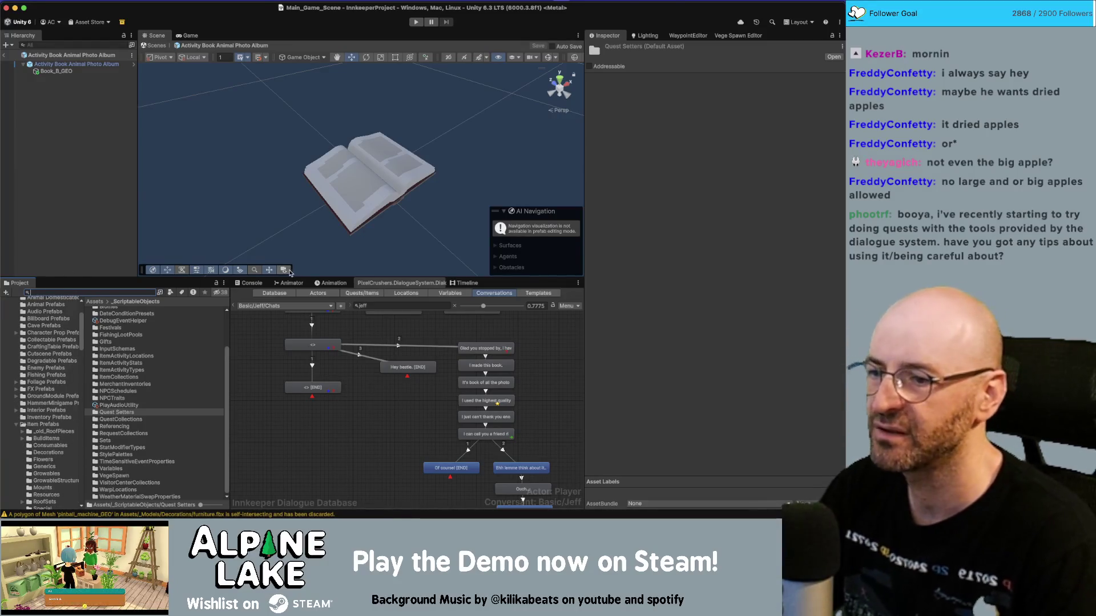
click(552, 372)
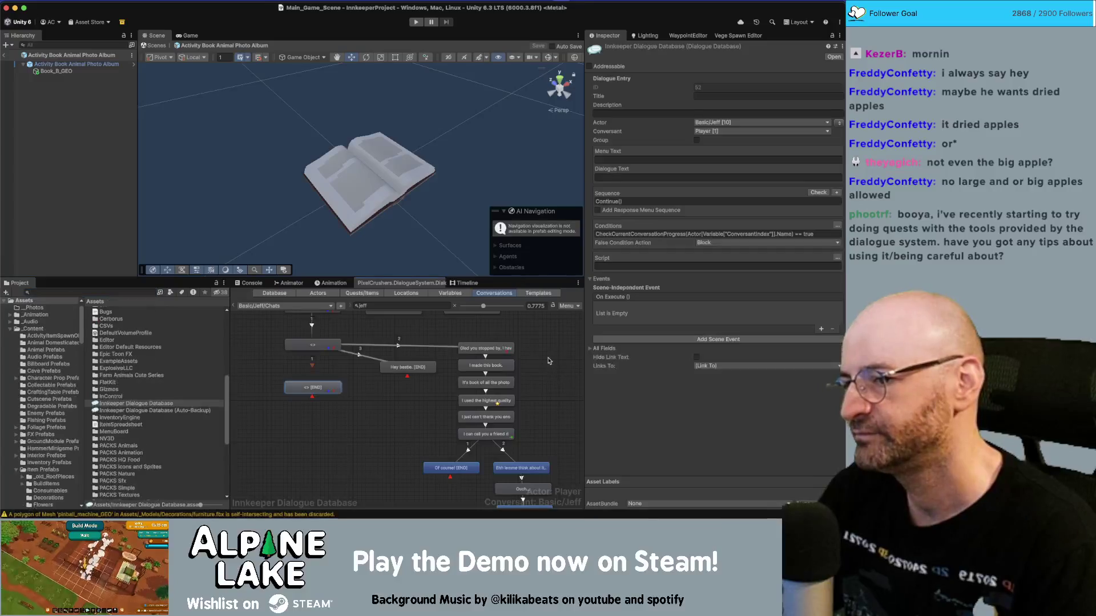
Step: Switch the Dialogue Editor to Quests/Items and select The Mountain Calls quest
click(485, 348)
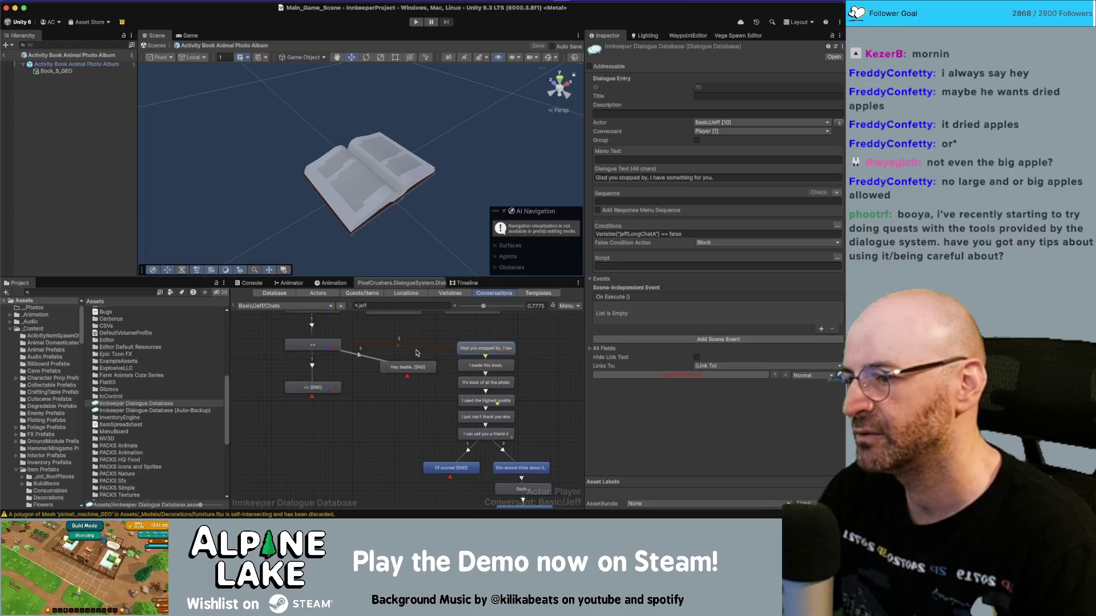
click(347, 294)
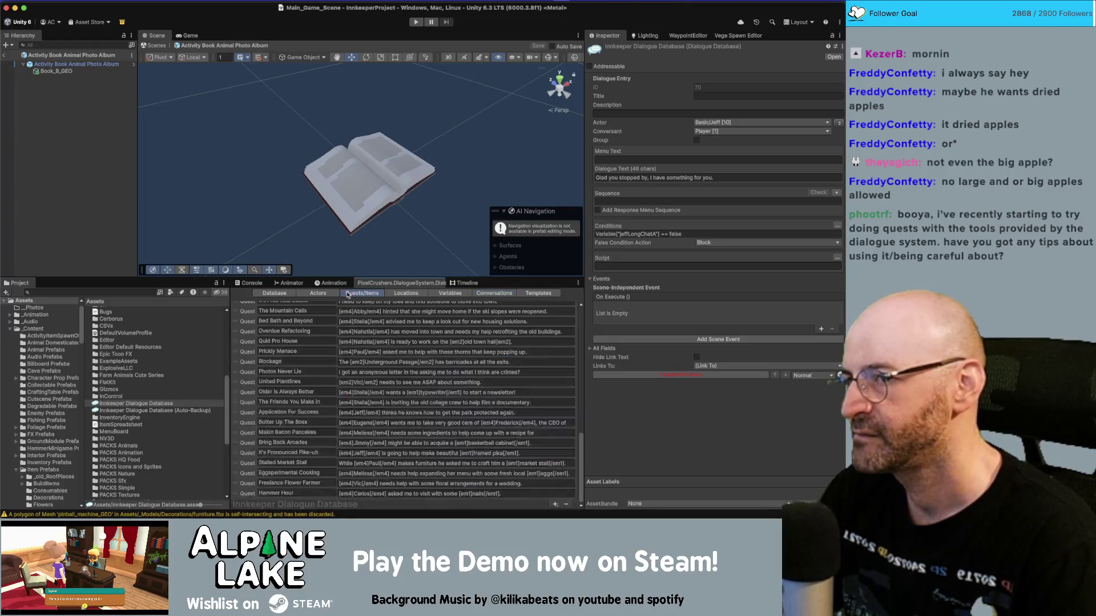
click(248, 313)
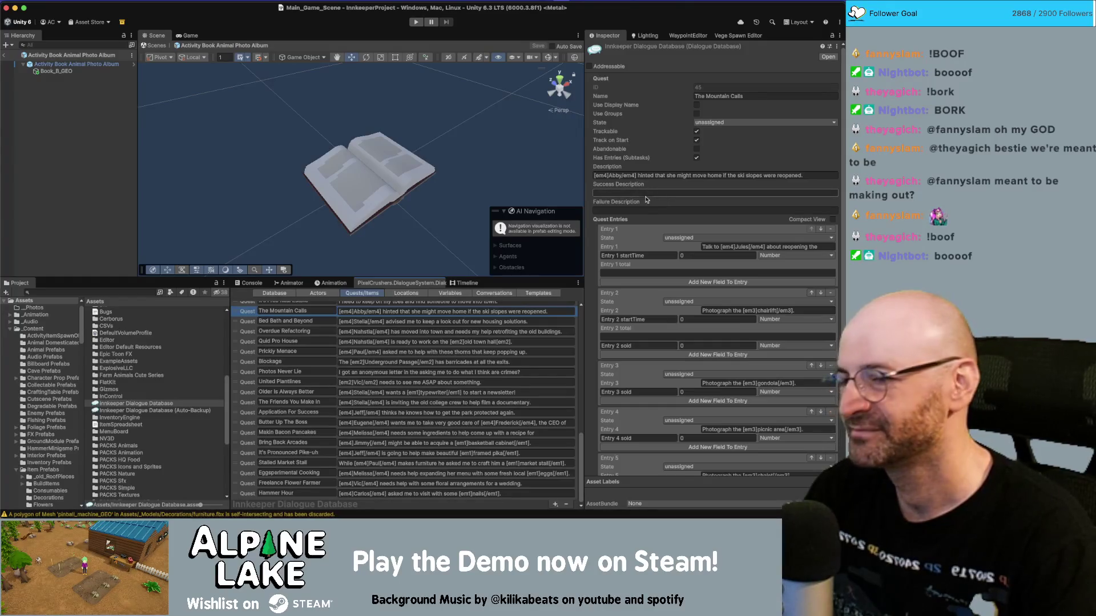
scroll(down, 3)
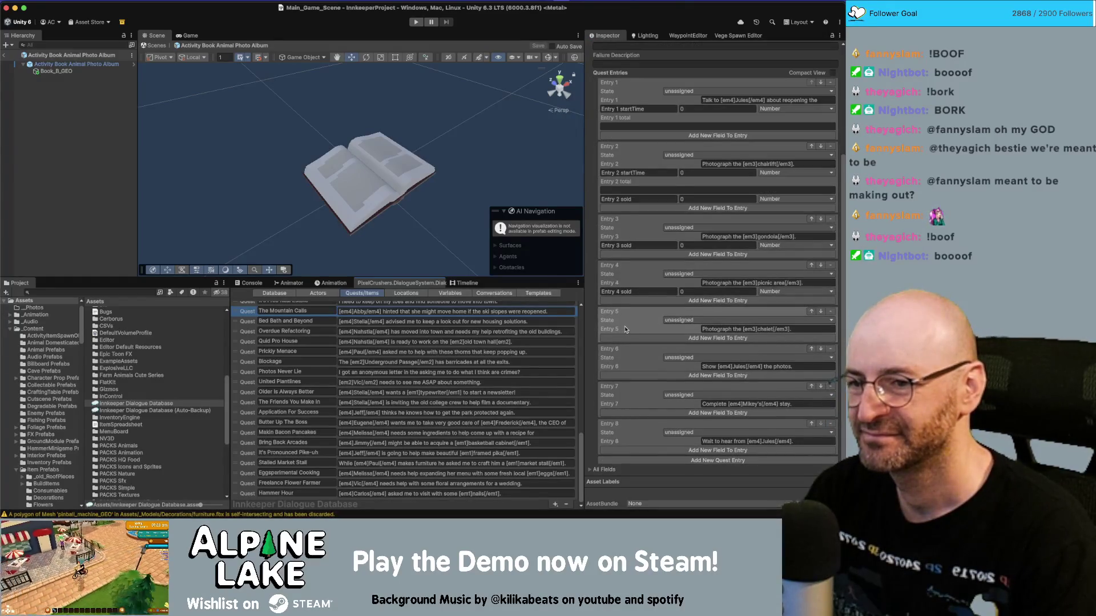
scroll(up, 3)
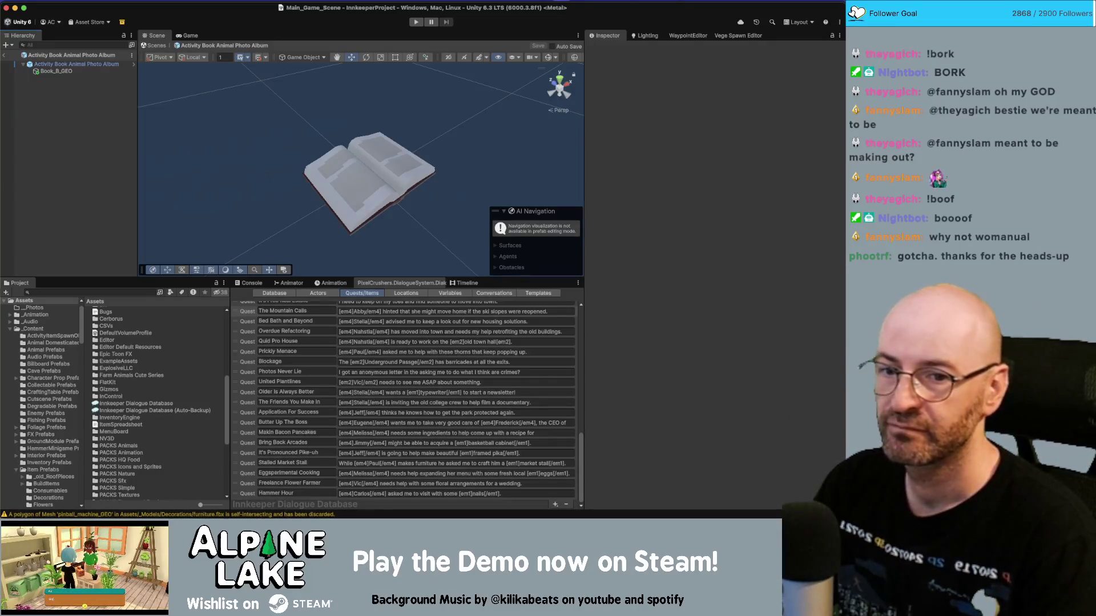
key(super+Tab)
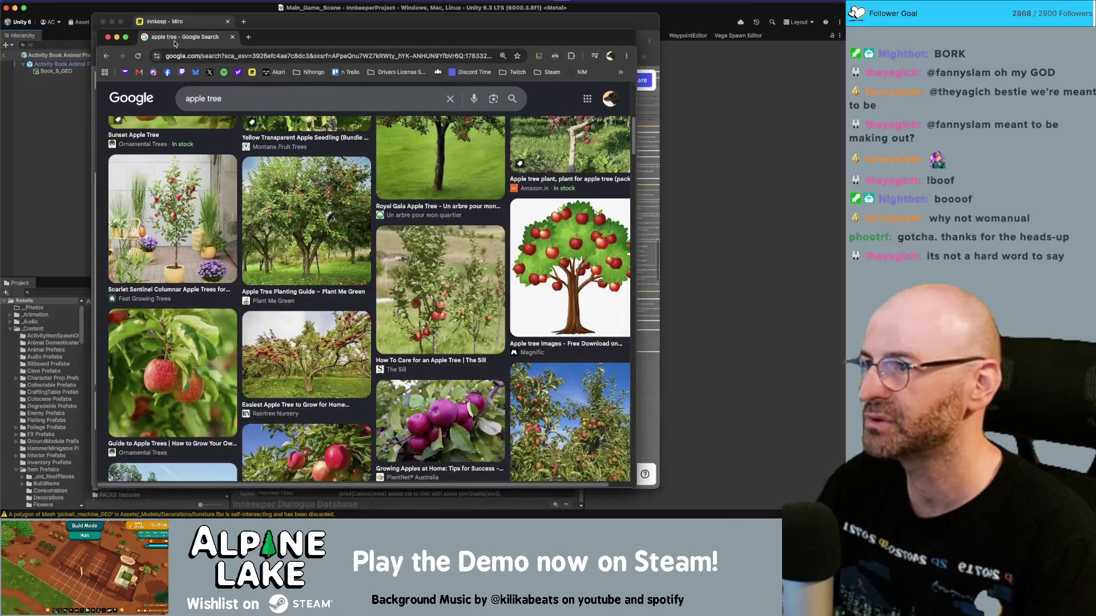
Step: Pan and zoom the Miro Innkeep board to 43% and select the red Nature Walk Festival card
click(165, 21)
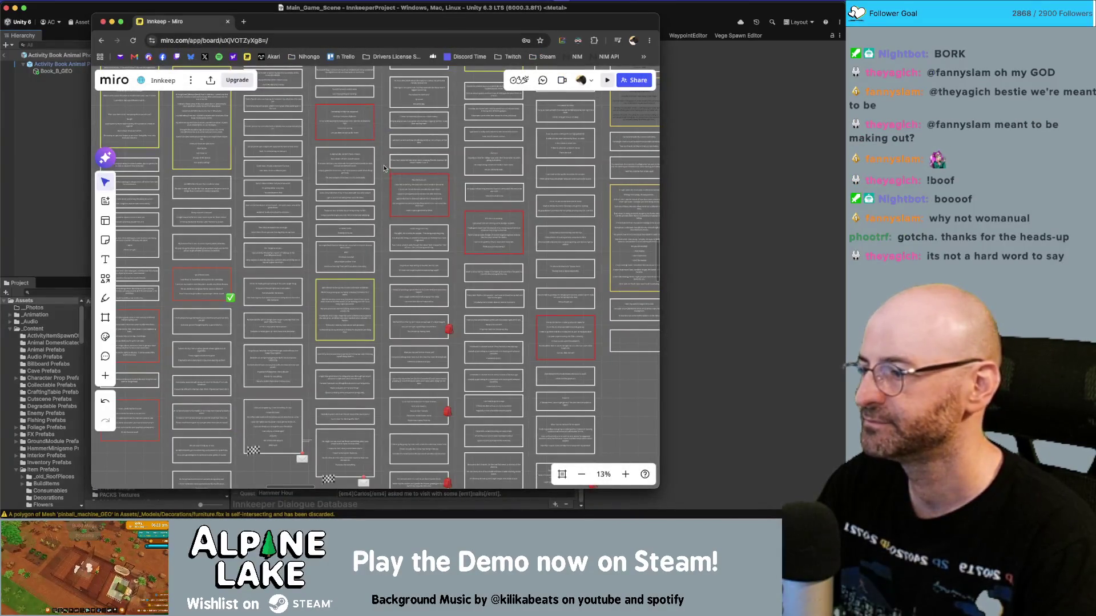
drag(384, 173, 380, 223)
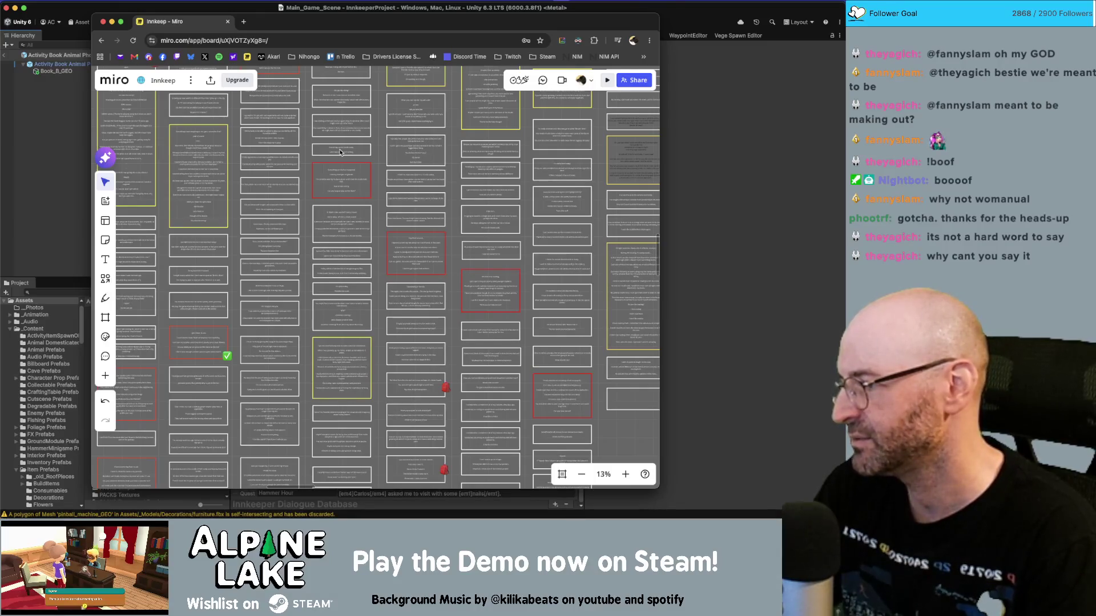
key(super+Tab)
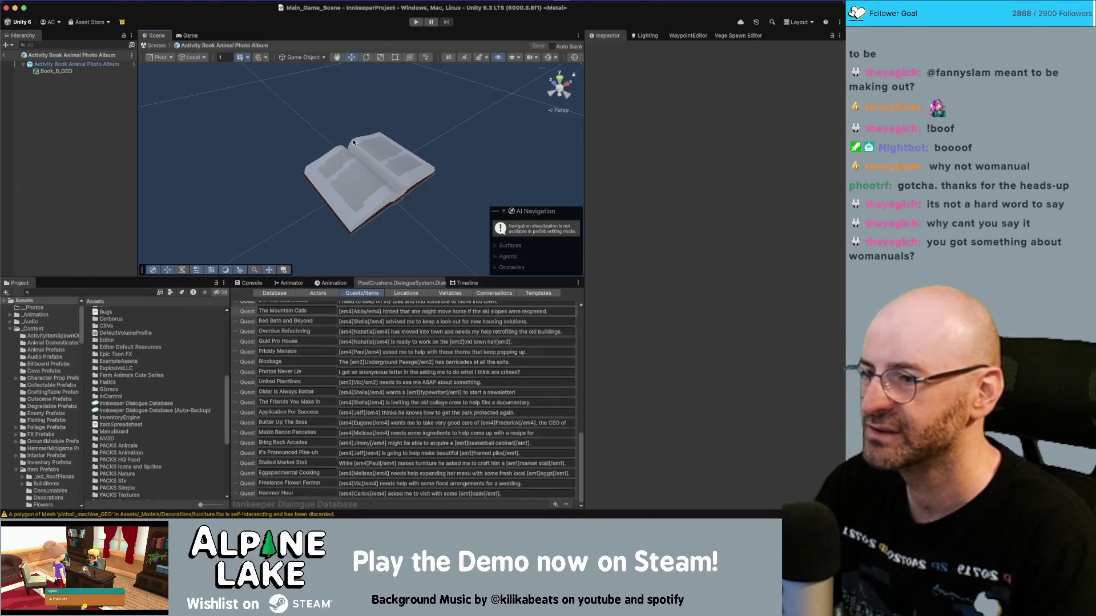
key(super+Tab)
scroll(up, 3)
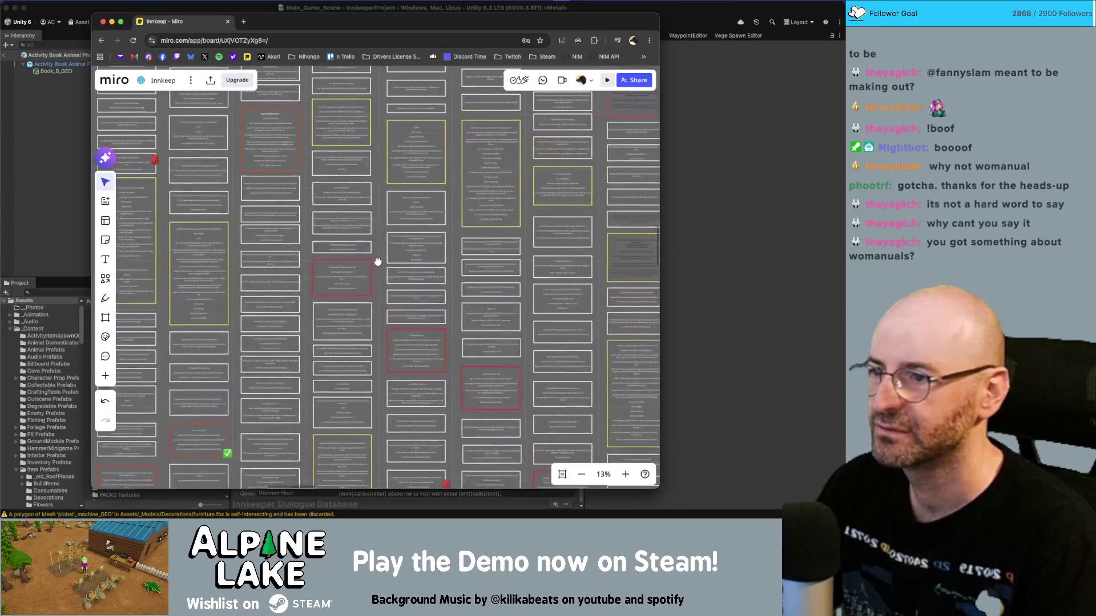
scroll(up, 3)
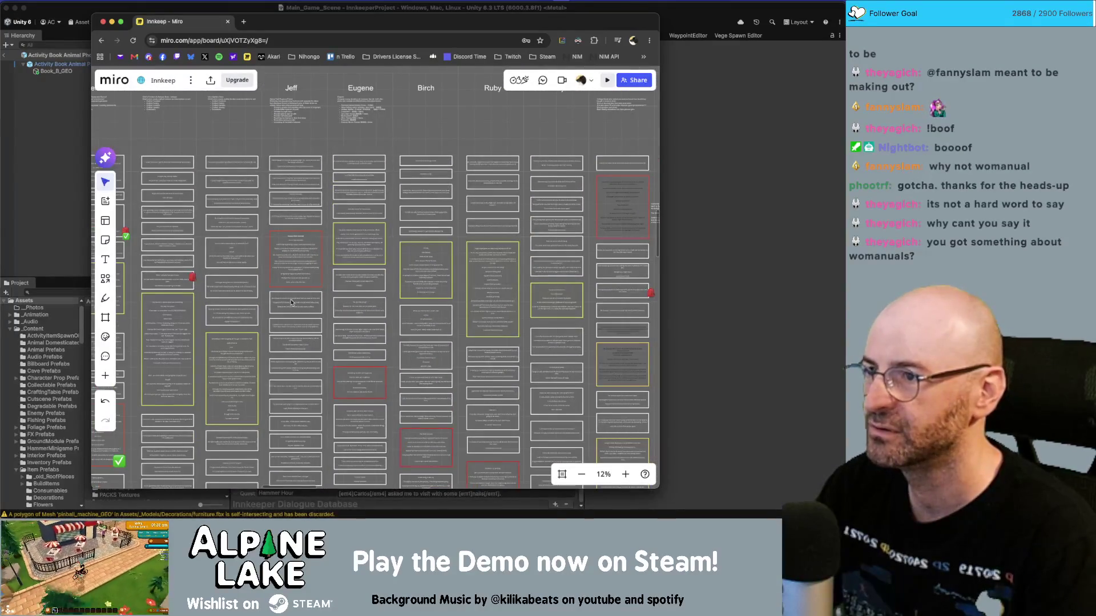
scroll(up, 3)
scroll(up, 3)
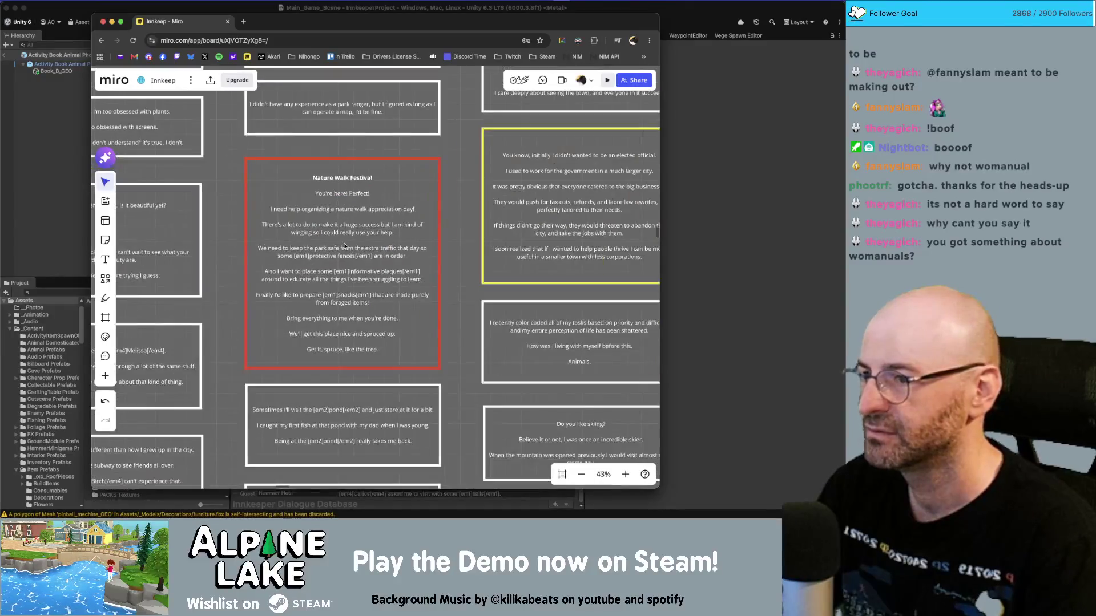
click(368, 255)
scroll(left, 3)
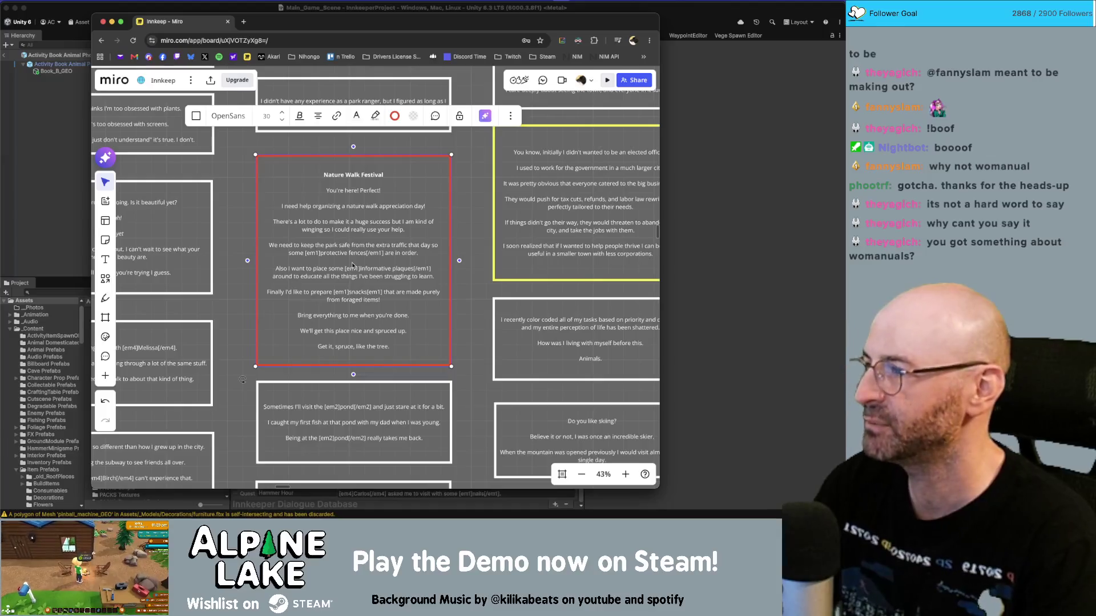
click(463, 206)
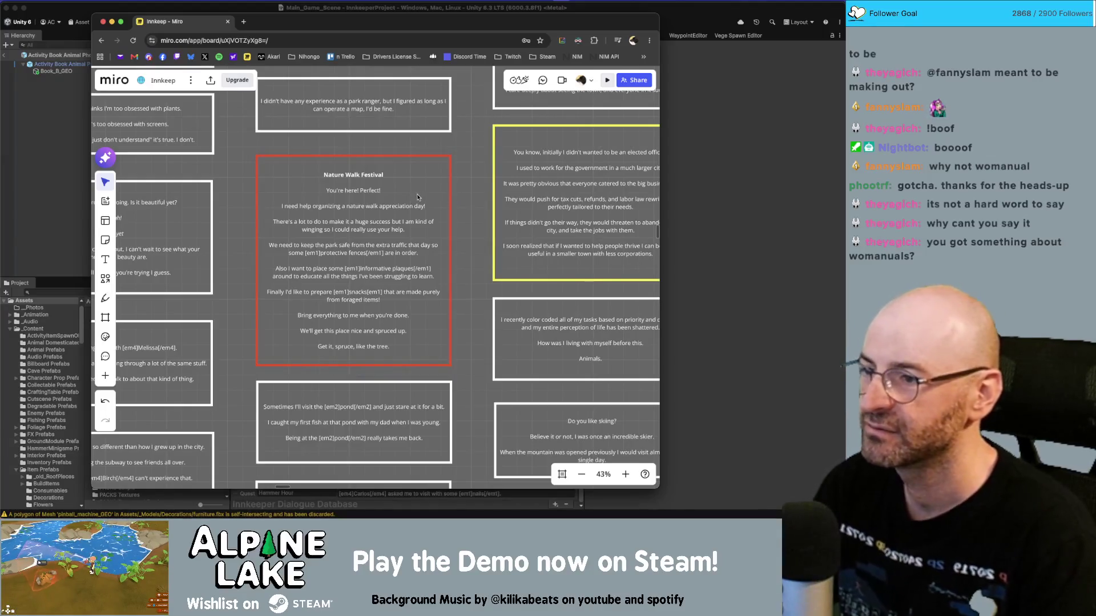
double_click(406, 223)
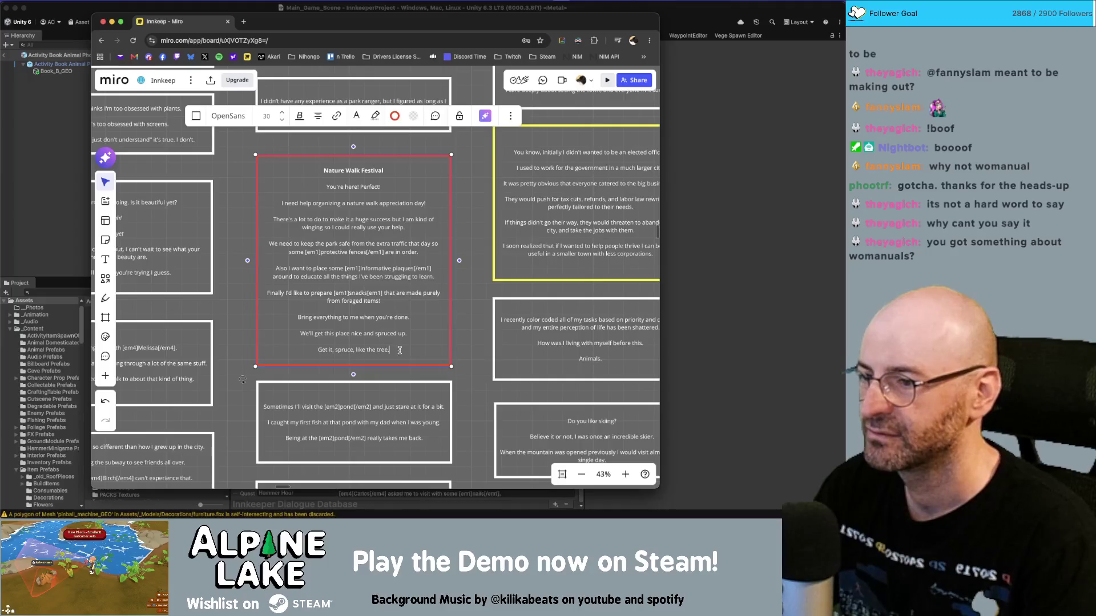
click(399, 348)
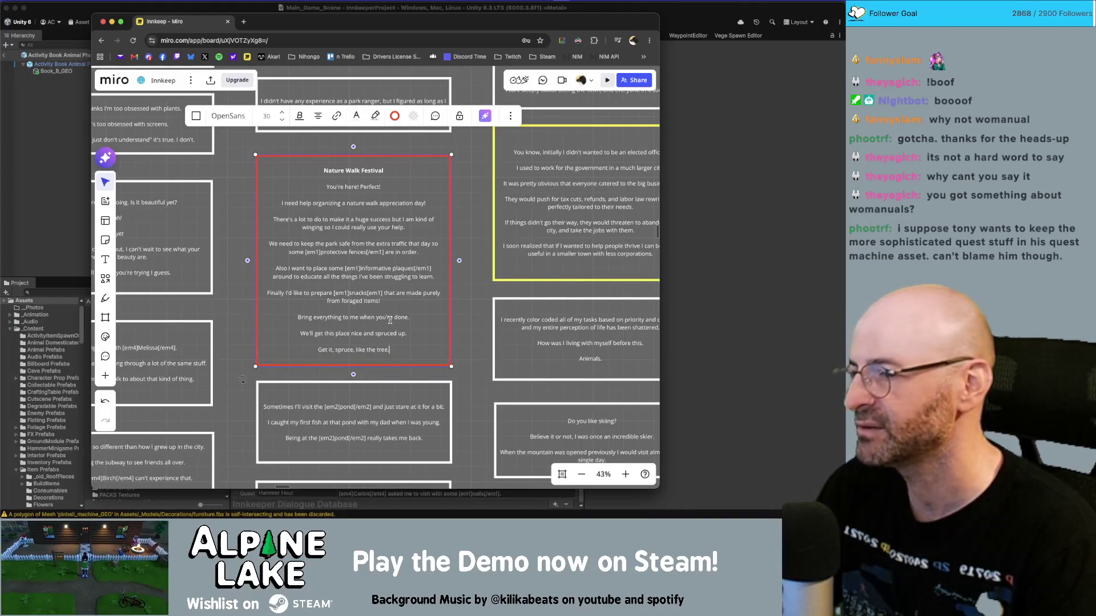
key(Escape)
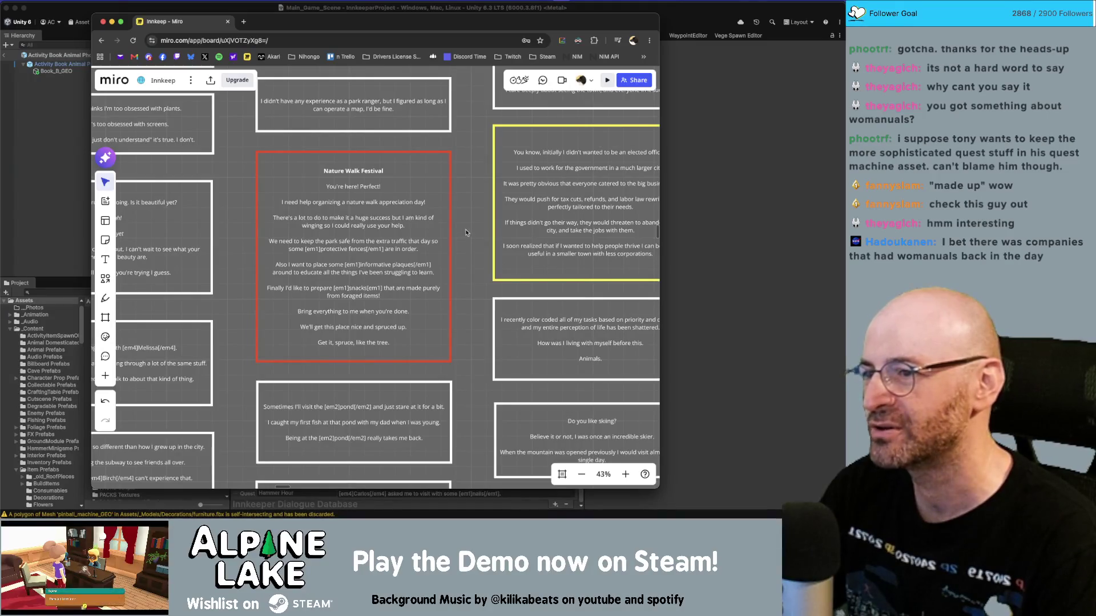
scroll(up, 3)
double_click(392, 247)
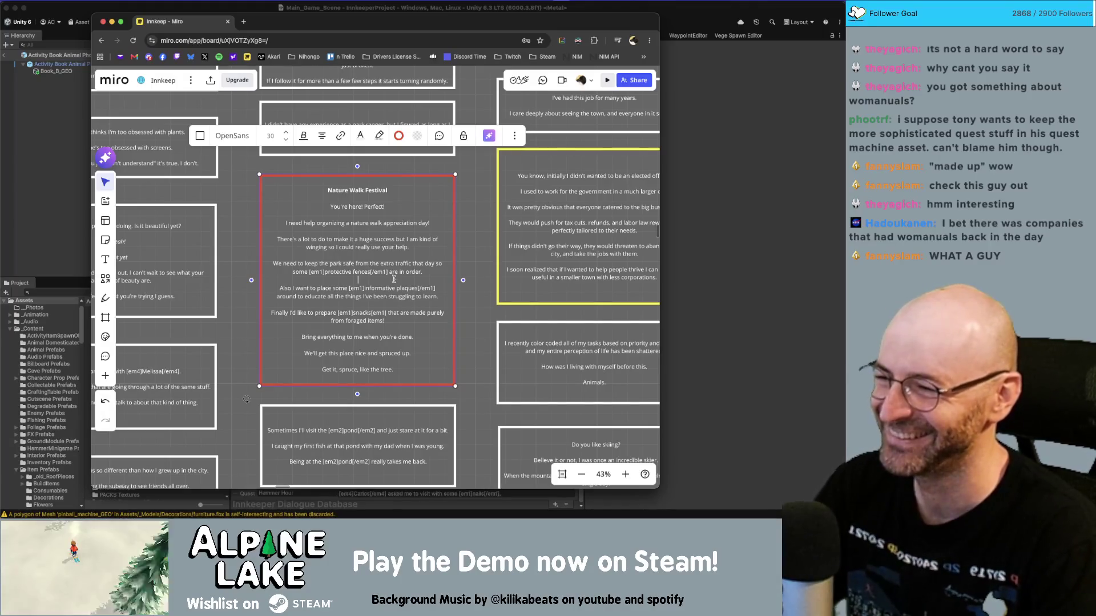
click(372, 192)
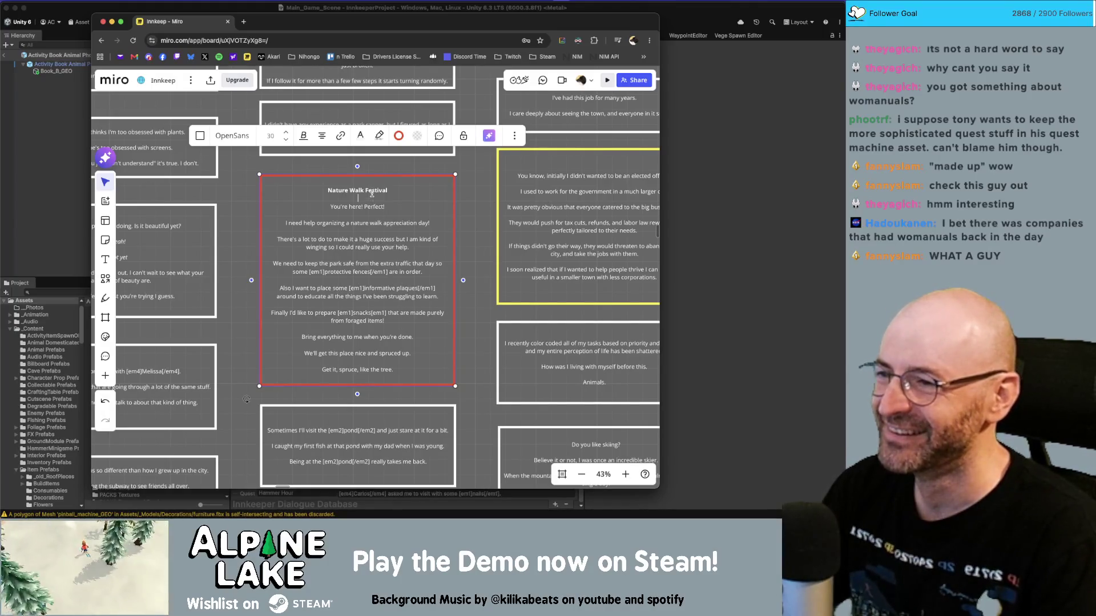
click(466, 186)
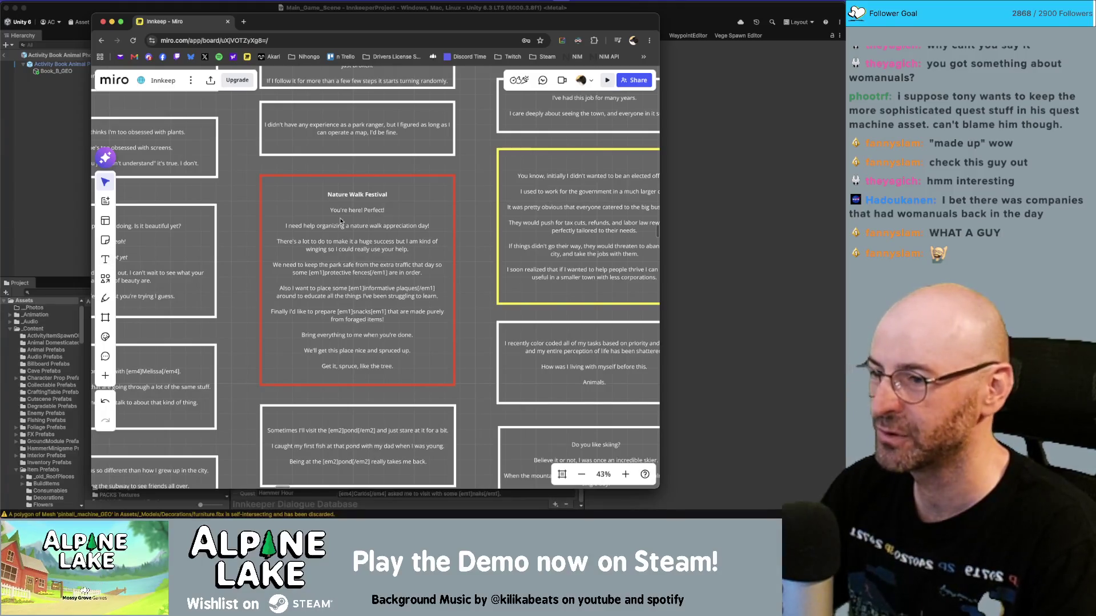
double_click(345, 220)
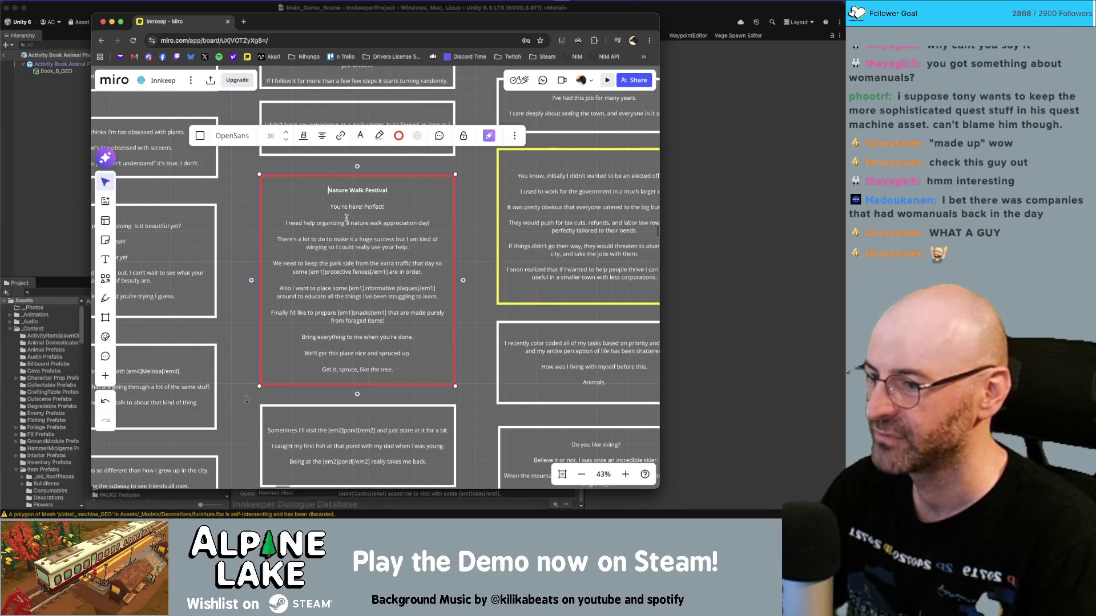
scroll(up, 3)
scroll(up, 3)
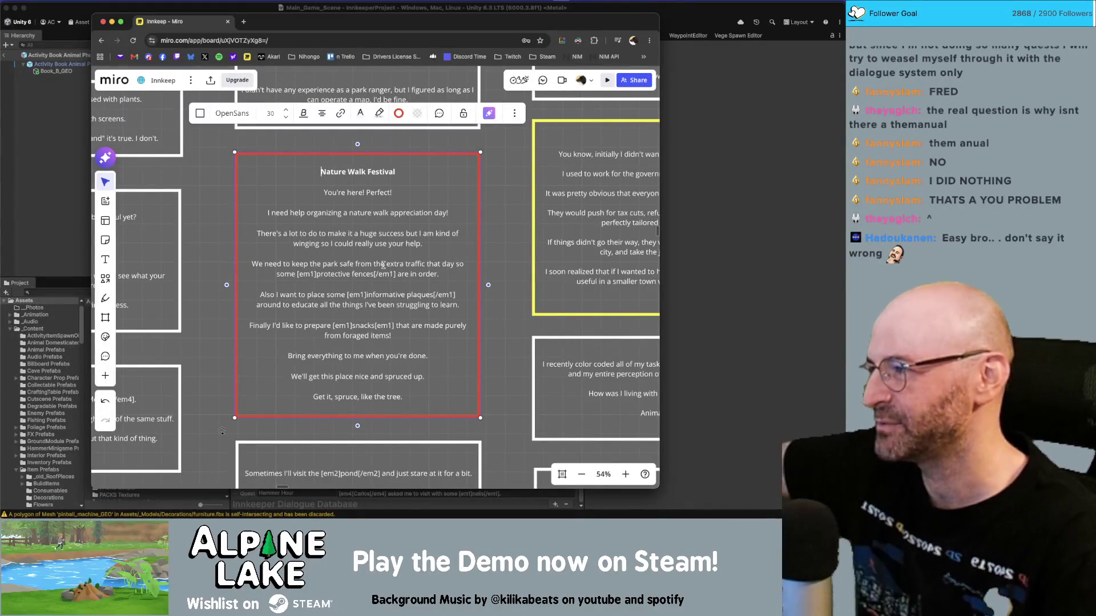
scroll(up, 3)
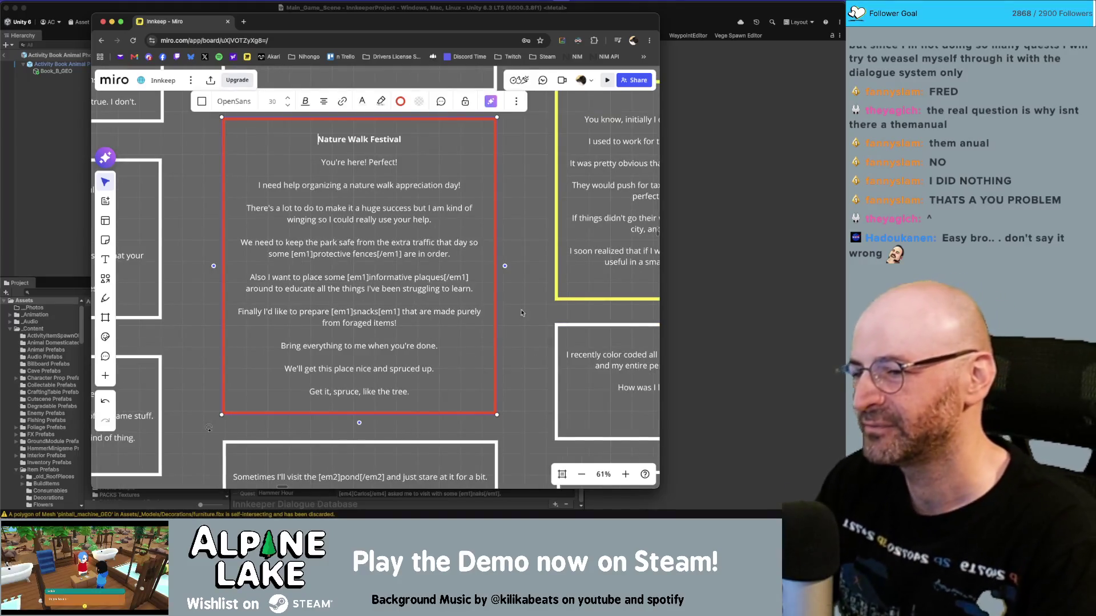
click(517, 320)
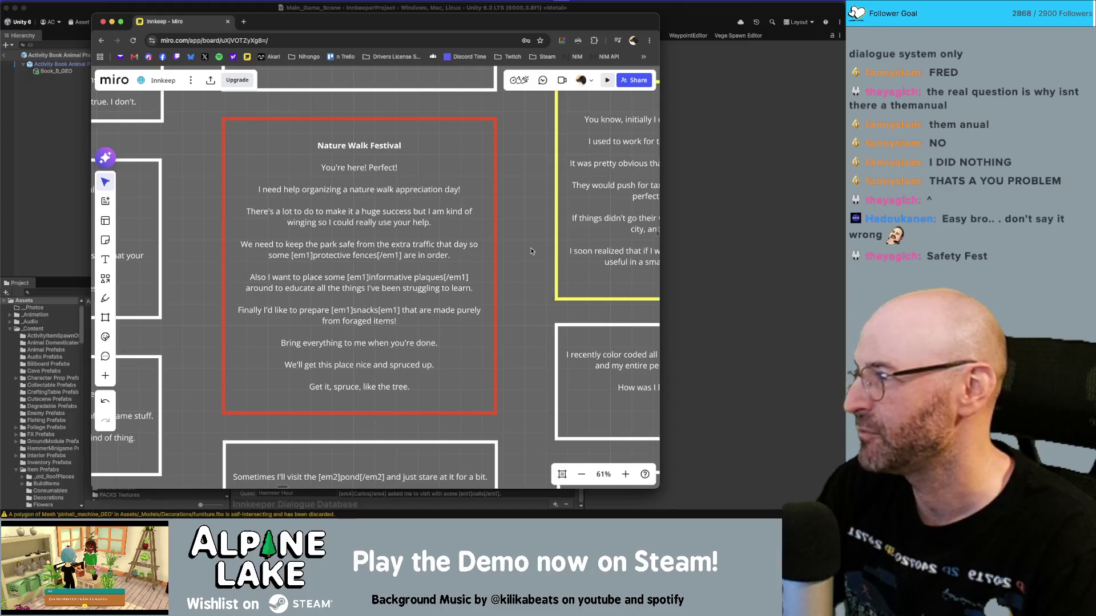
drag(534, 244, 531, 245)
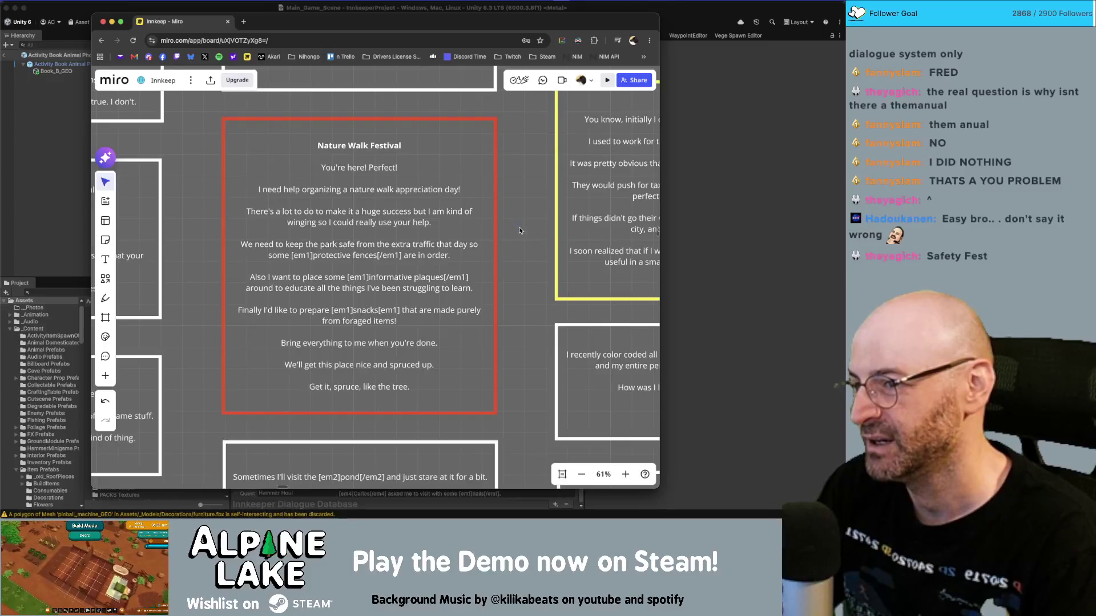
drag(506, 202, 544, 240)
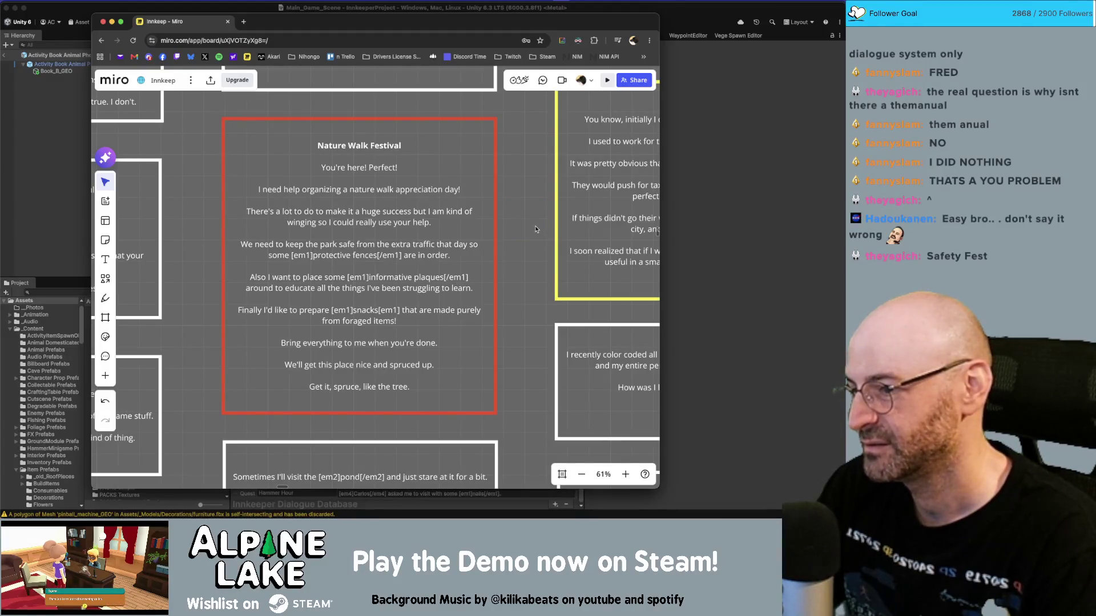
drag(536, 398, 533, 414)
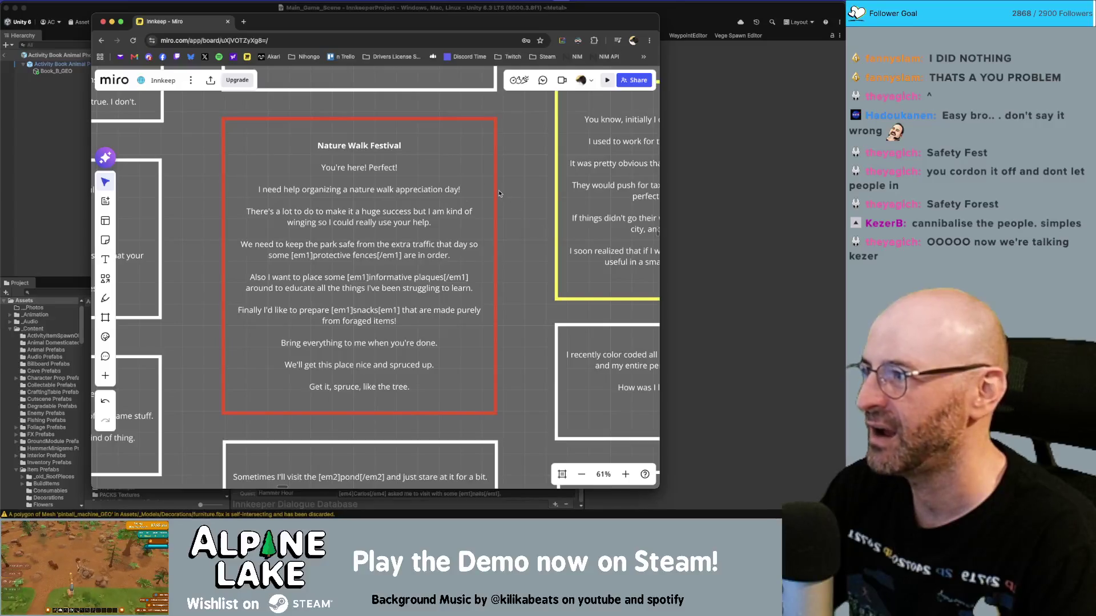
click(39, 204)
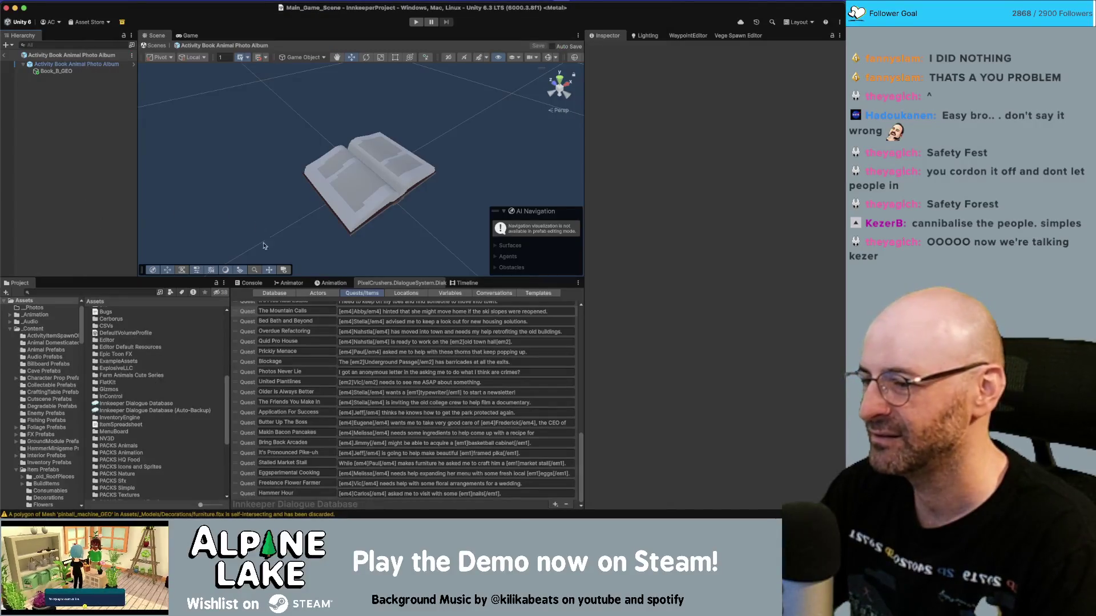
Step: Create New Quest 64 at the end of the quest list with the + button
click(408, 312)
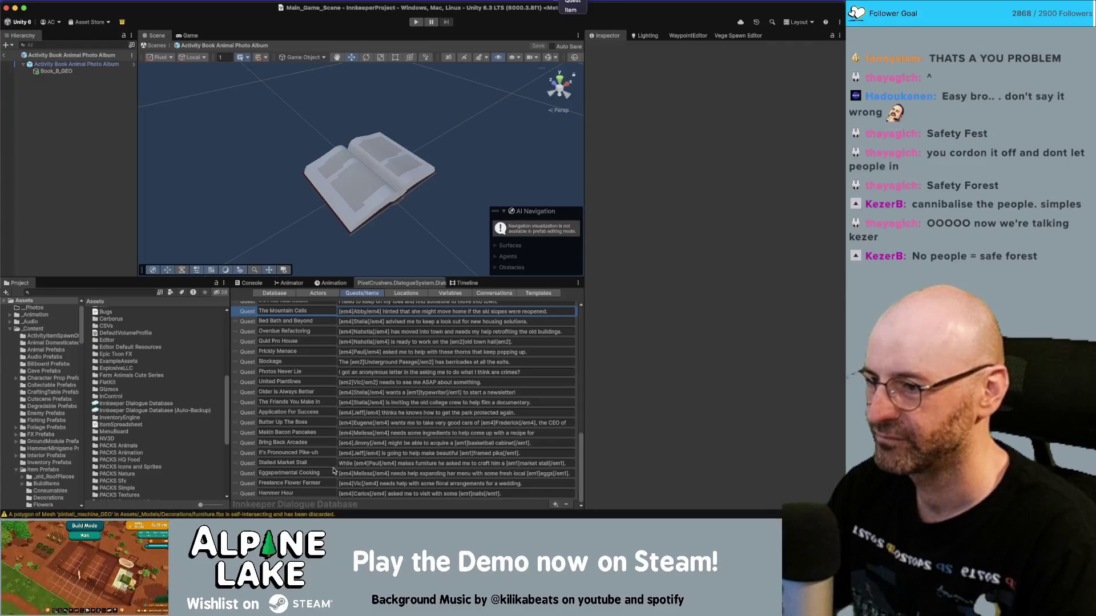
click(555, 504)
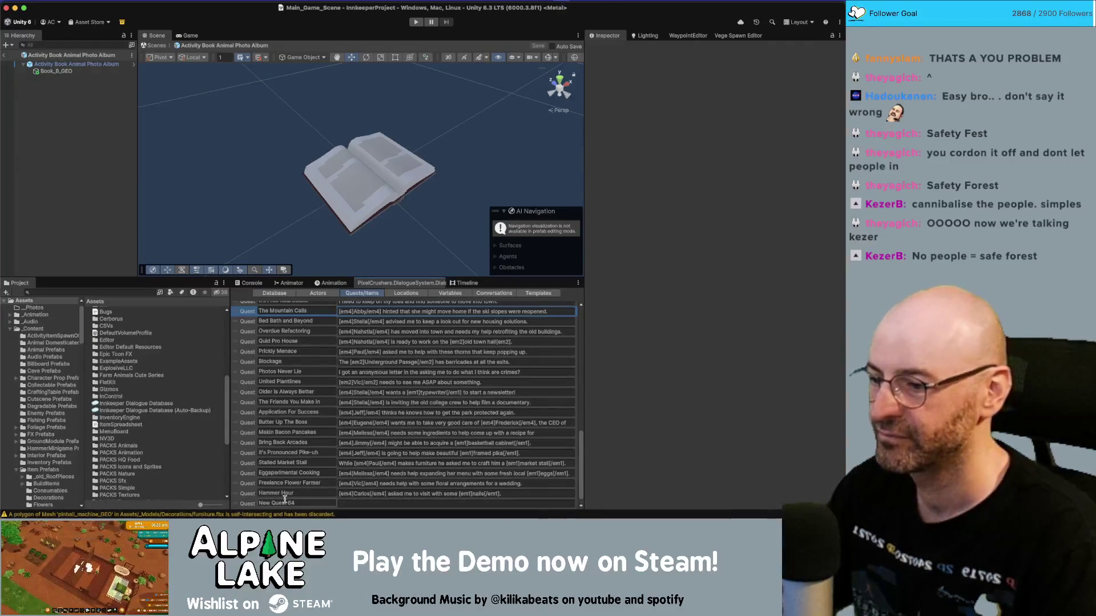
click(287, 503)
key(Return)
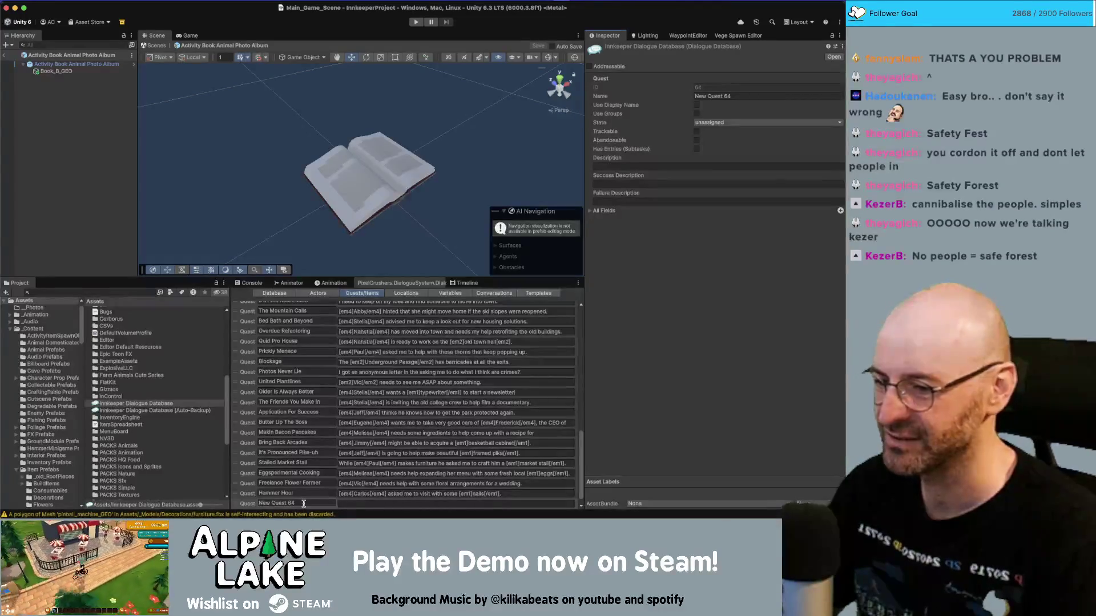
Step: Change New Quest 64's name to 'Safety Forest', correcting the typo
click(309, 503)
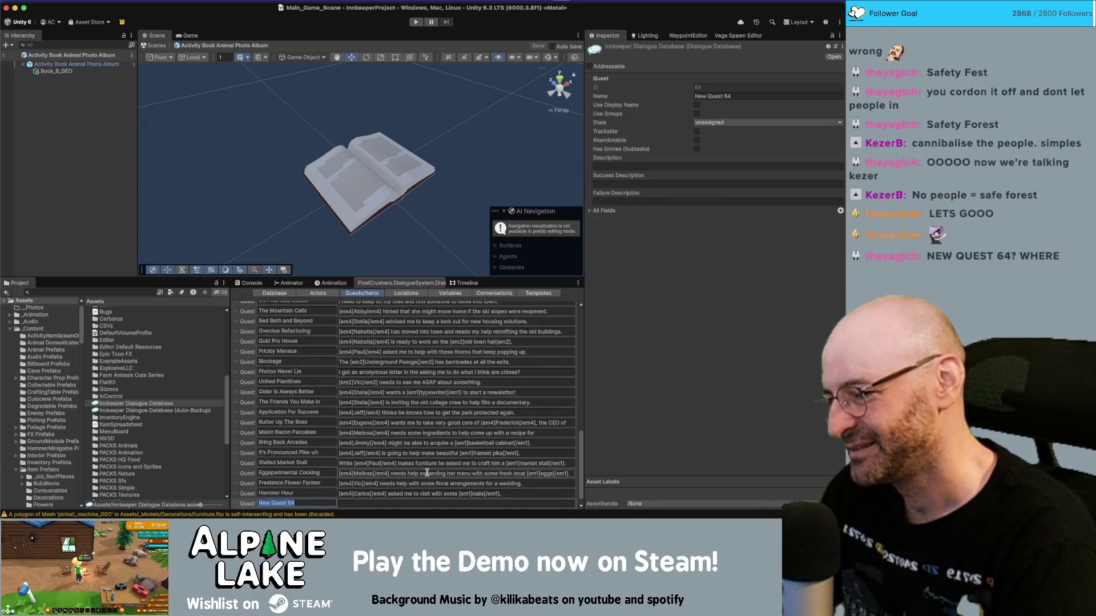
text(Safety Fo)
text(re)
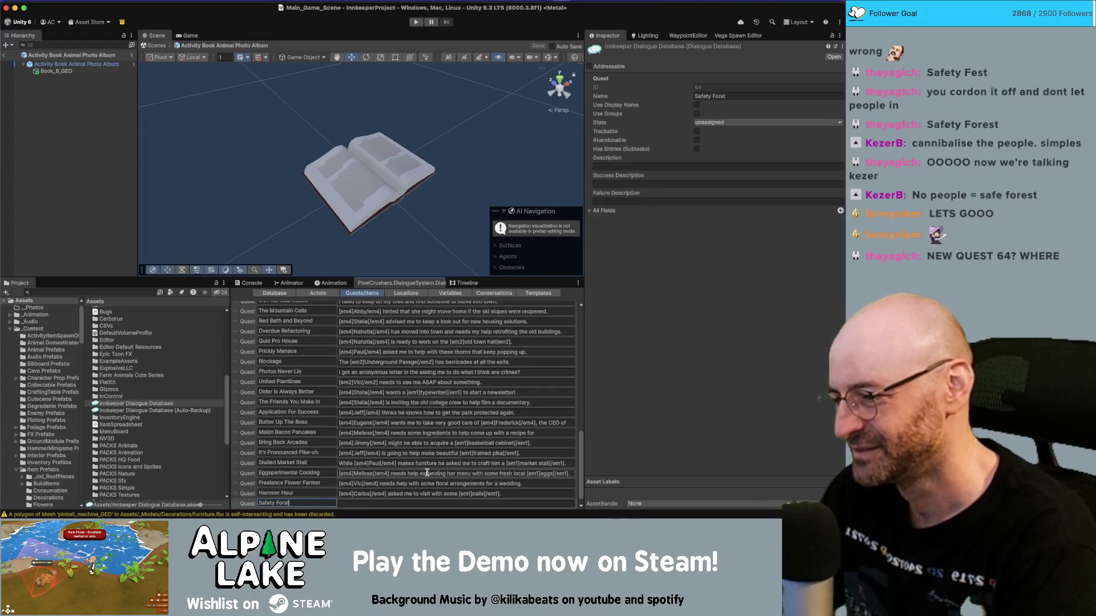
key(BackSpace)
key(BackSpace)
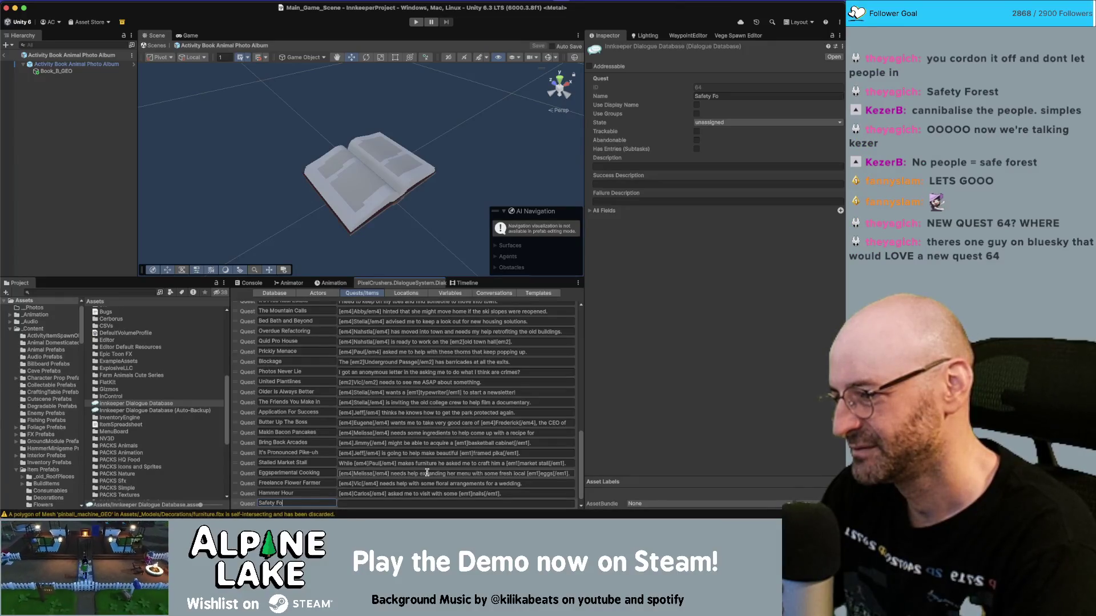
text(rest)
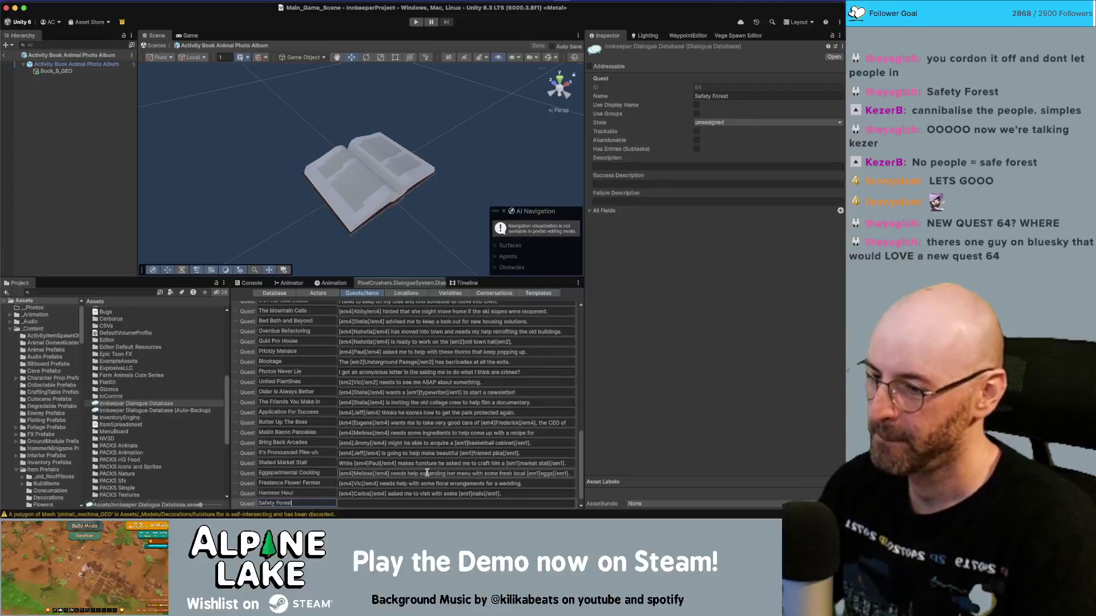
click(394, 501)
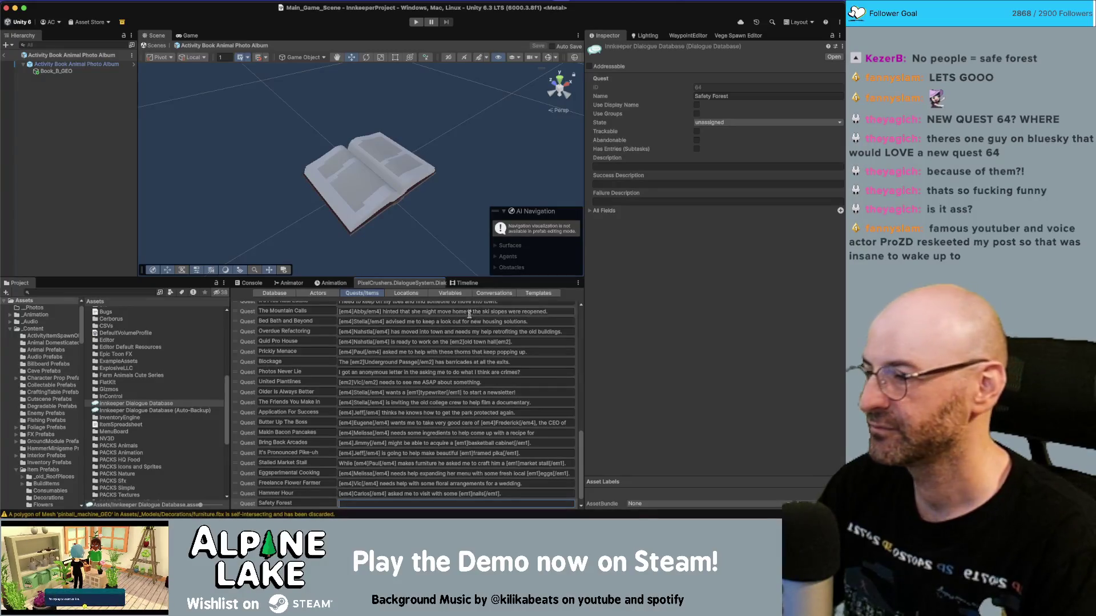
key(super+Tab)
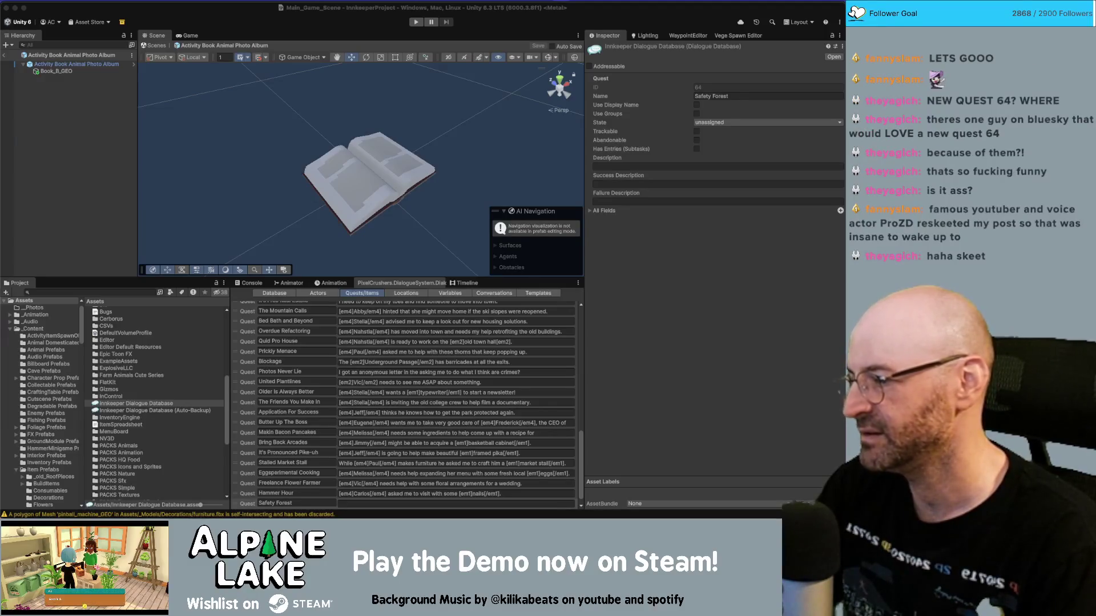
click(380, 504)
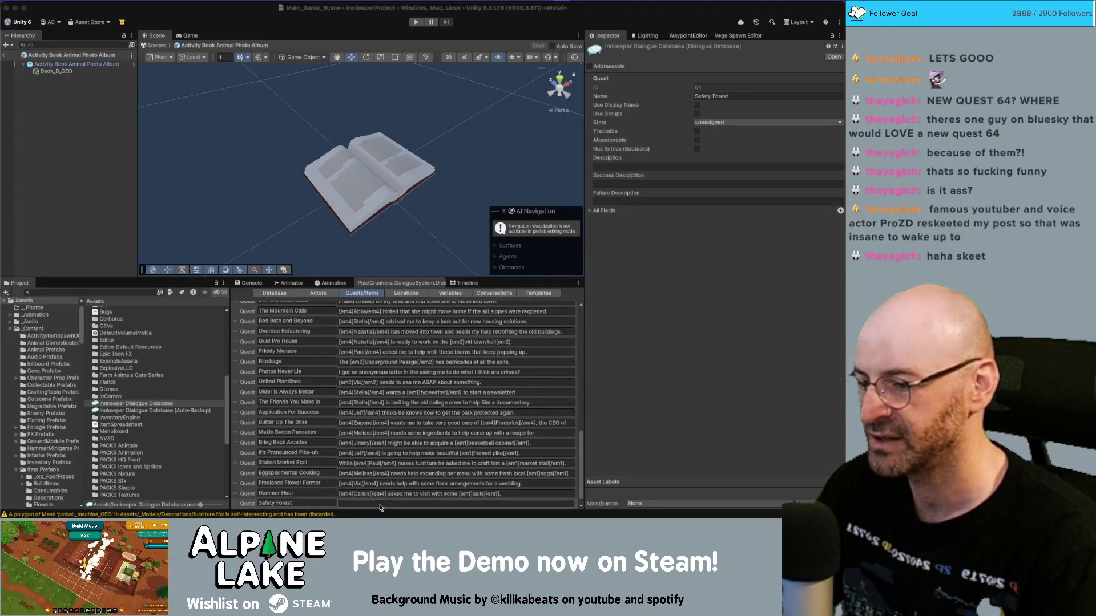
Step: Type 'I was asked to help' into the Safety Forest Description field
click(381, 505)
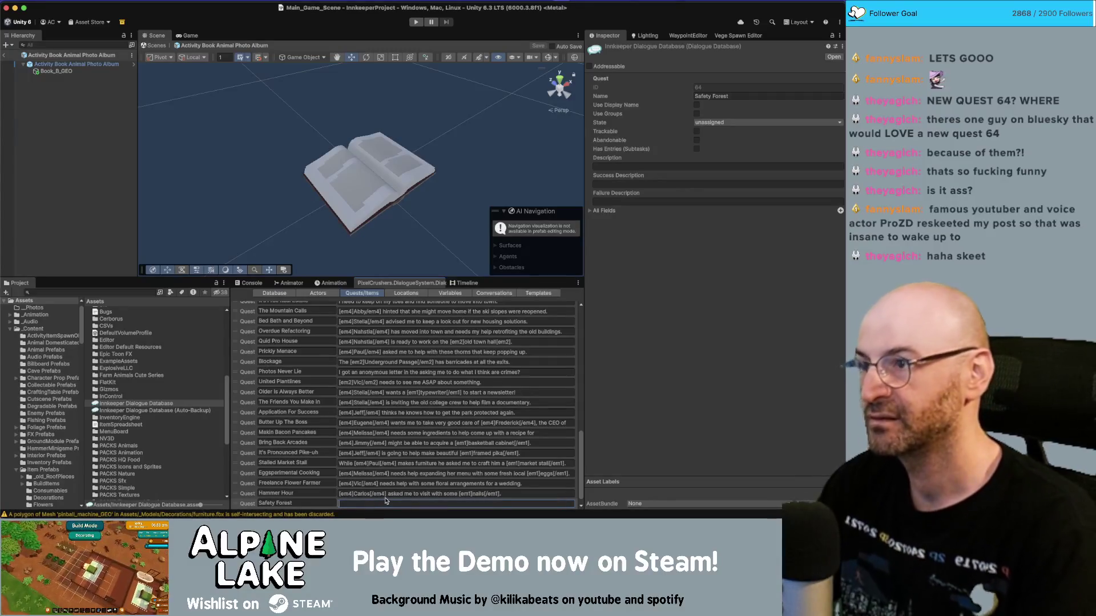
text(The fores)
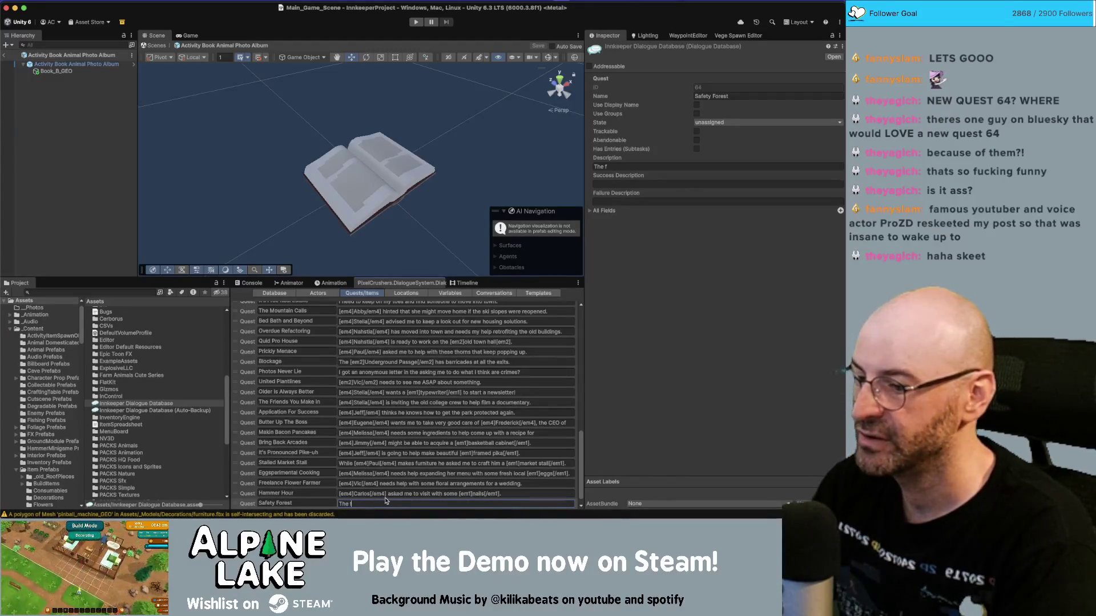
text(t )
text(need)
key(BackSpace)
key(BackSpace)
key(BackSpace)
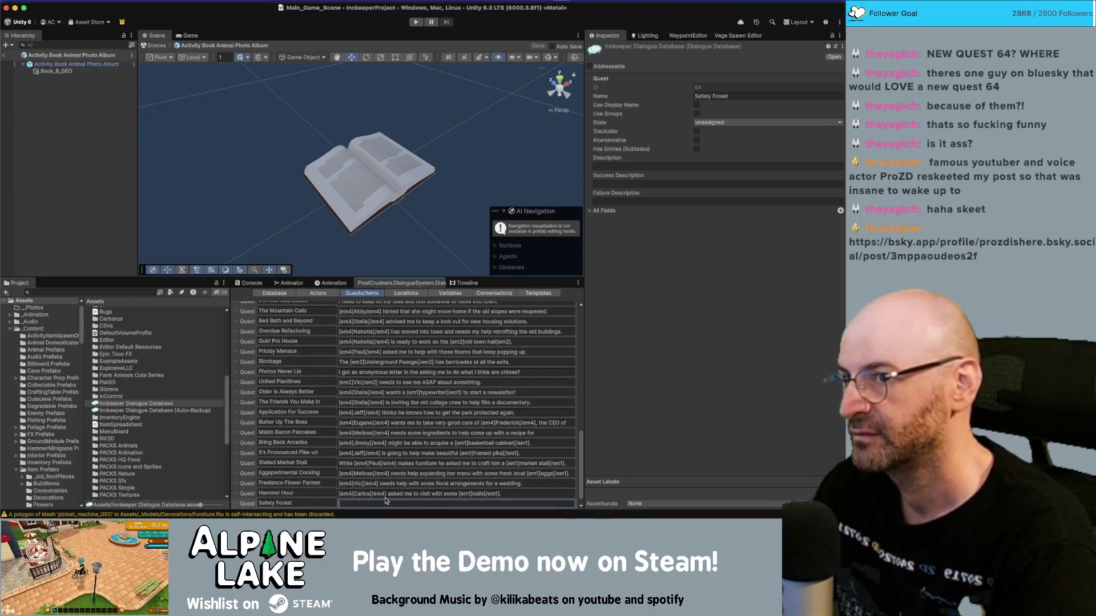
text(I was asked to help)
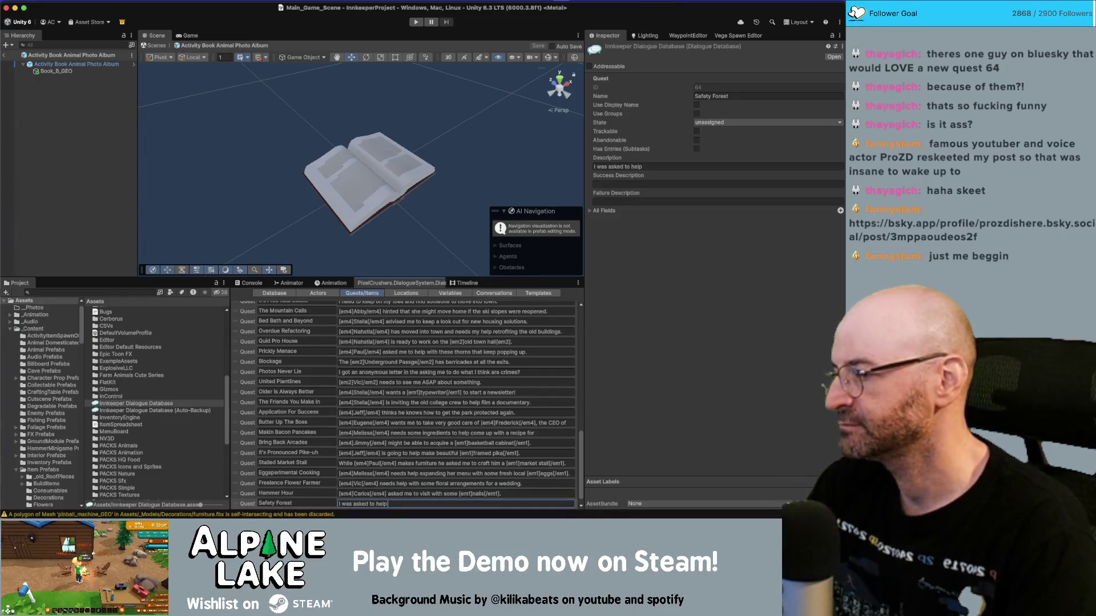
key(super+Tab)
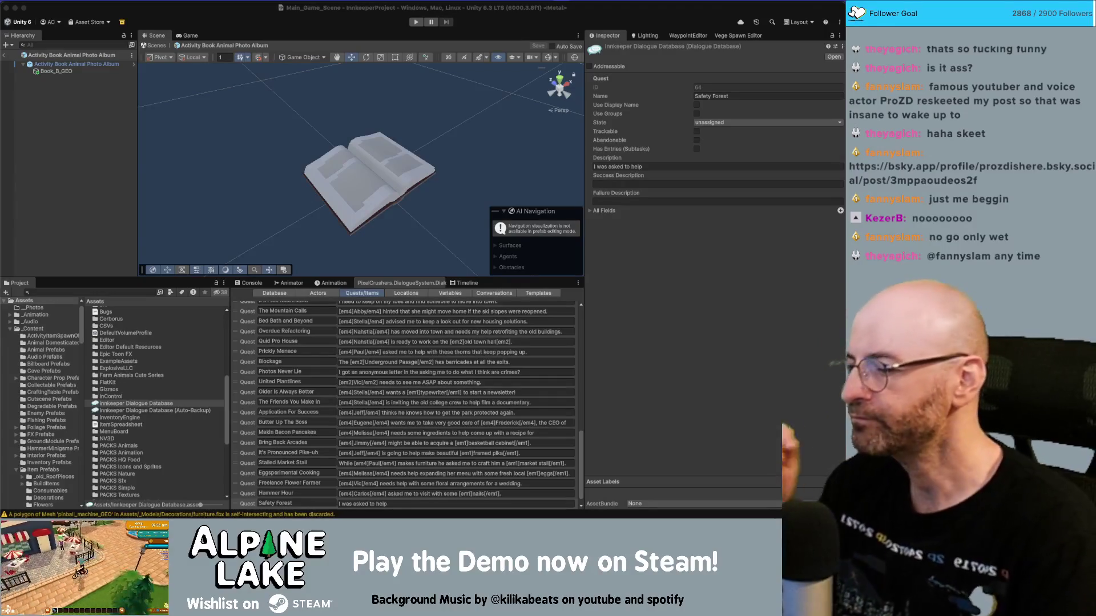
Step: Rewrite the description as '[em4]needs some more help', then erase all of it
click(393, 505)
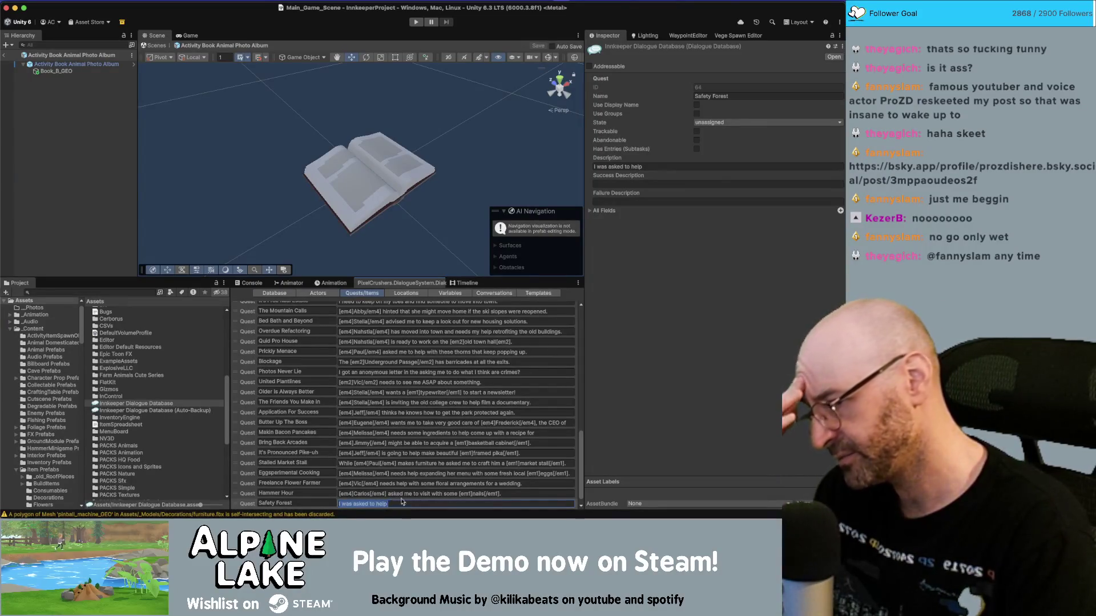
key(Right)
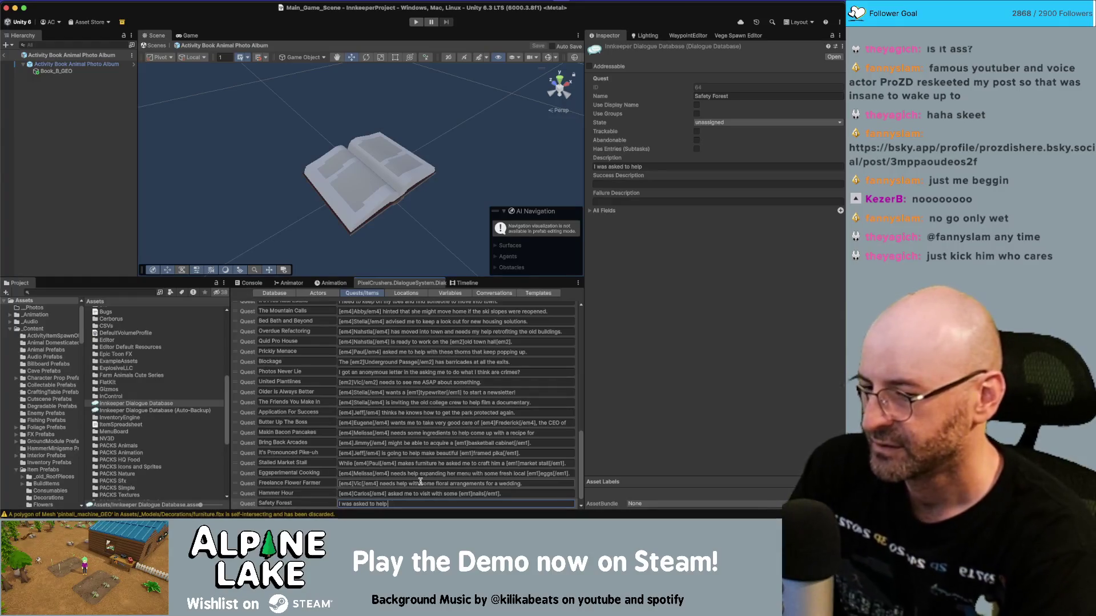
key(super+a)
key(BackSpace)
text(needs some more help)
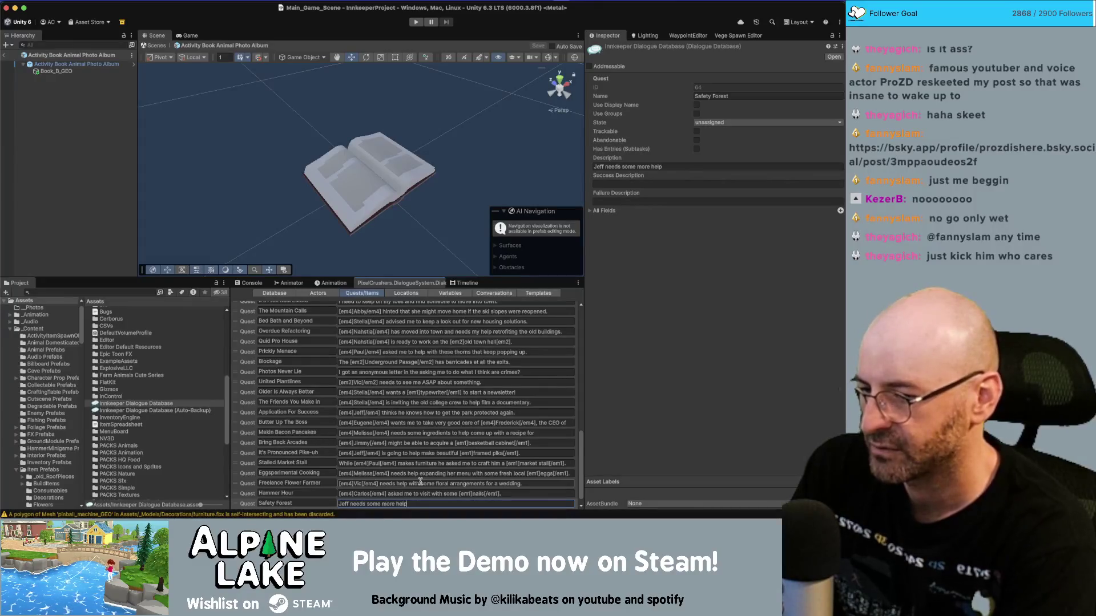
key(Home)
text([/e)
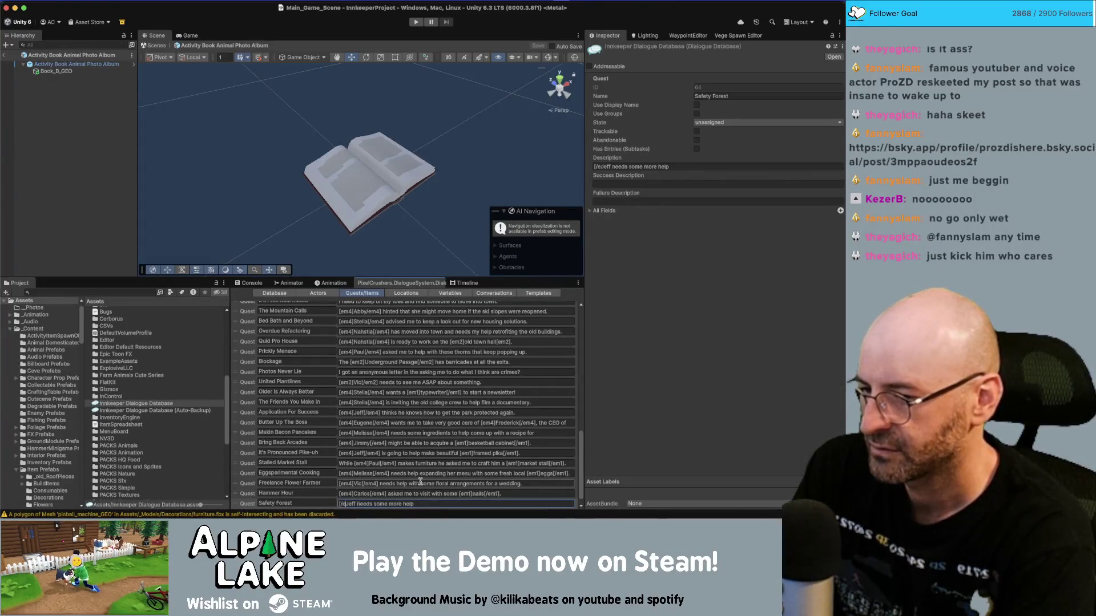
key(BackSpace)
key(BackSpace)
text(em4])
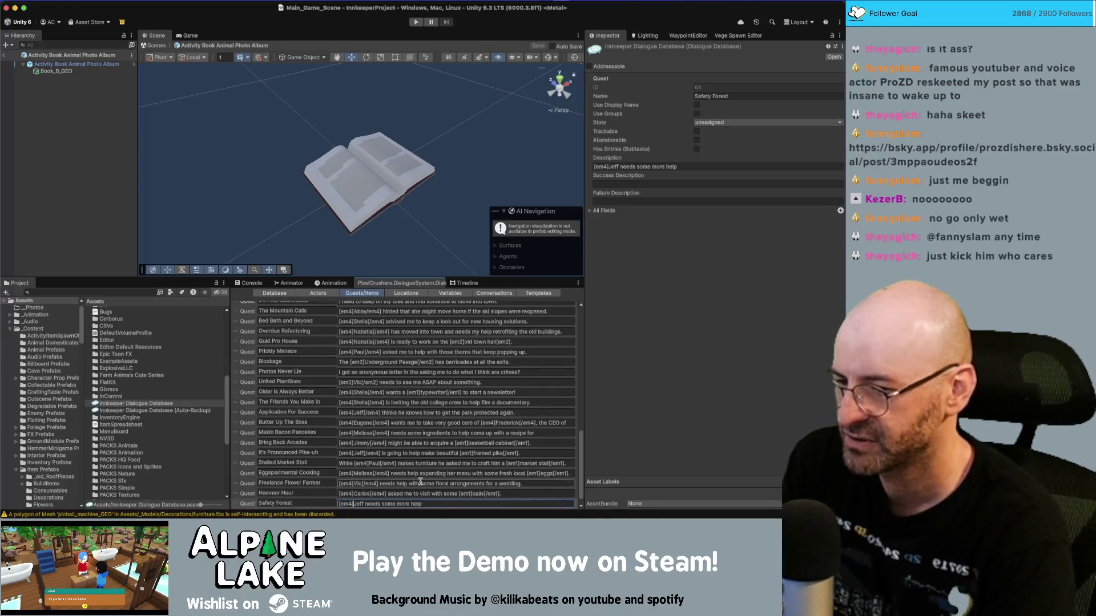
key(super+a)
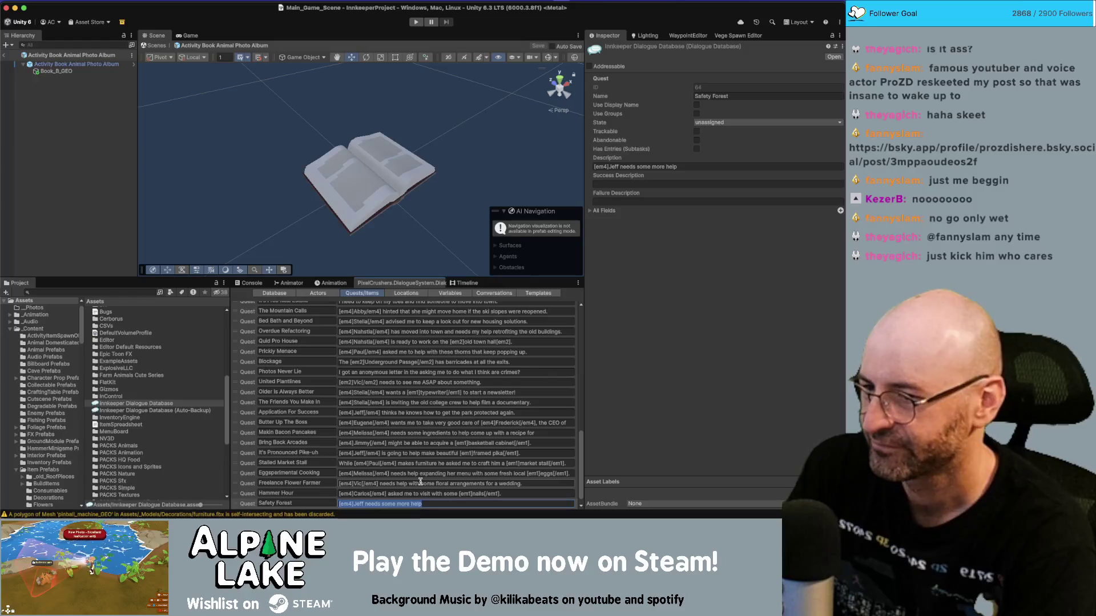
key(BackSpace)
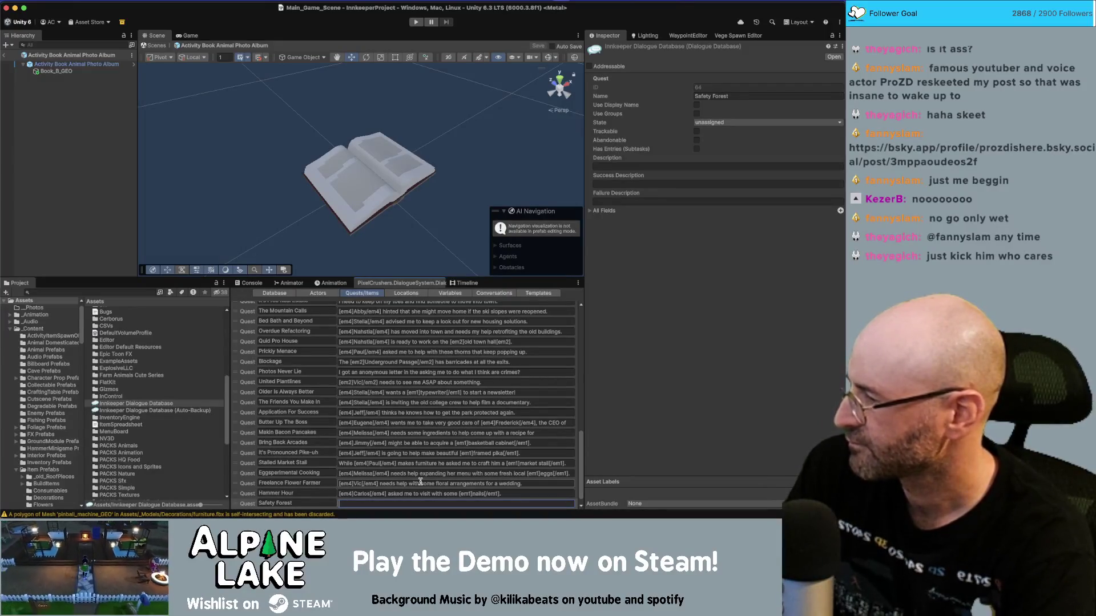
Step: Type 'The [em2]Alpine Trail[/em2] needs some upgrades.', replacing 'protection' with 'upgrades'
text(the)
key(BackSpace)
key(BackSpace)
key(BackSpace)
text(The [em4])
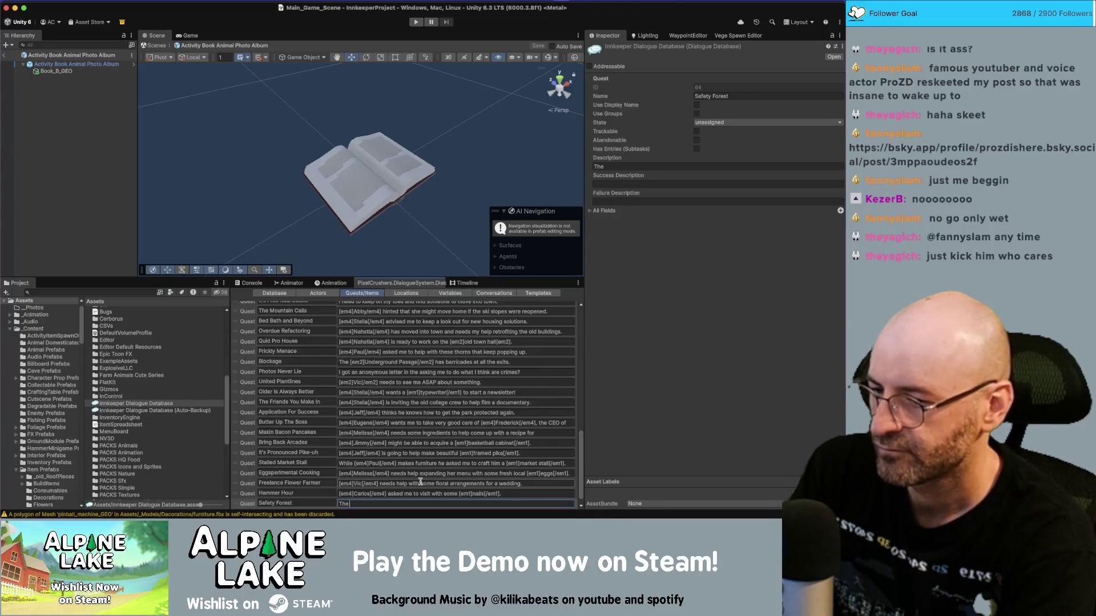
text(Alpine)
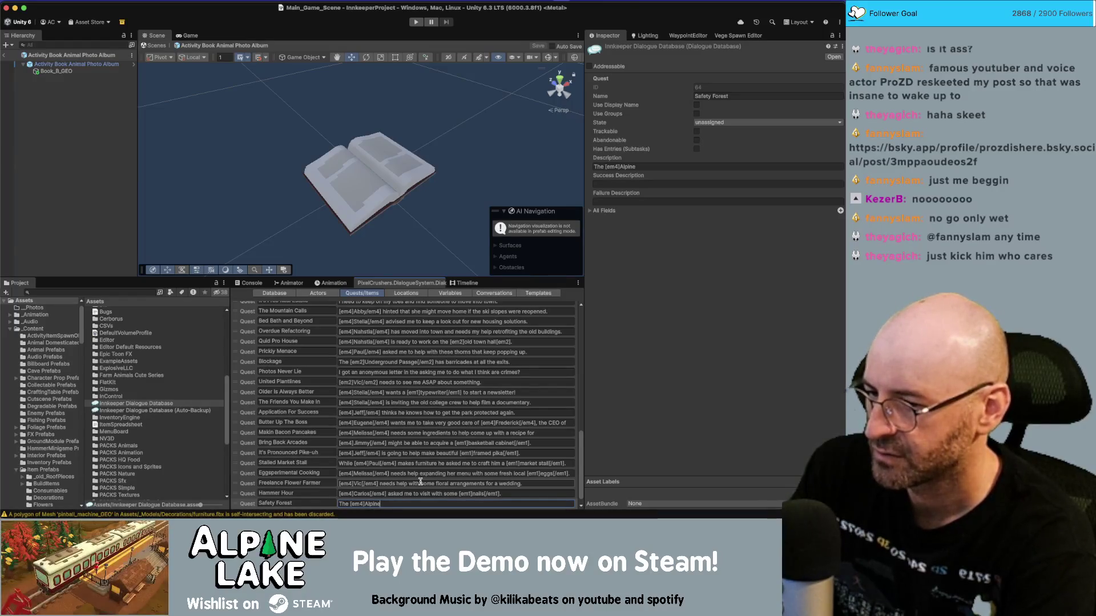
key(BackSpace)
key(BackSpace)
key(BackSpace)
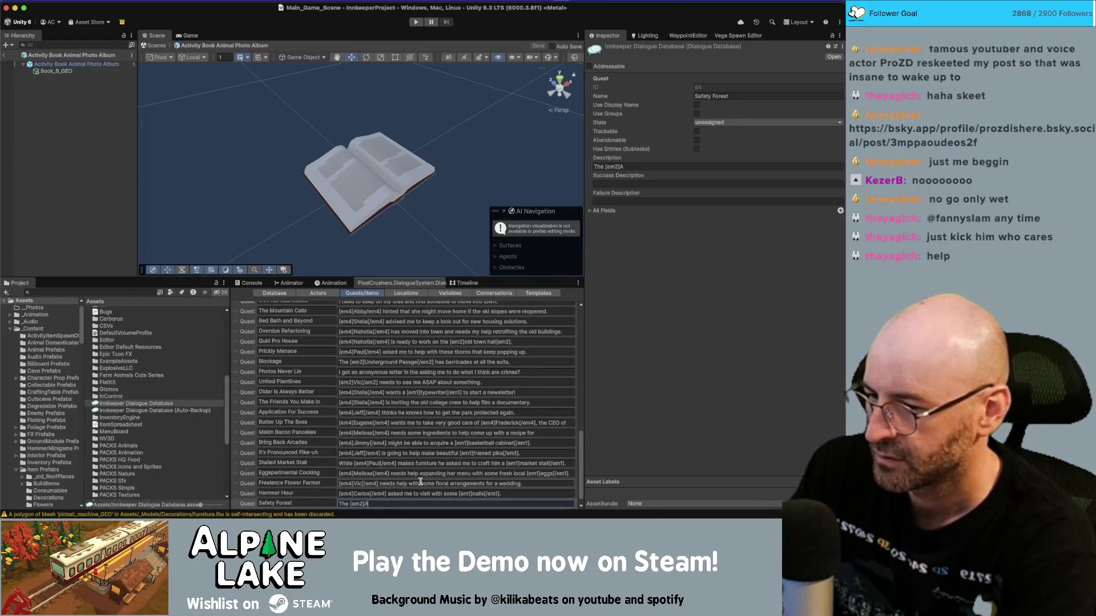
text(lpine Trail[e/4m)
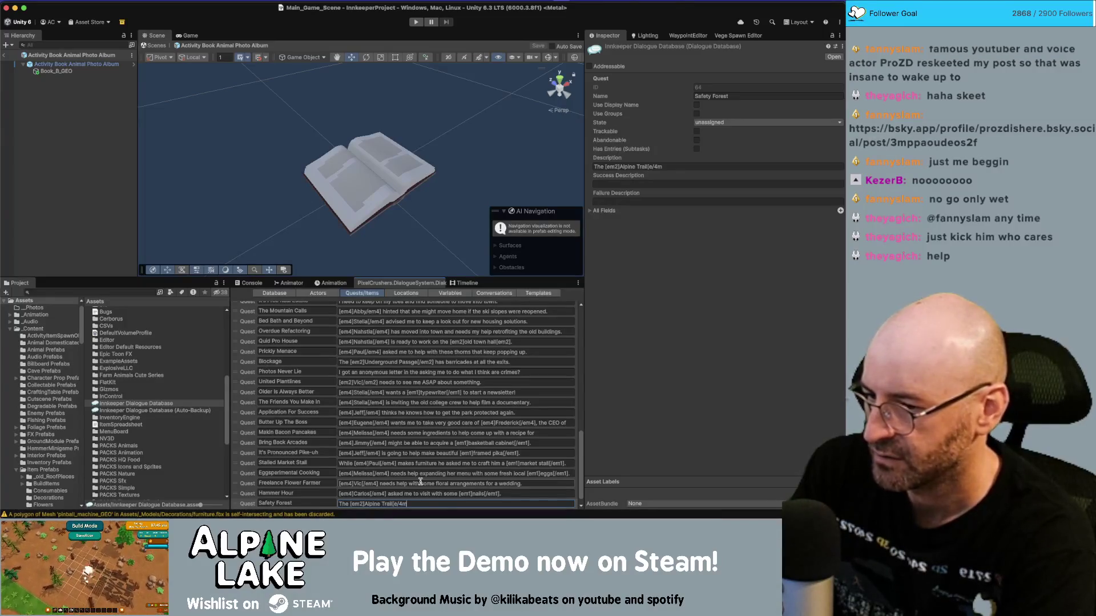
key(BackSpace)
key(BackSpace)
key(BackSpace)
key(BackSpace)
text(/em2] )
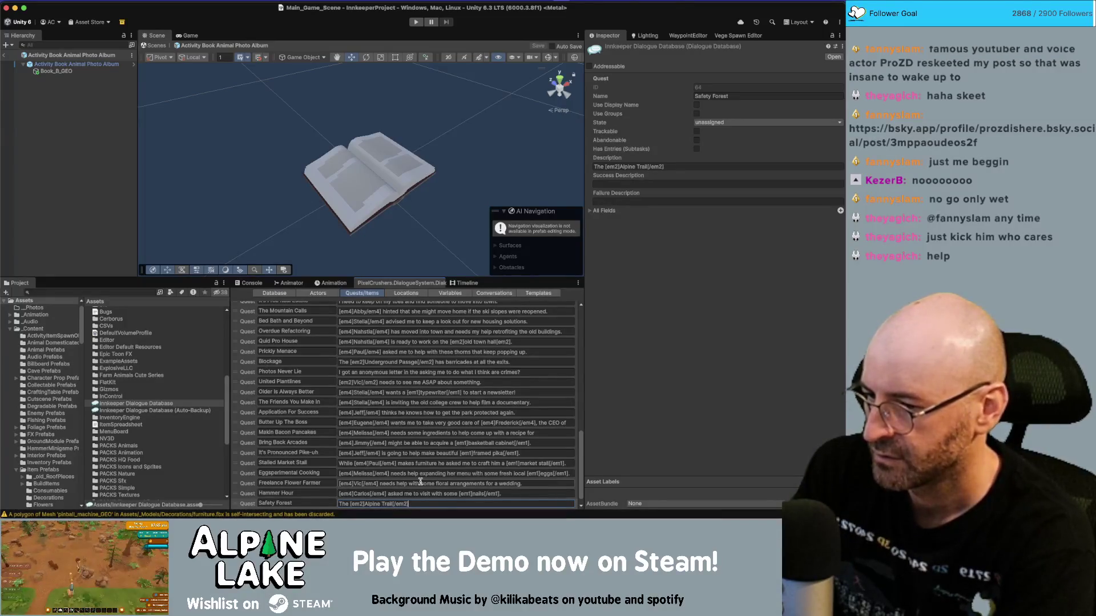
text(needs s)
text(ome prote)
text(ction.)
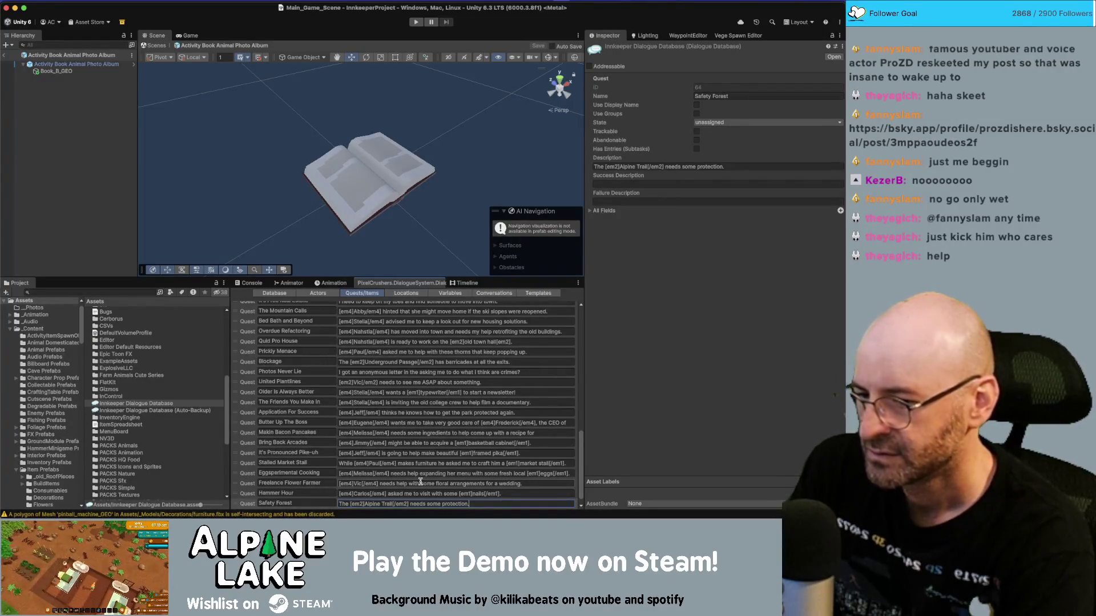
key(alt+shift+Left)
key(BackSpace)
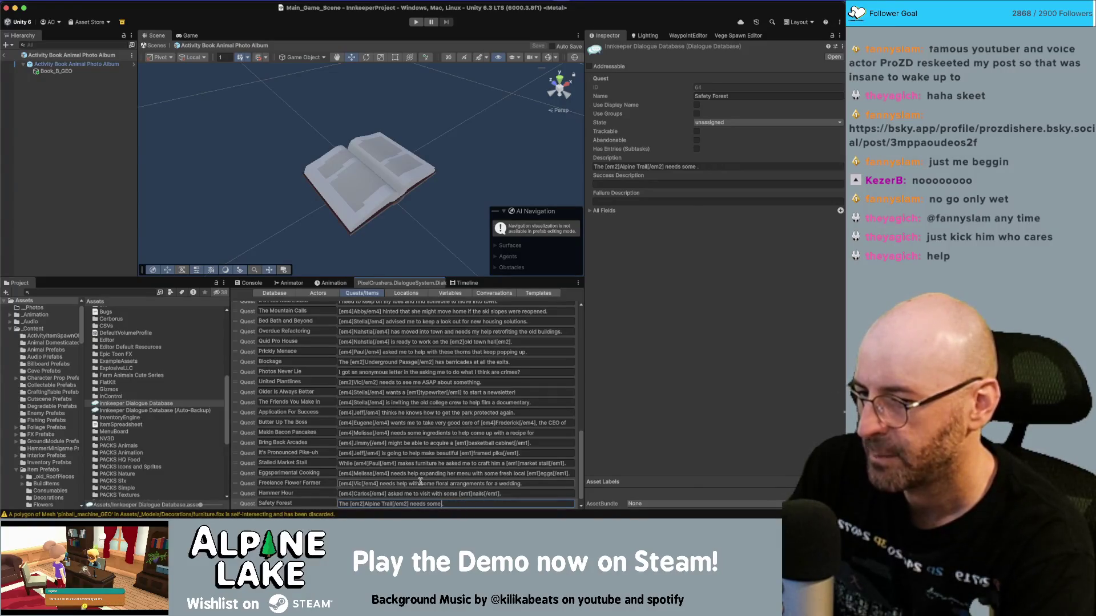
text(upgrad)
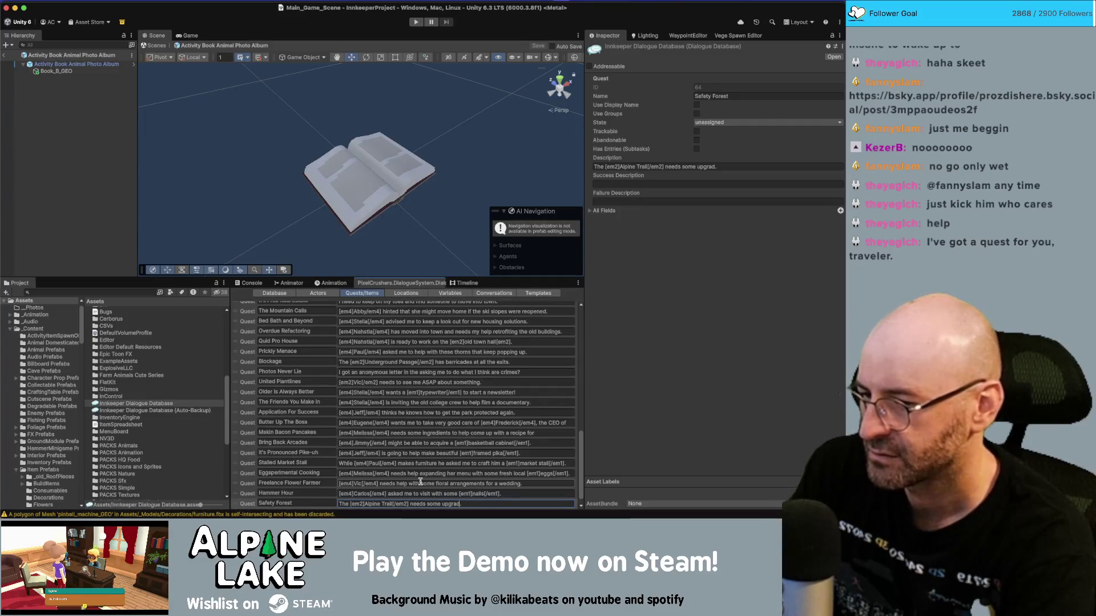
text(es)
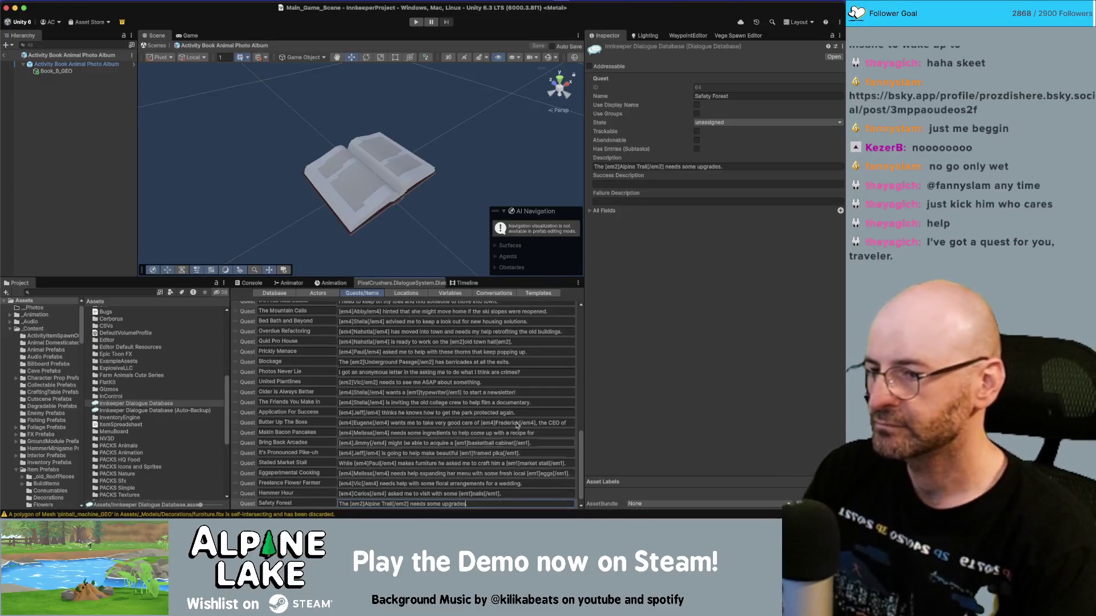
click(248, 506)
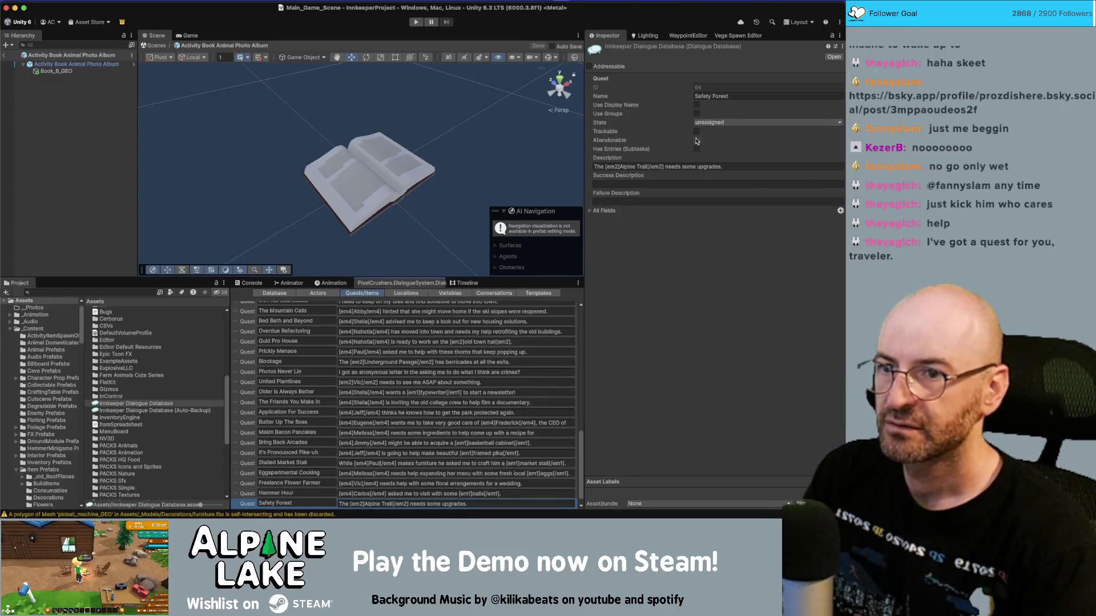
Step: Make Safety Forest trackable with subtask entries and add two quest entries
click(697, 131)
click(696, 139)
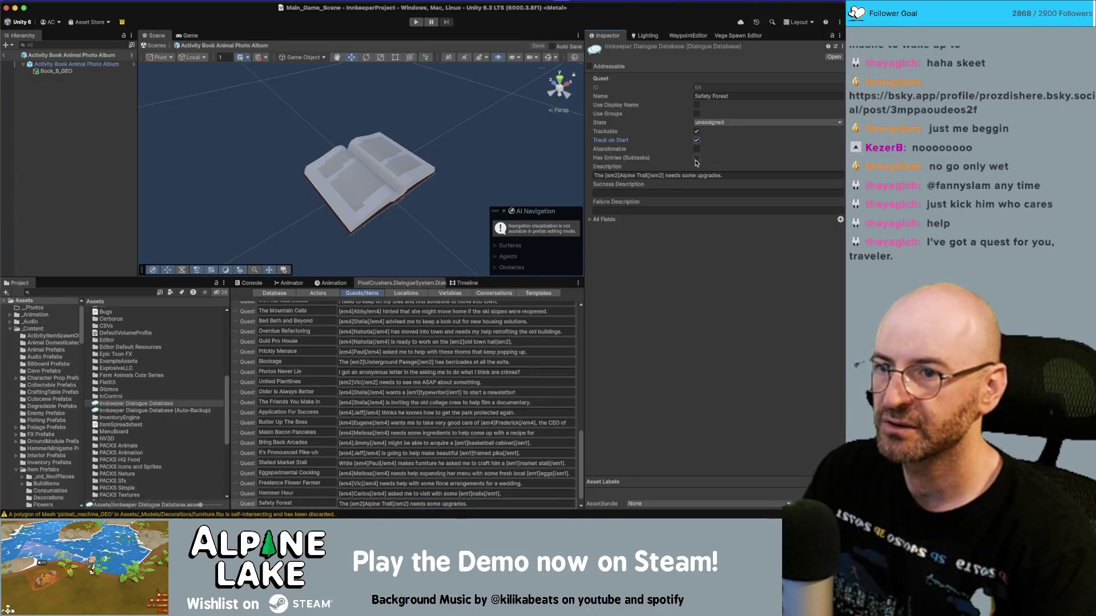
click(696, 157)
click(677, 229)
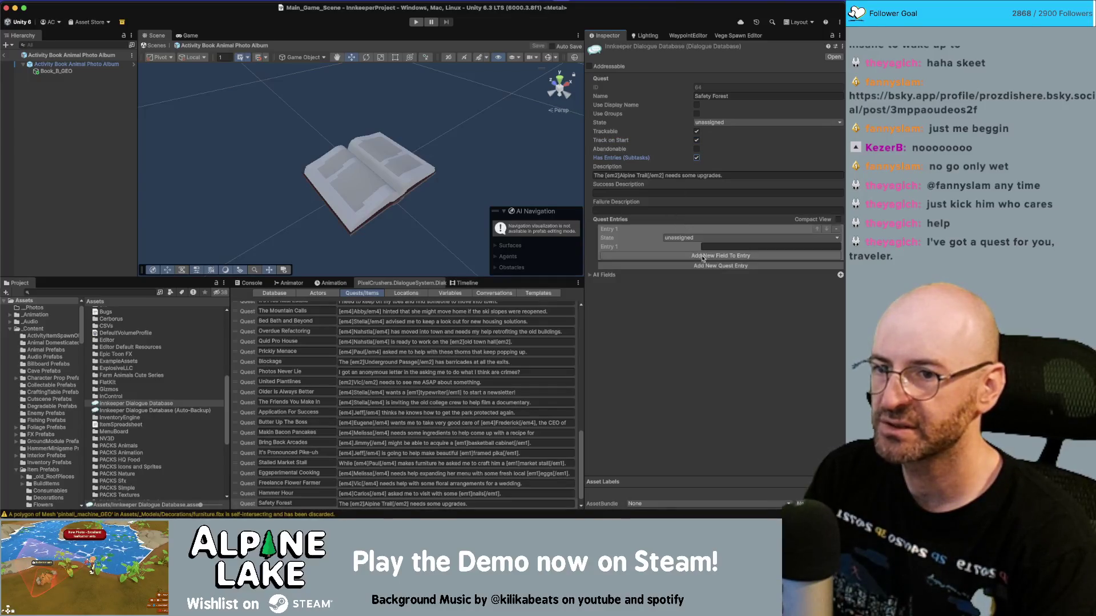
click(712, 266)
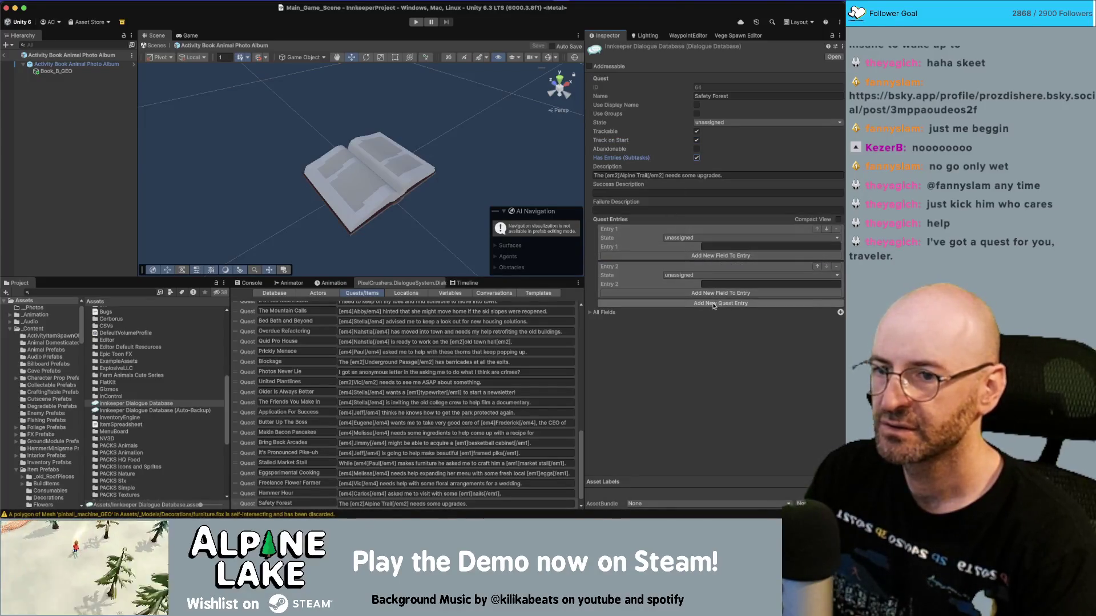
Step: Write the first quest entry's text as 'See [em4]Jeff[/em4].'
click(719, 245)
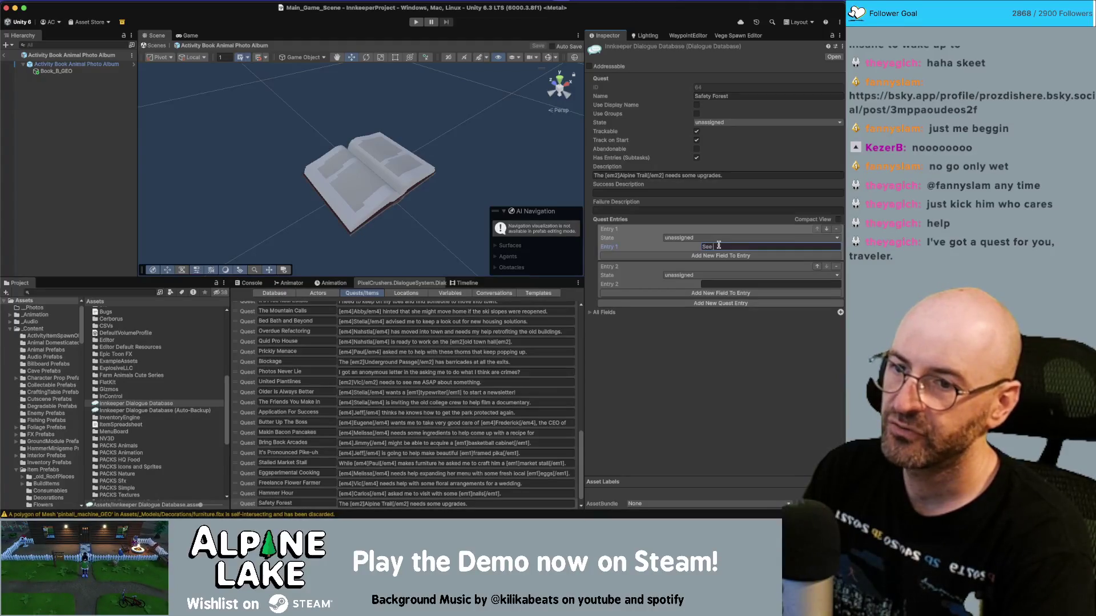
text([em4]Jeff[/e)
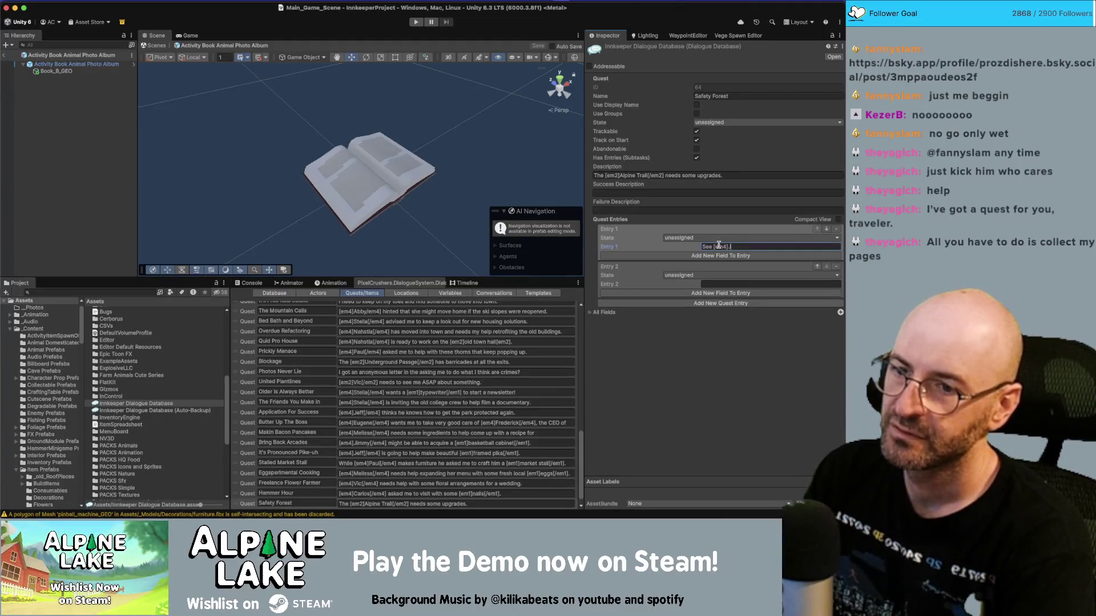
text(m4])
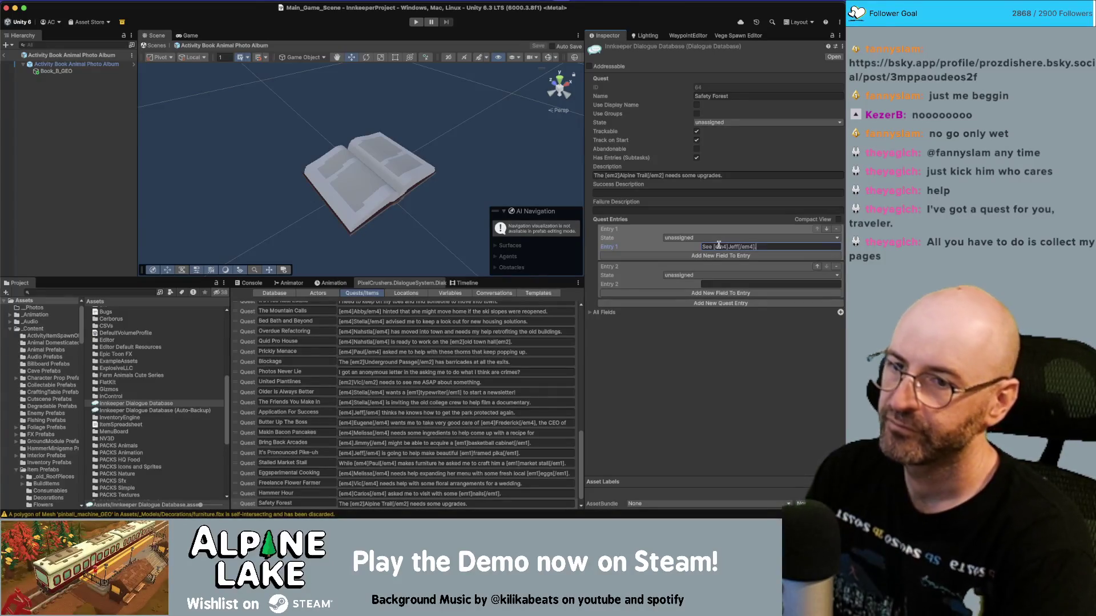
text(.)
click(729, 285)
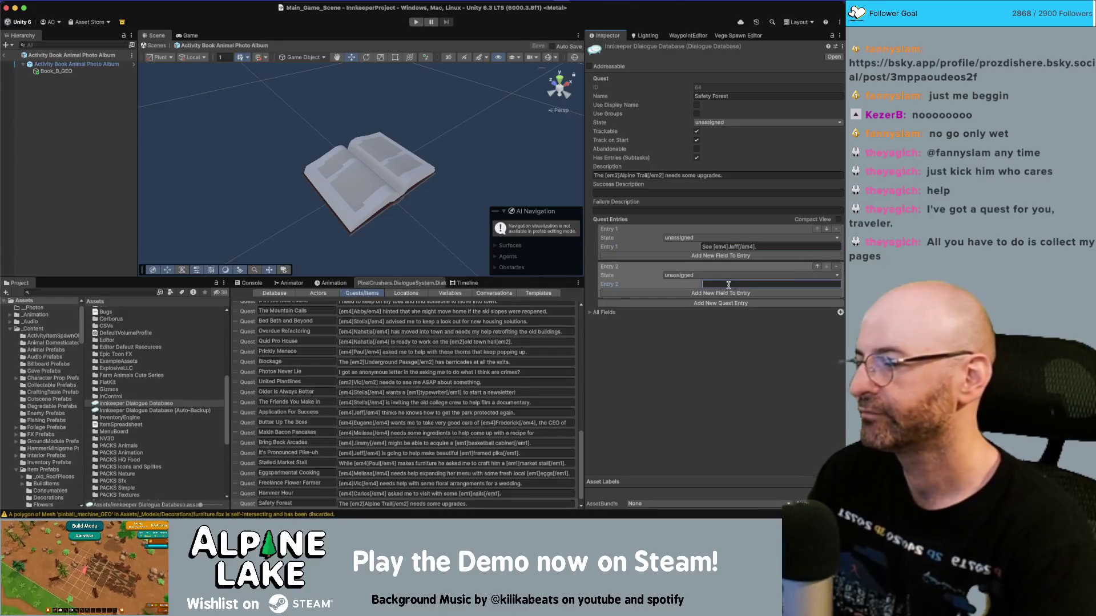
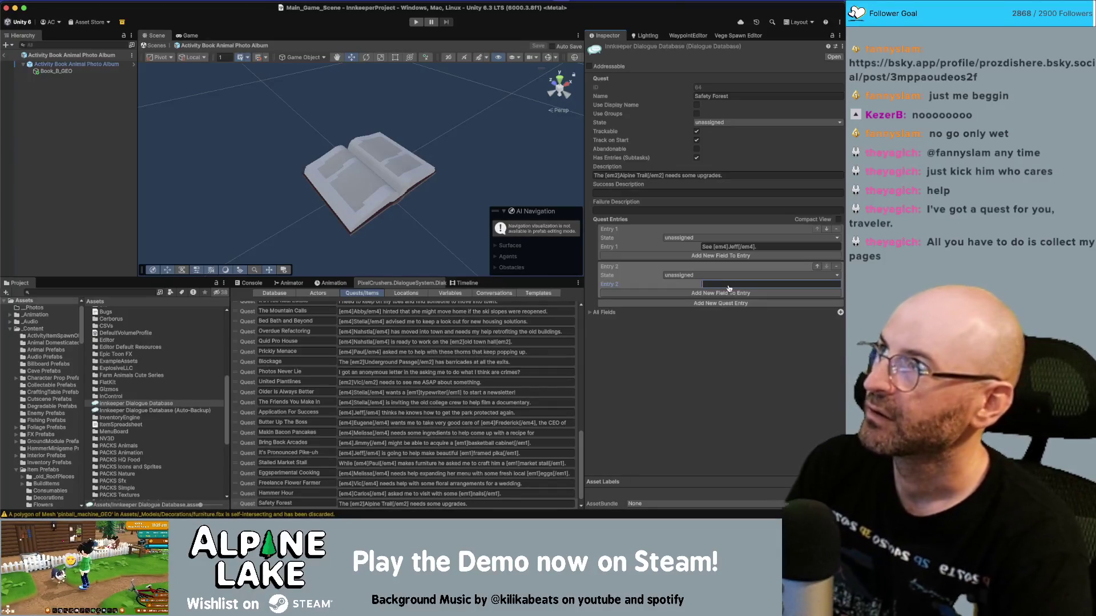
Step: Search Google in a new Chrome tab for 'rope fence', correcting the 'fense' typo
key(super+Tab)
key(ctrl+t)
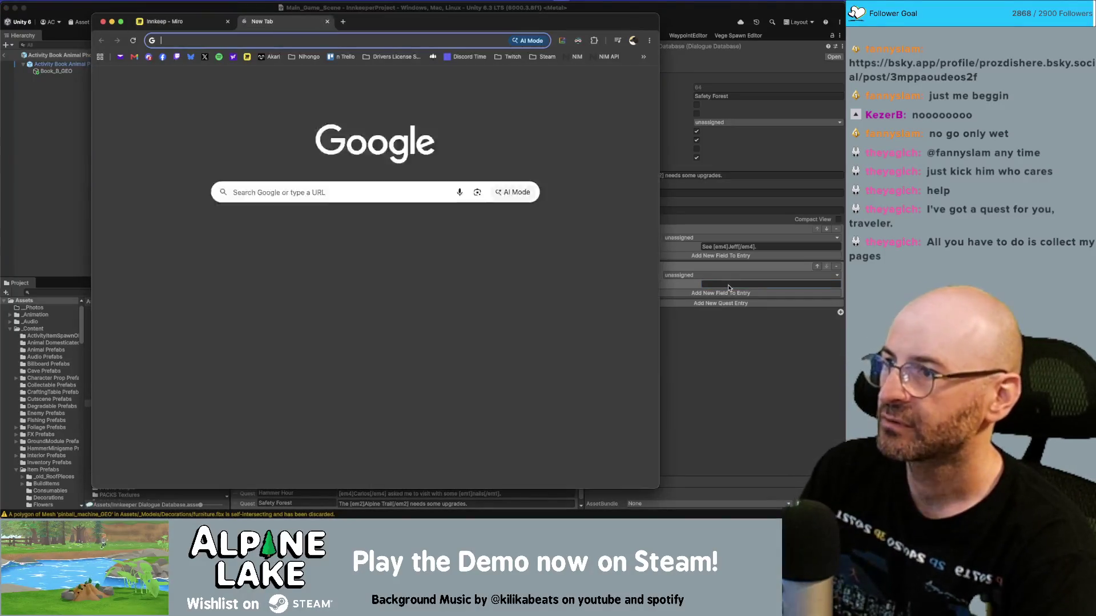
text(rope)
text( fense)
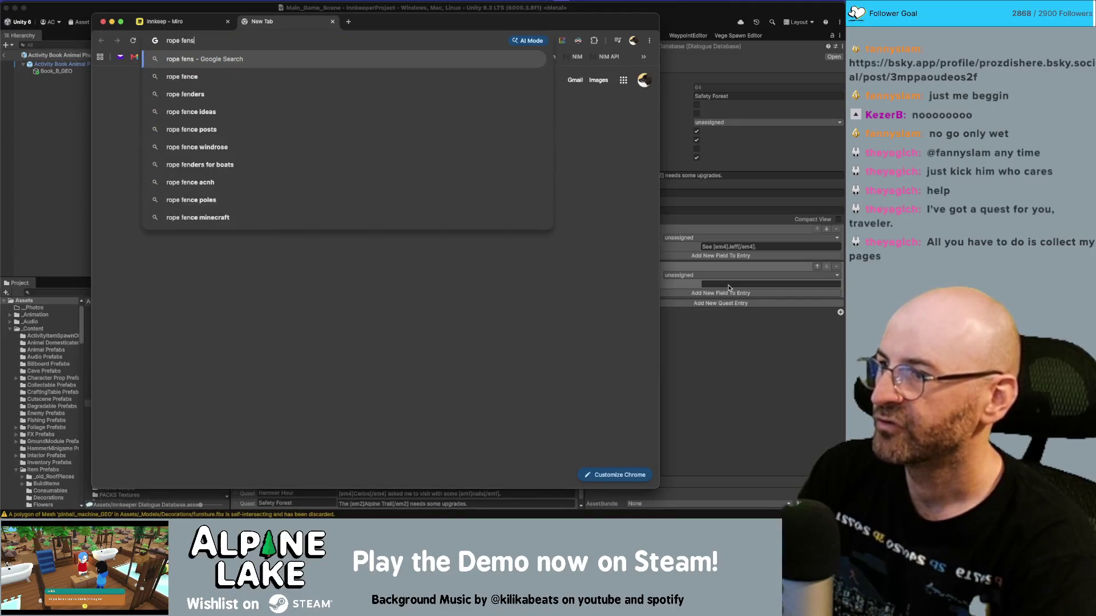
key(Return)
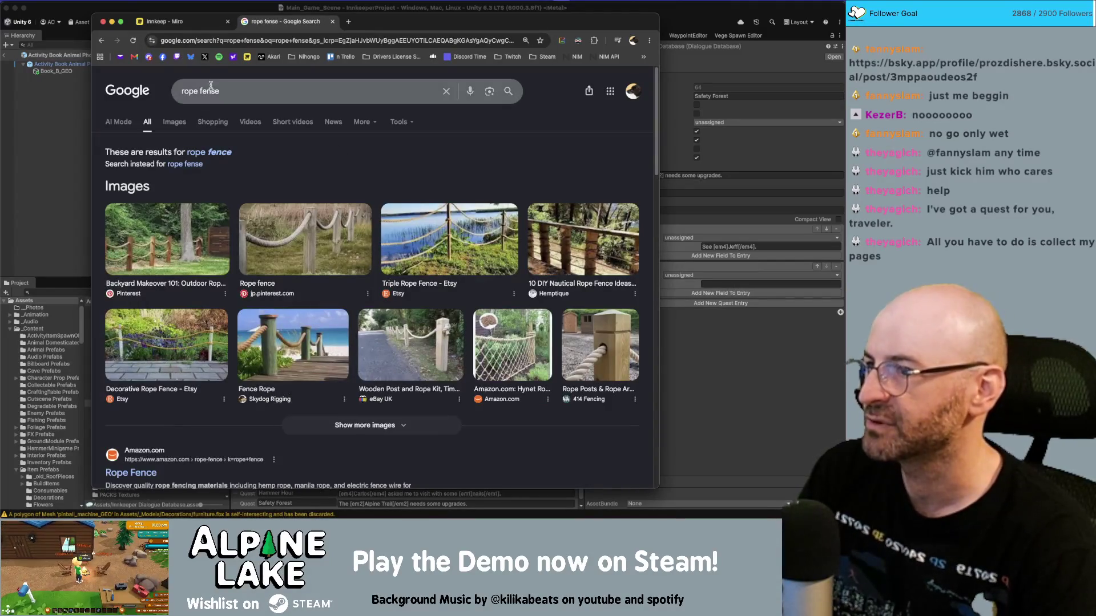
click(210, 92)
key(Delete)
text(c)
key(Return)
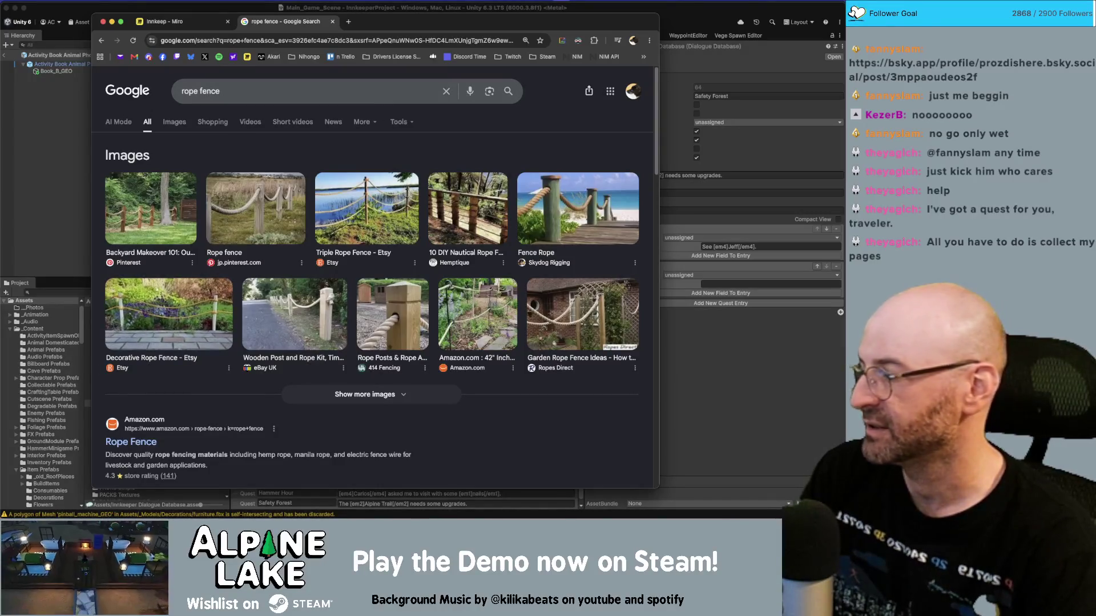
Step: Open the Backyard Makeover rope fence image preview from the results
click(799, 503)
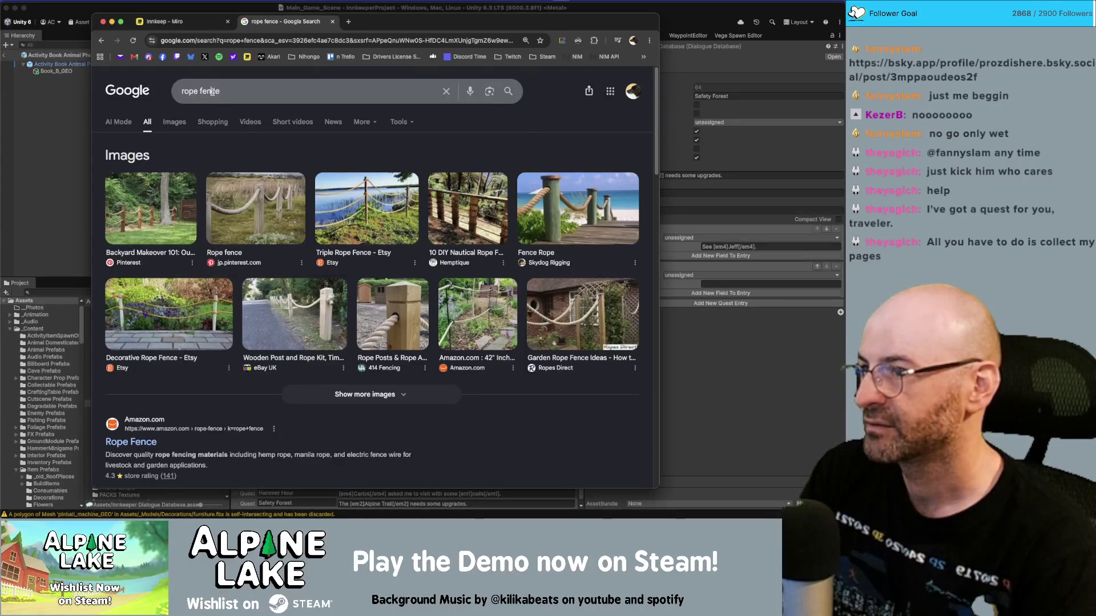
click(222, 91)
click(560, 434)
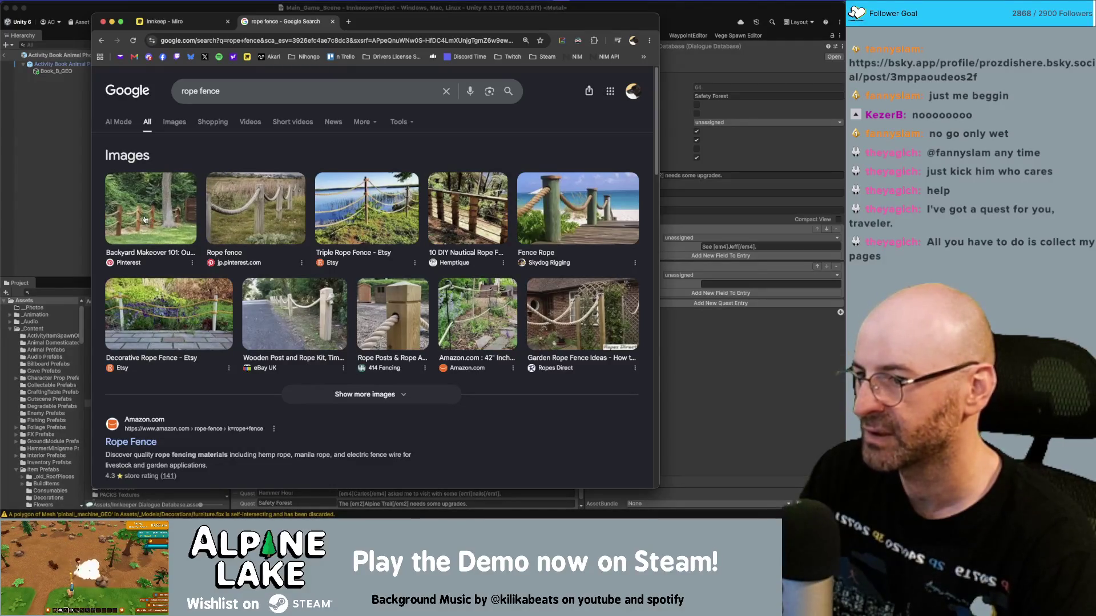
click(145, 218)
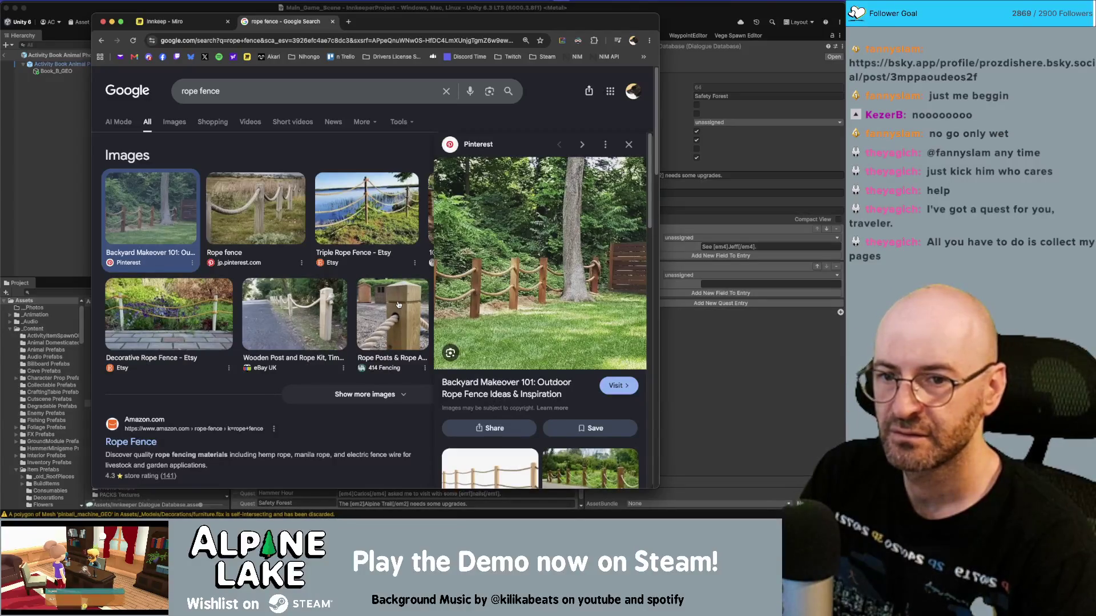
key(super+Tab)
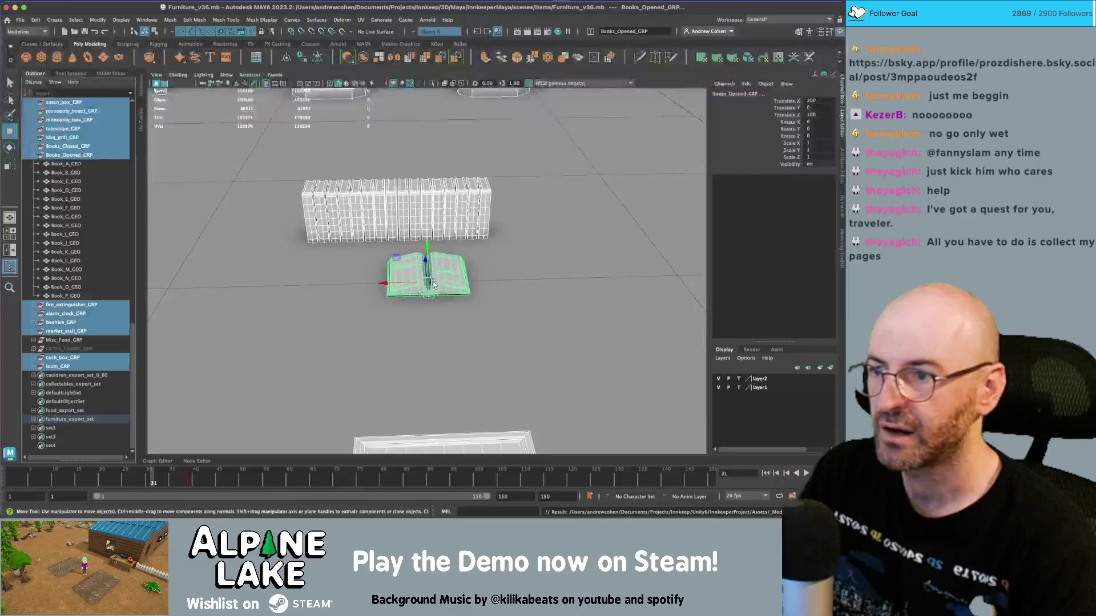
Step: Deselect everything and save the Furniture_v36 scene
scroll(down, 3)
scroll(down, 3)
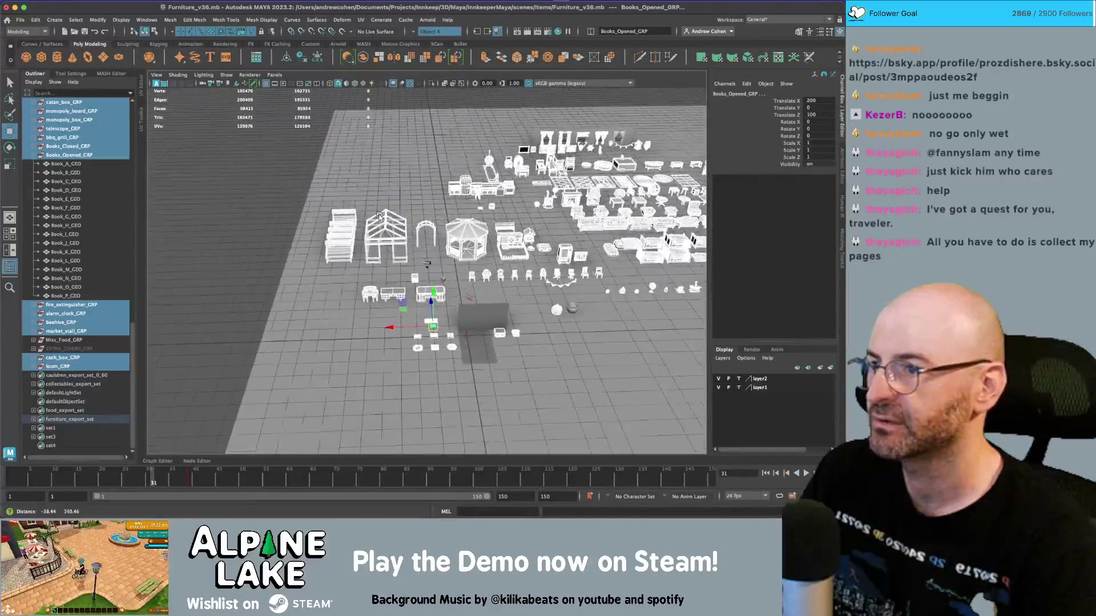
click(486, 200)
key(ctrl+s)
Step: Open Building_Pieces_v07.mb from the scenes/Items folder
click(20, 20)
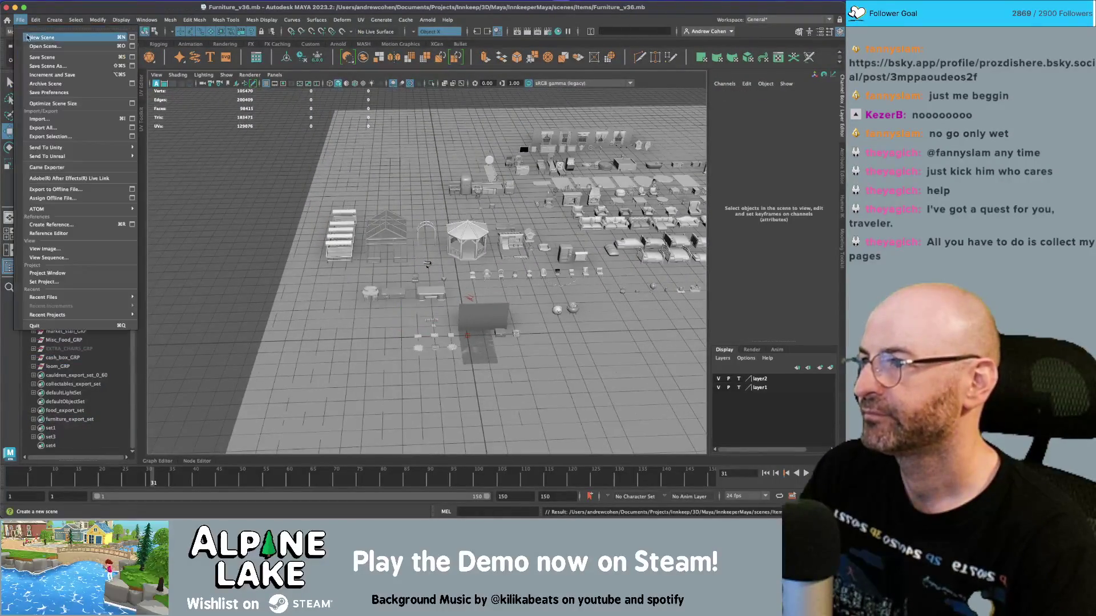
key(w)
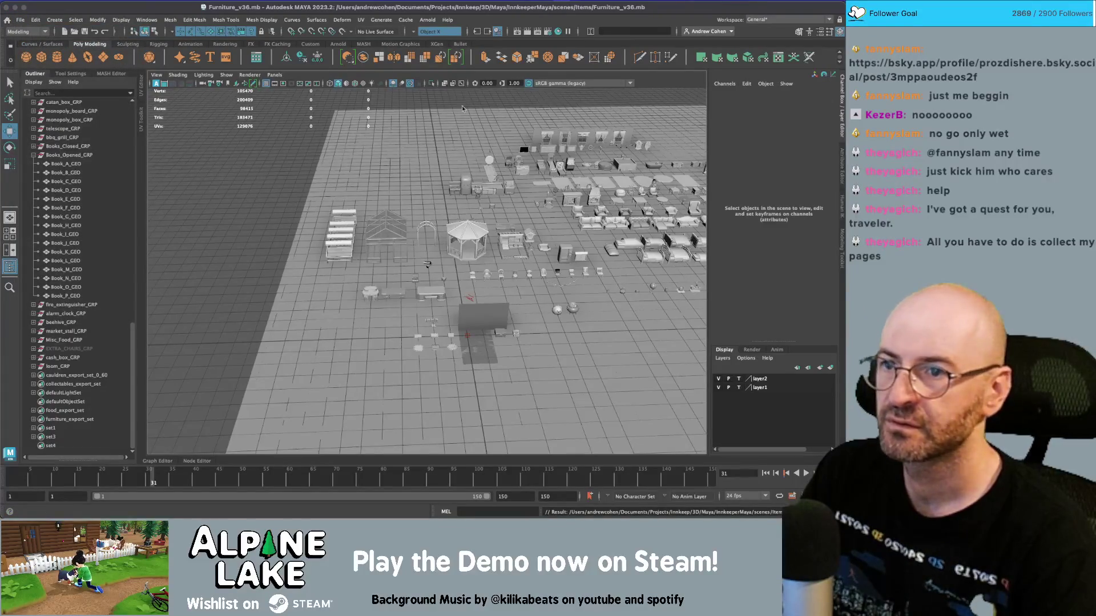
key(ctrl+o)
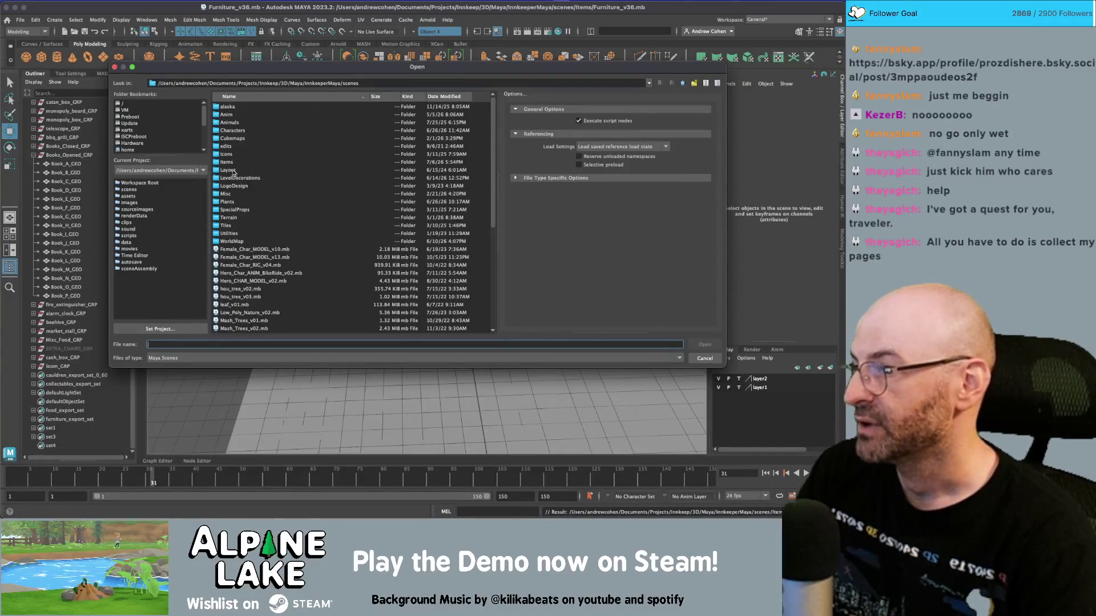
double_click(228, 163)
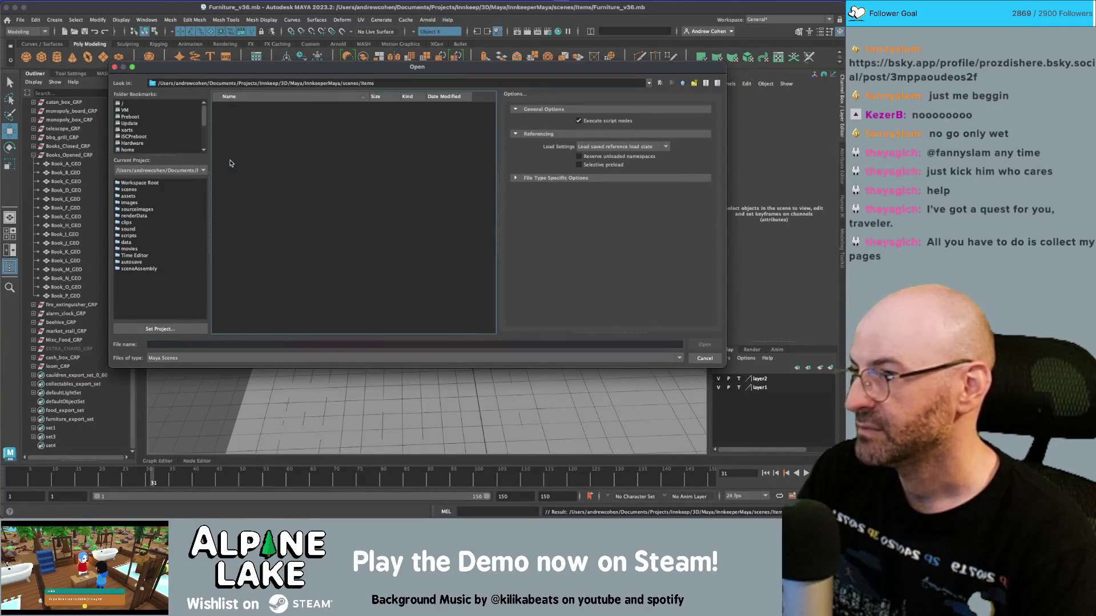
double_click(266, 171)
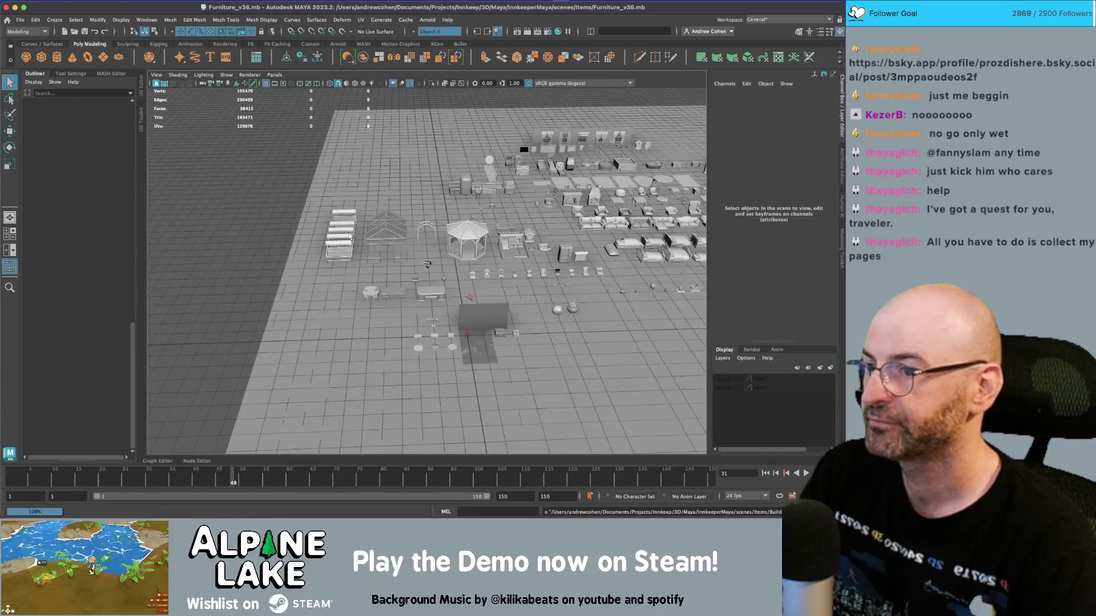
scroll(down, 3)
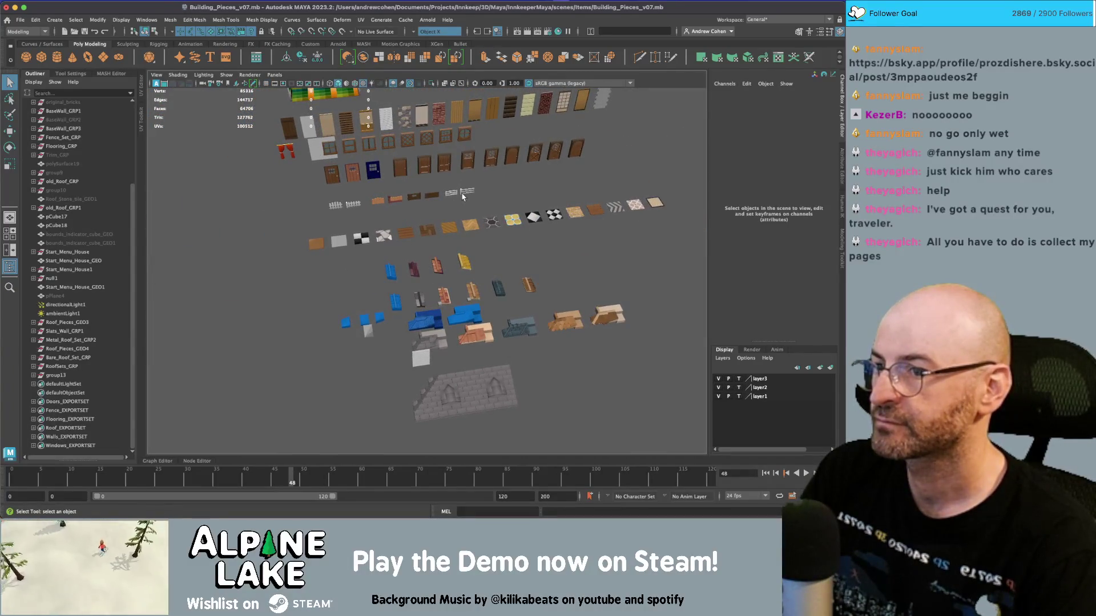
Step: Frame the farm fence post and turn on the viewport grid
click(463, 195)
key(f)
scroll(down, 3)
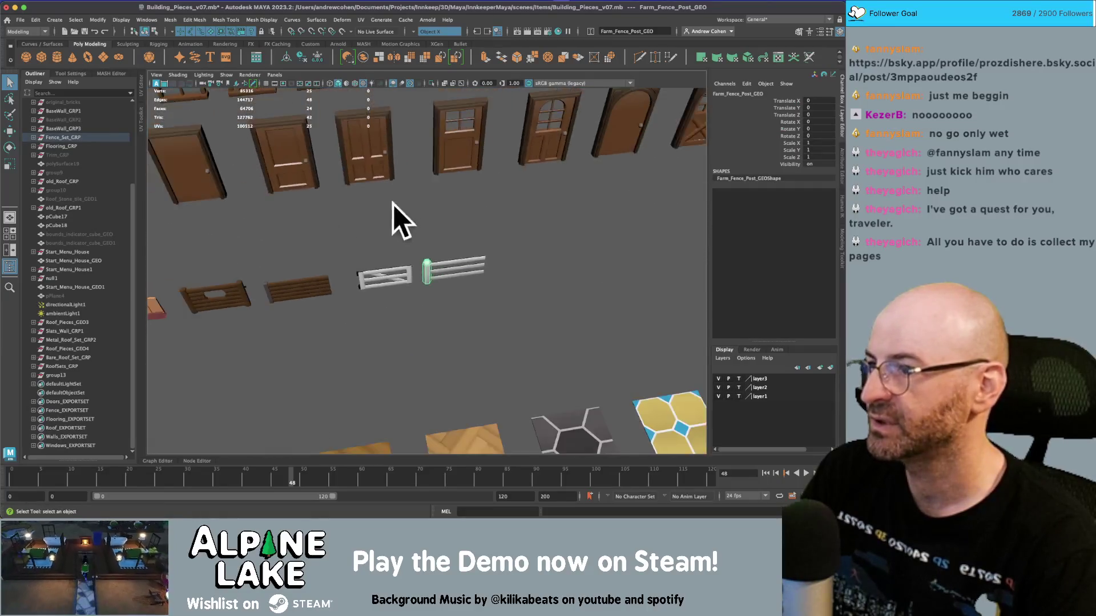
scroll(down, 3)
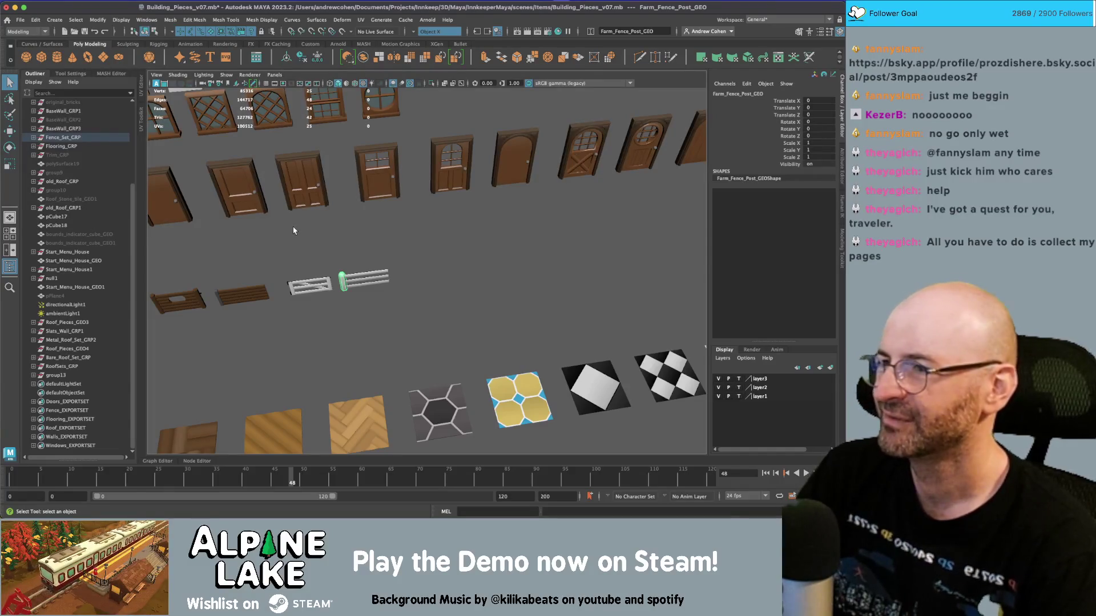
scroll(down, 3)
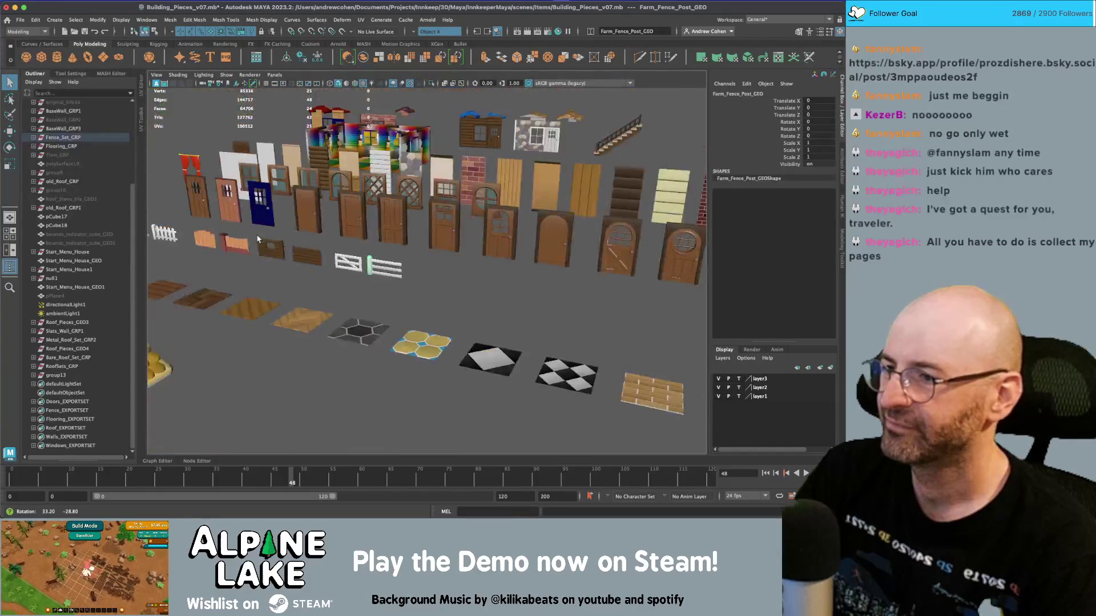
scroll(up, 3)
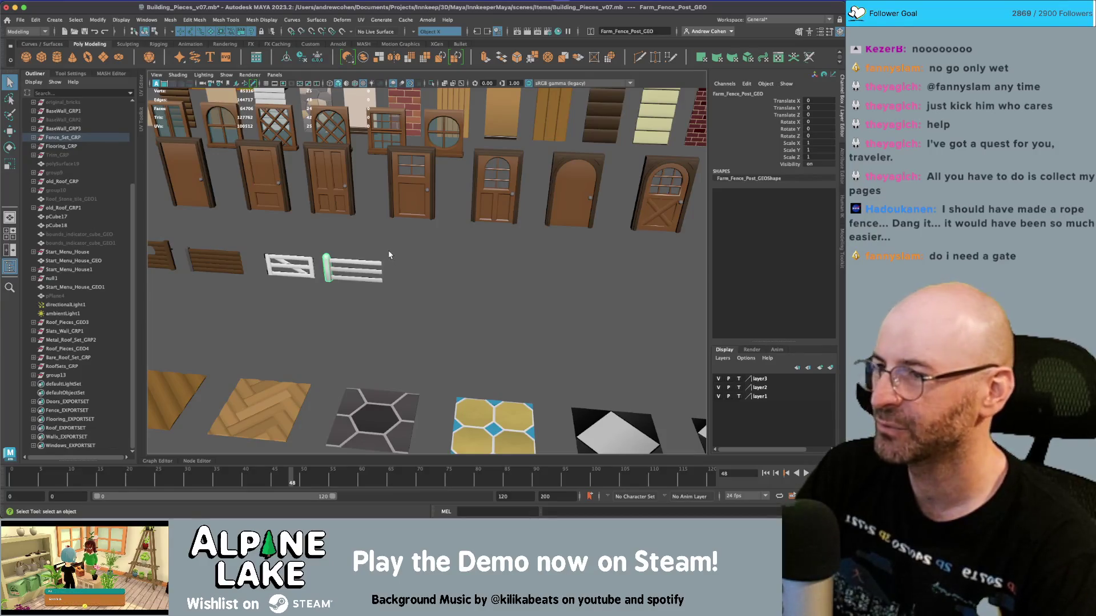
scroll(down, 3)
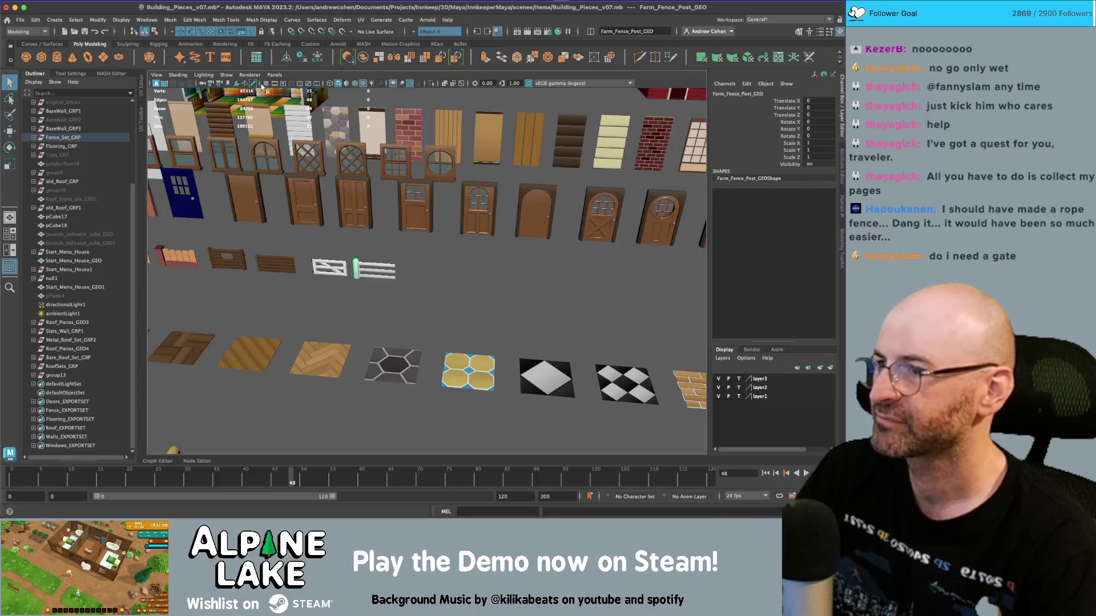
click(267, 84)
key(f)
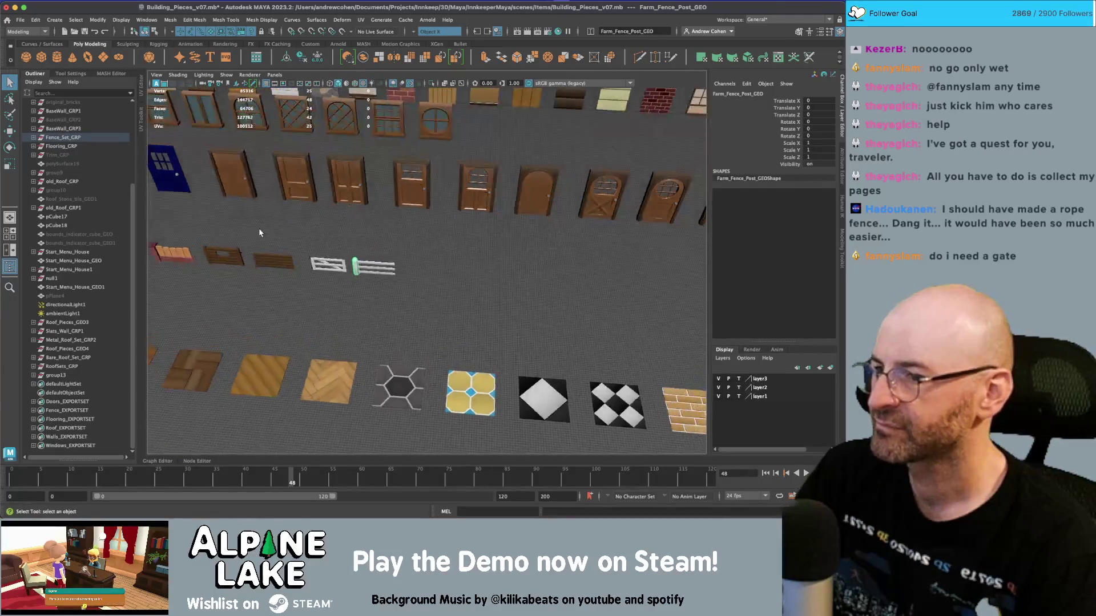
scroll(down, 3)
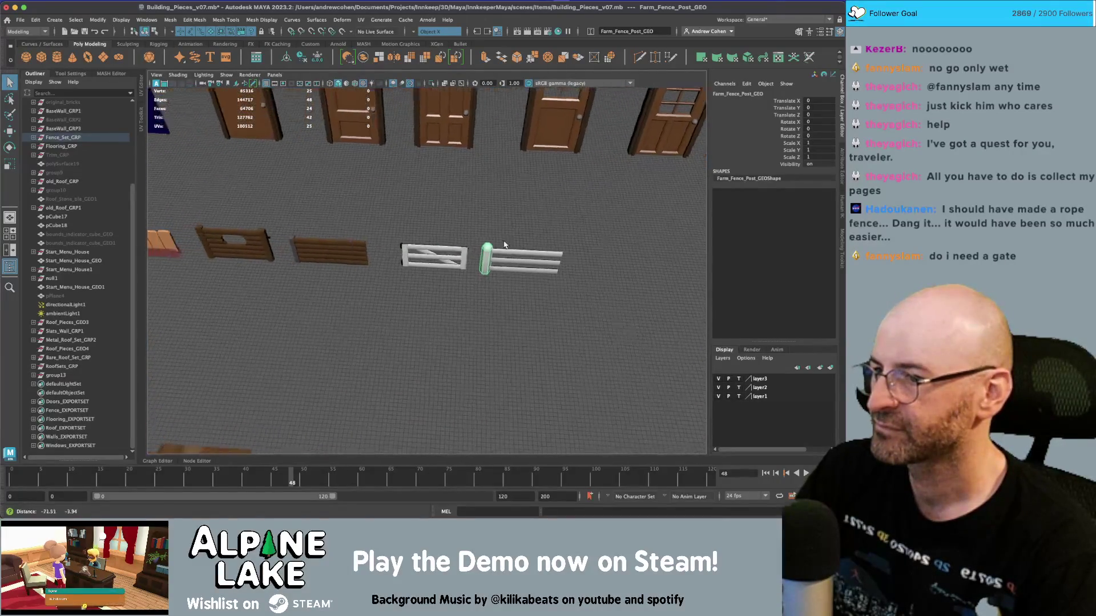
scroll(up, 3)
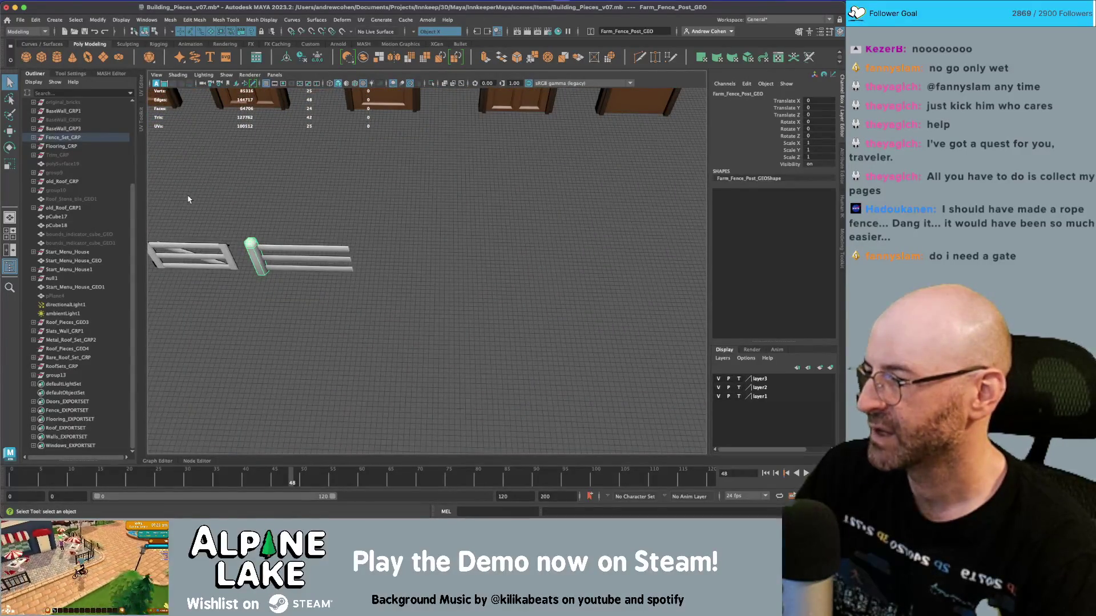
scroll(down, 3)
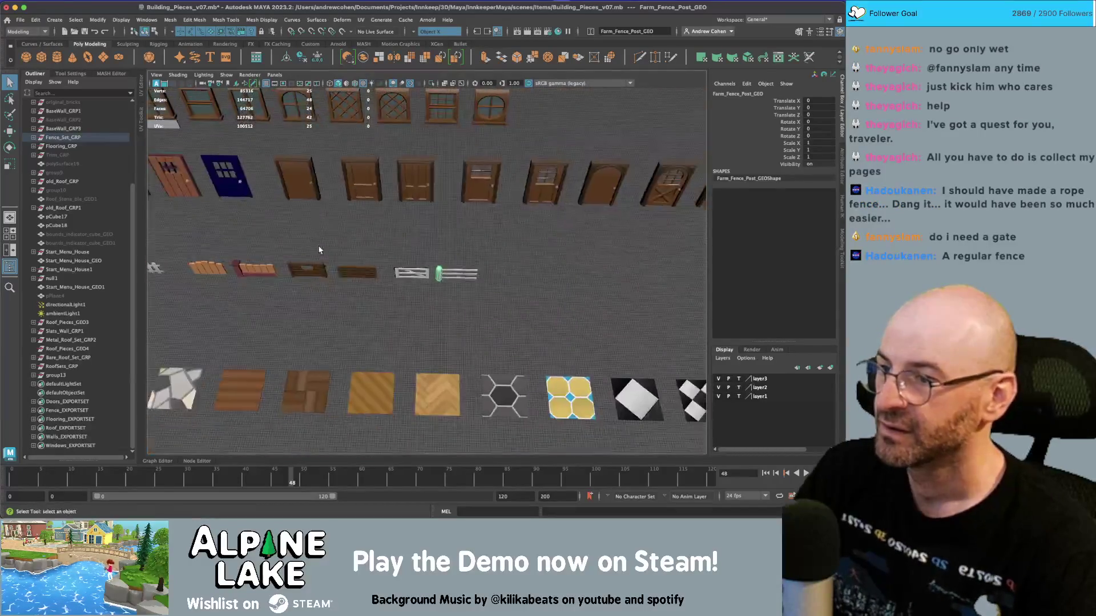
scroll(down, 3)
scroll(up, 3)
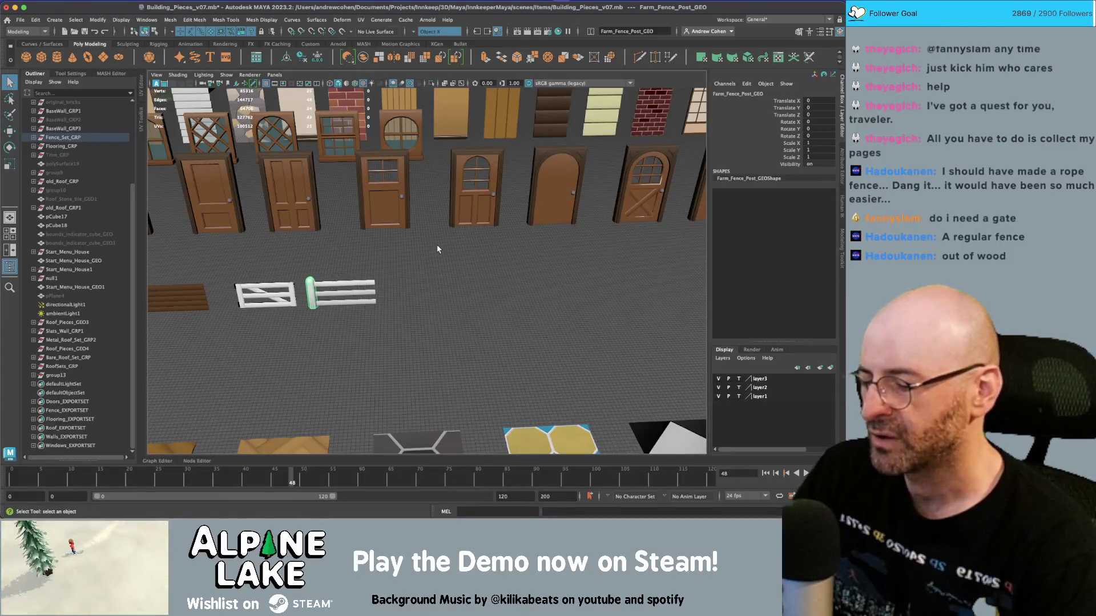
Step: Frame the farm fence rails and expand Fence_Set_GRP in the Outliner
click(344, 288)
drag(343, 292, 385, 285)
key(f)
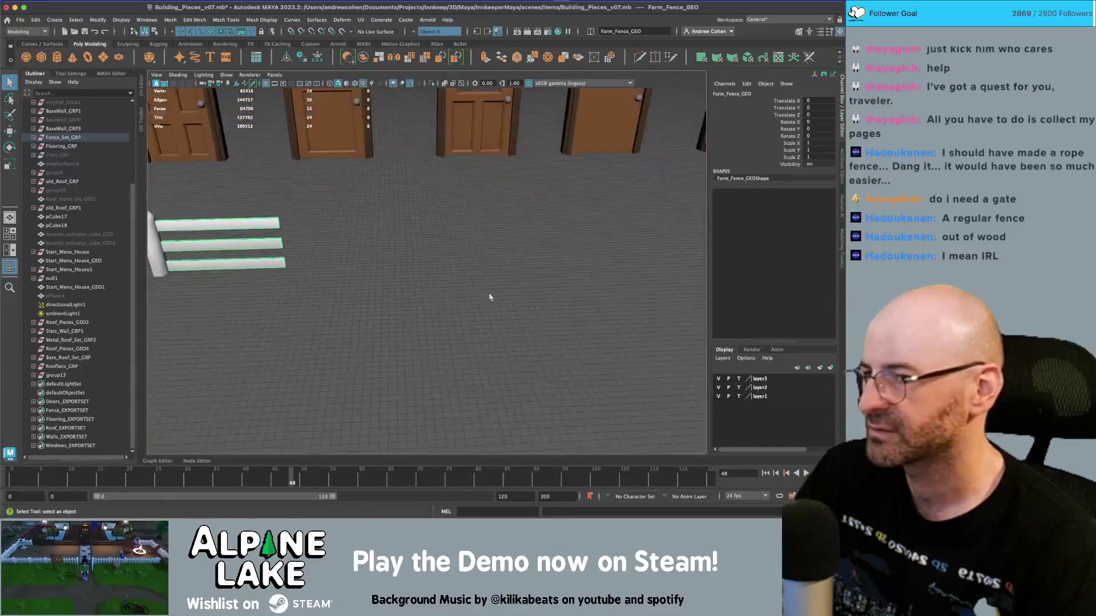
scroll(down, 3)
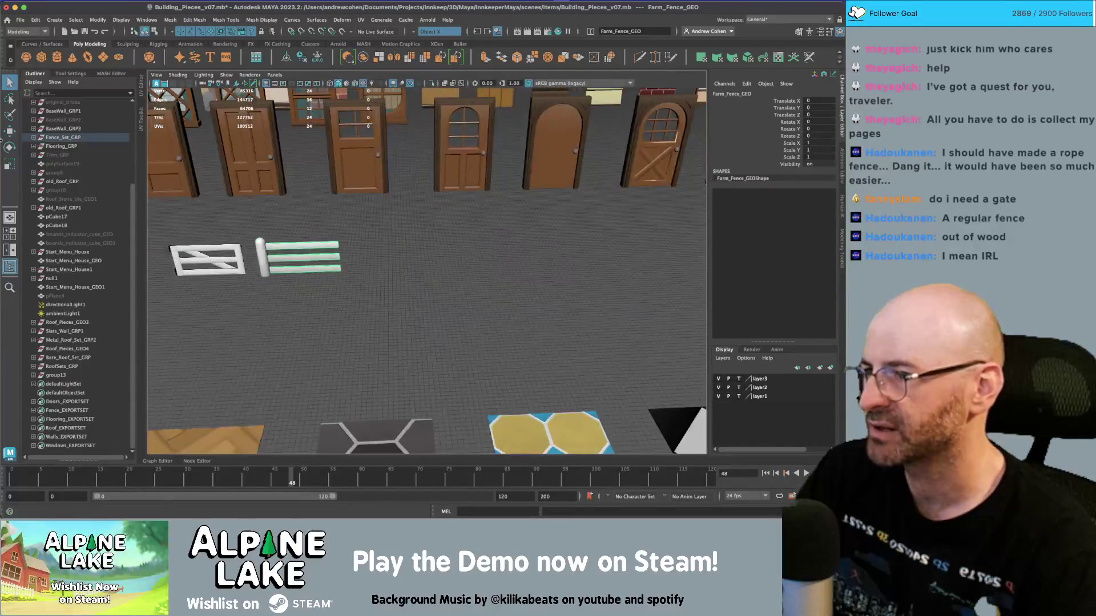
click(33, 138)
click(57, 139)
Step: Duplicate Picket_Fence_Gate_GRP, Picket_Fence_GRP and Picket_Fence_Post_GRP together
key(f)
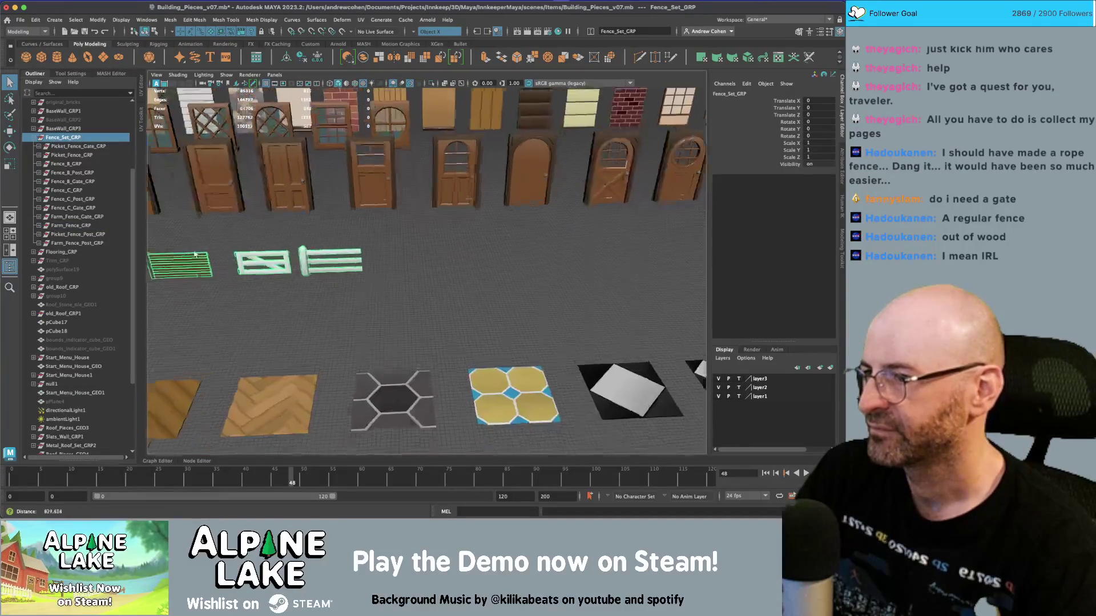
click(98, 226)
scroll(down, 3)
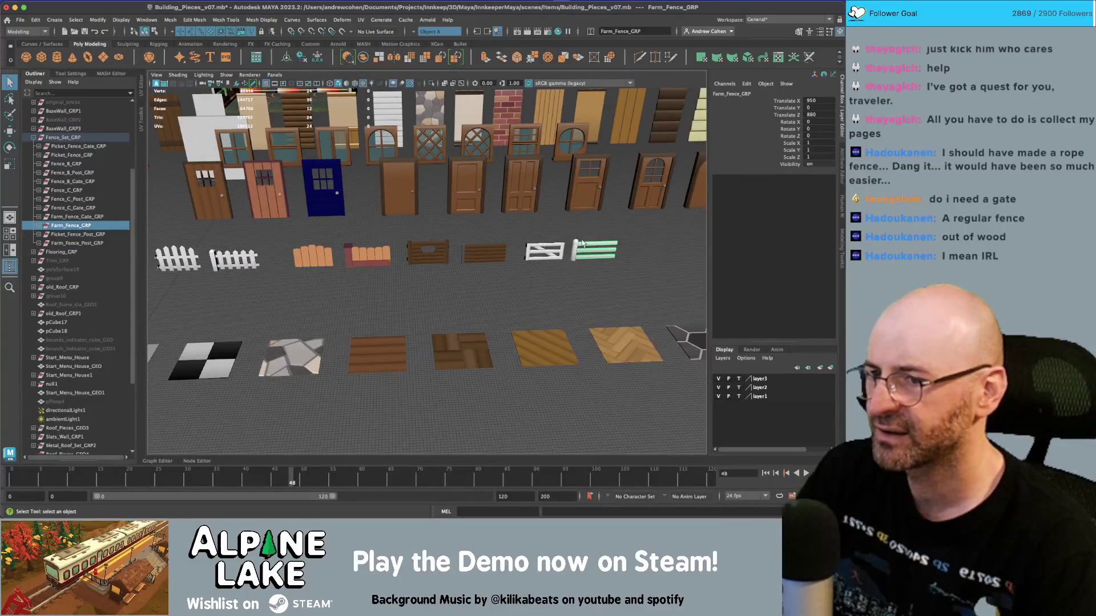
click(576, 247)
click(212, 262)
click(90, 244)
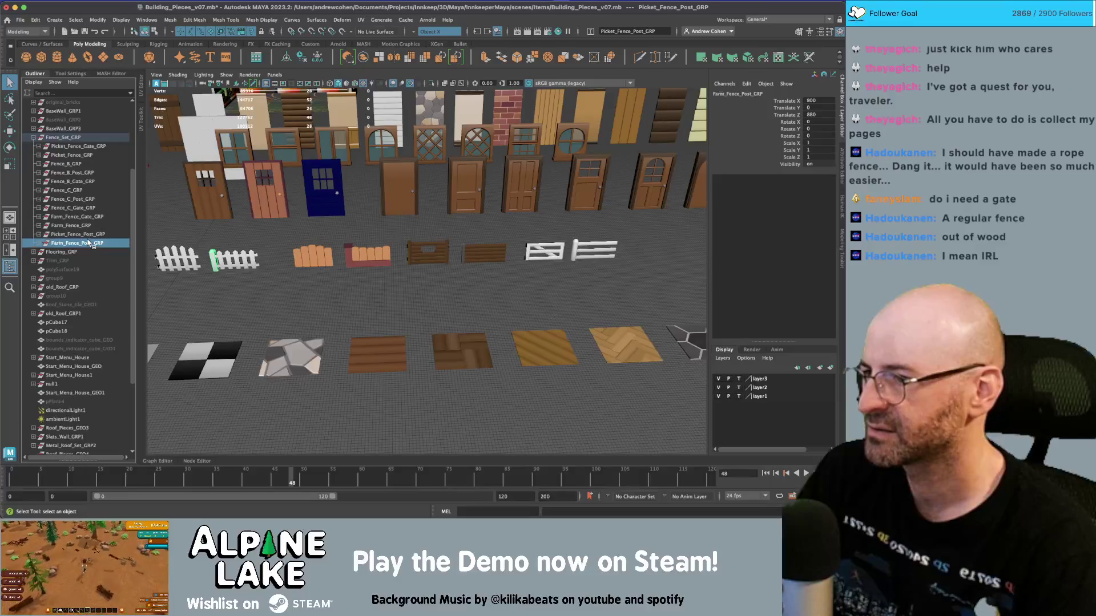
click(178, 254)
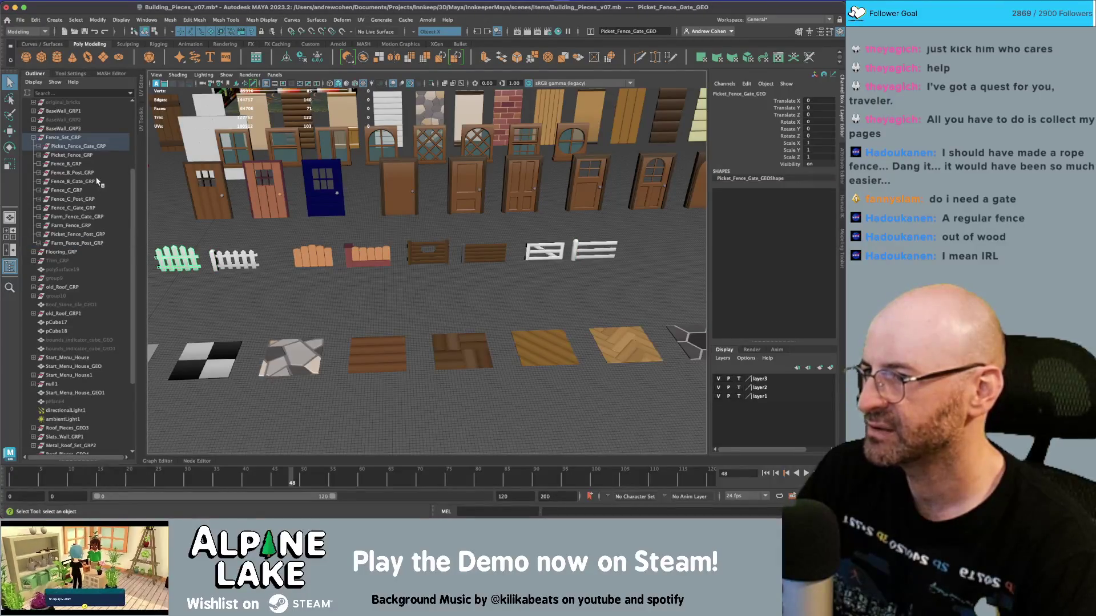
click(88, 155)
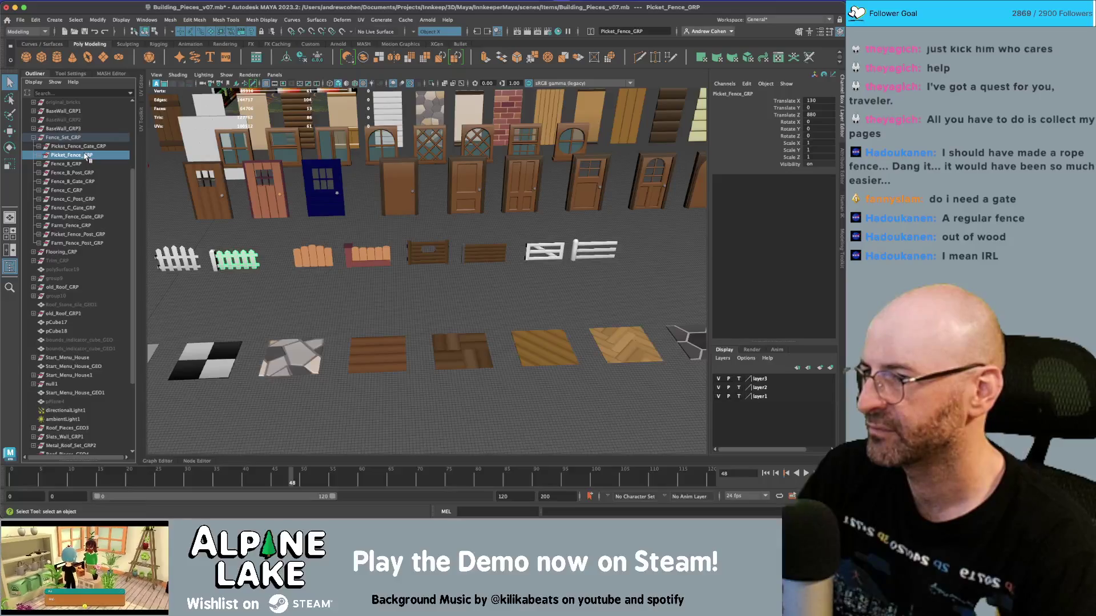
click(85, 150)
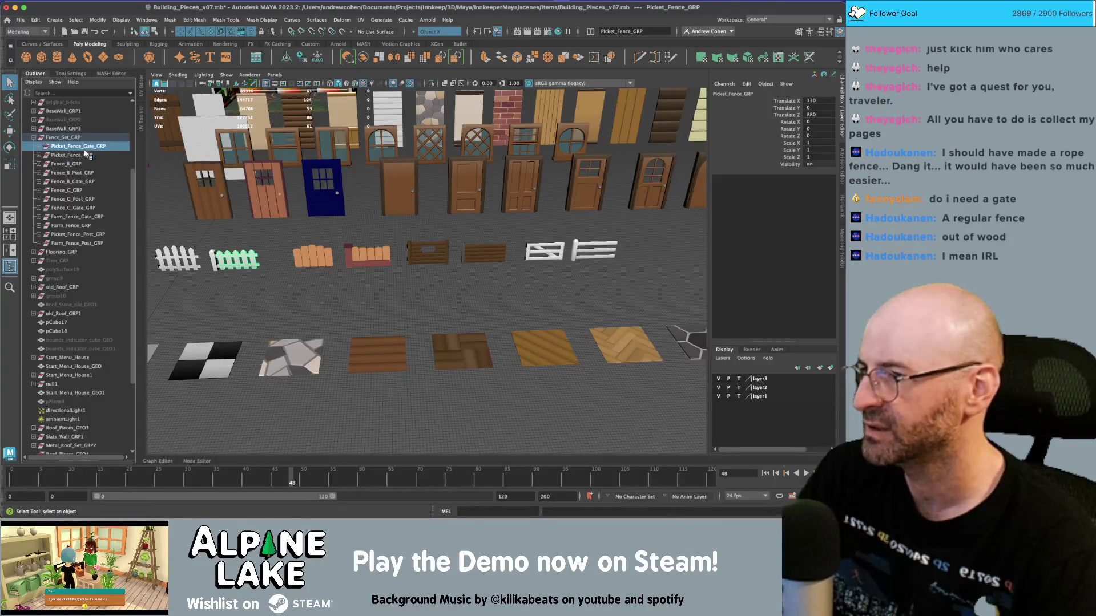
click(86, 155)
click(84, 234)
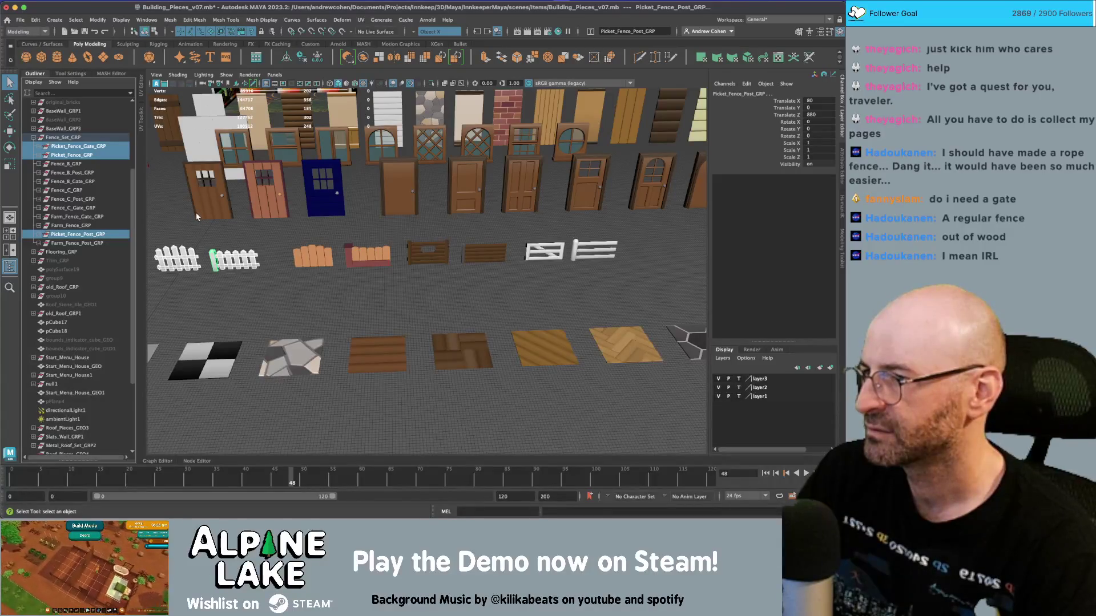
key(ctrl+d)
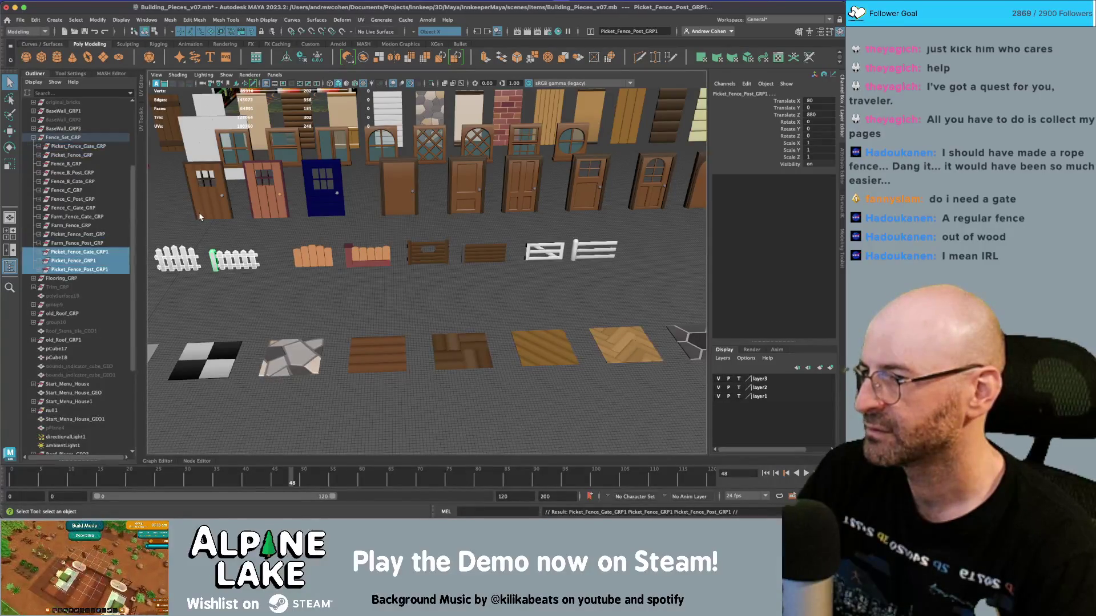
Step: Slide the duplicated fence to the row's right end and shift the gate copy along X
key(w)
scroll(down, 3)
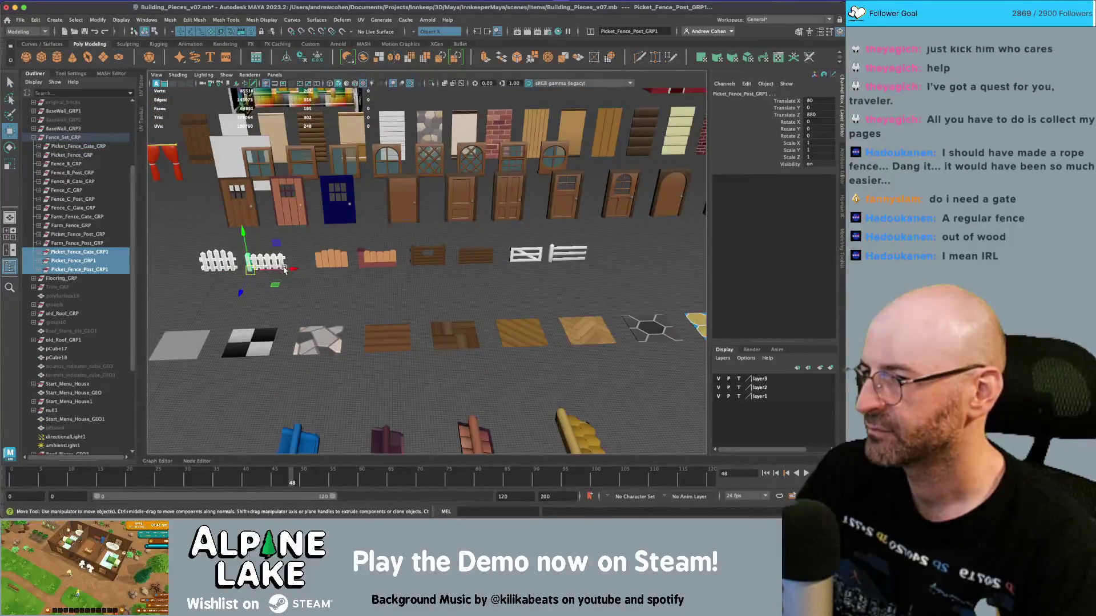
drag(291, 271, 679, 276)
key(f)
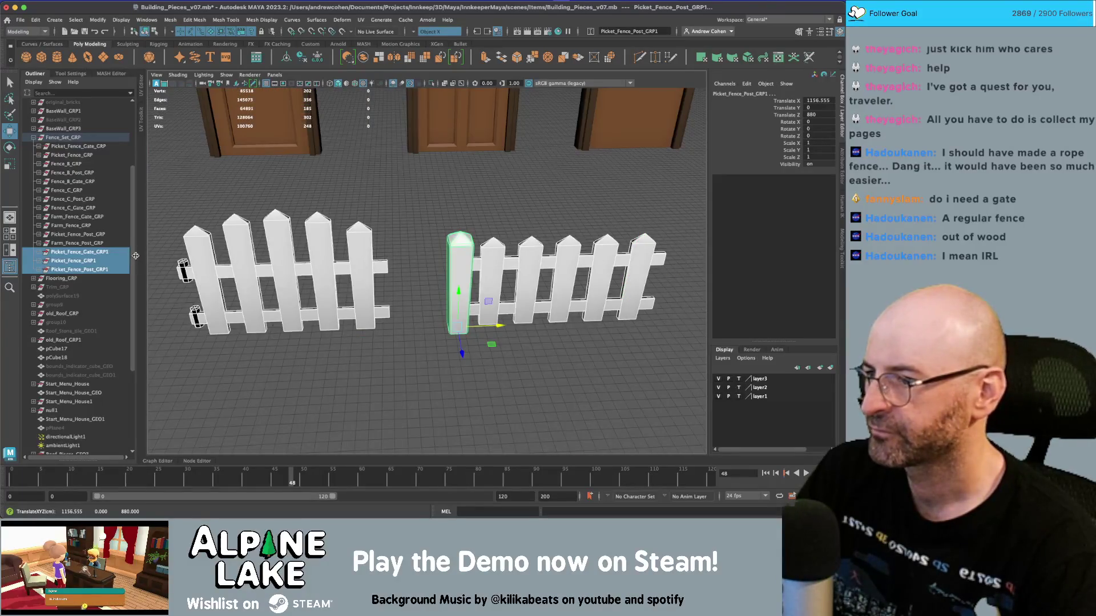
click(112, 254)
drag(294, 333, 355, 333)
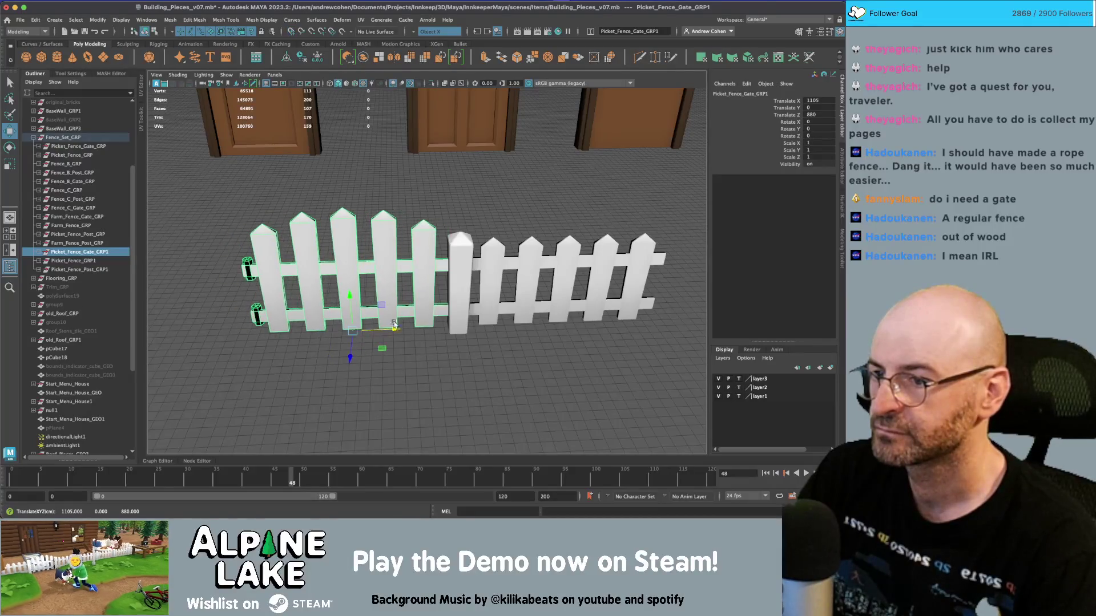
scroll(down, 3)
drag(423, 306, 387, 305)
scroll(down, 3)
scroll(up, 3)
Step: Place the duplicated gate at X 1080 and snap the fence copy to X 1210
click(283, 268)
click(79, 217)
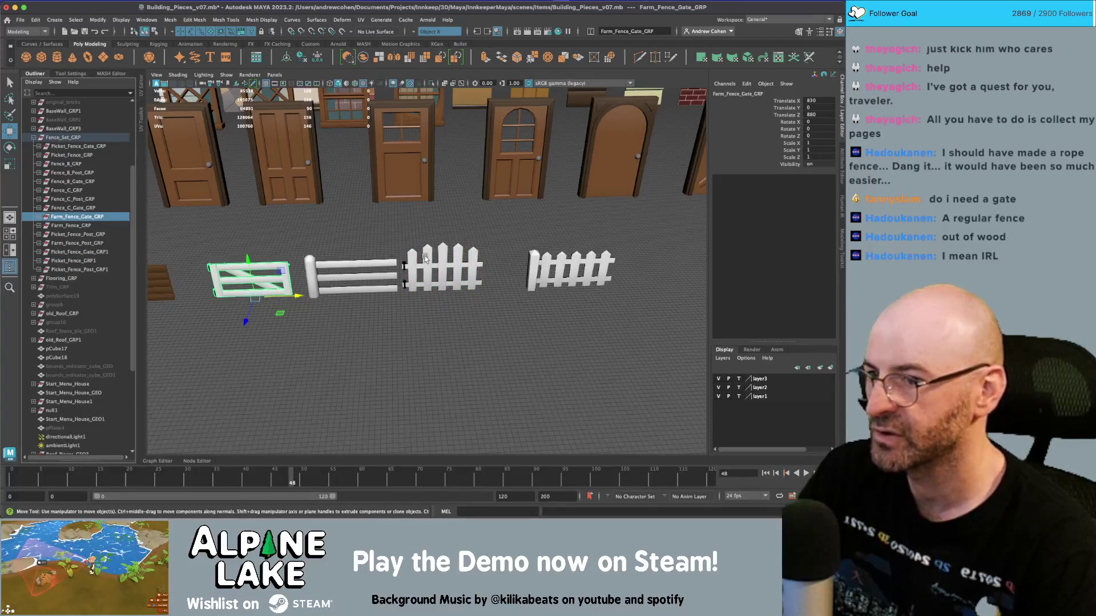
click(435, 258)
click(79, 251)
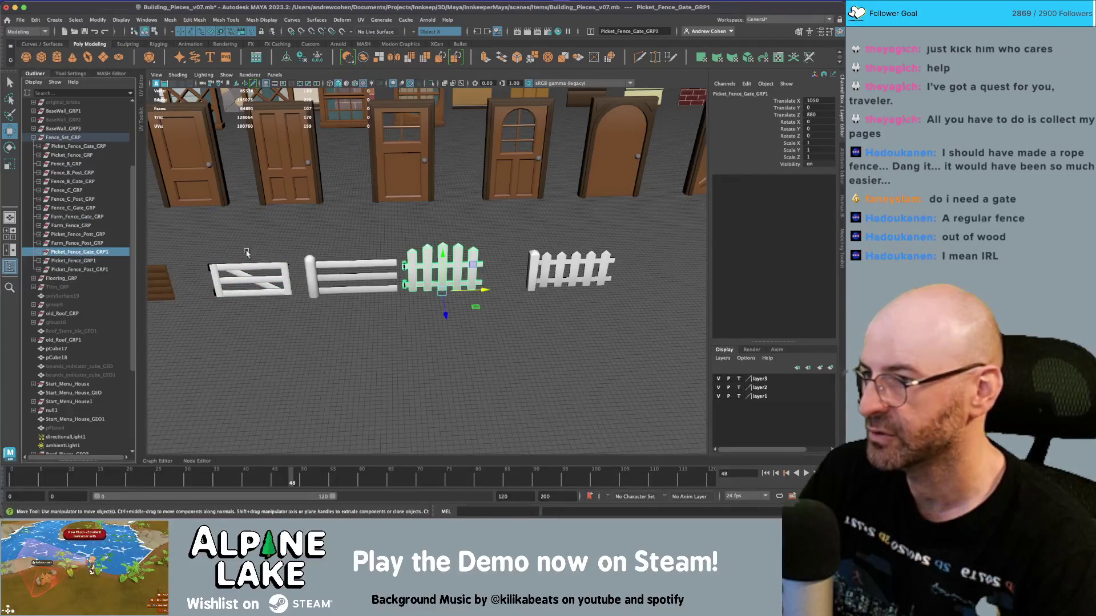
drag(441, 290, 466, 291)
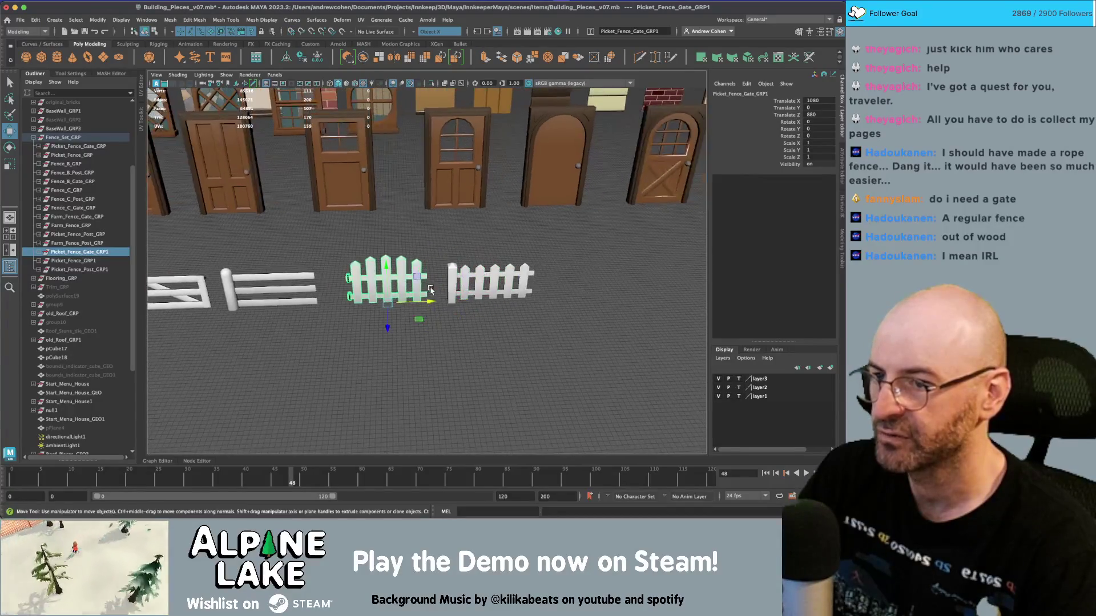
click(64, 260)
click(67, 270)
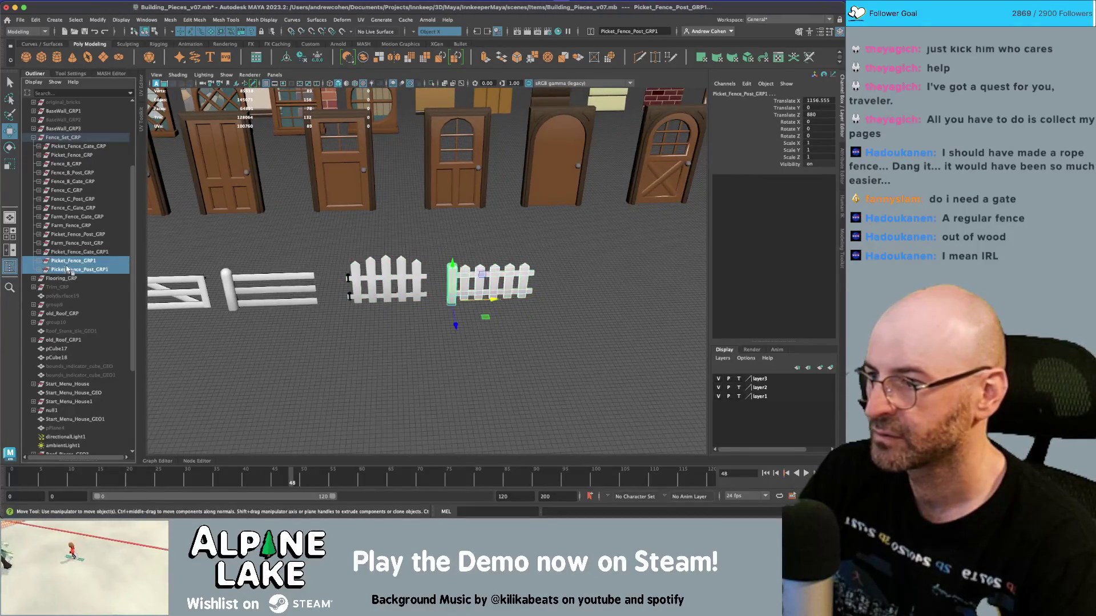
click(69, 261)
drag(496, 294, 421, 235)
click(106, 271)
Step: In vertex mode, shift the copied post's bottom vertices along X
key(f)
key(q)
click(397, 249)
right_click(399, 229)
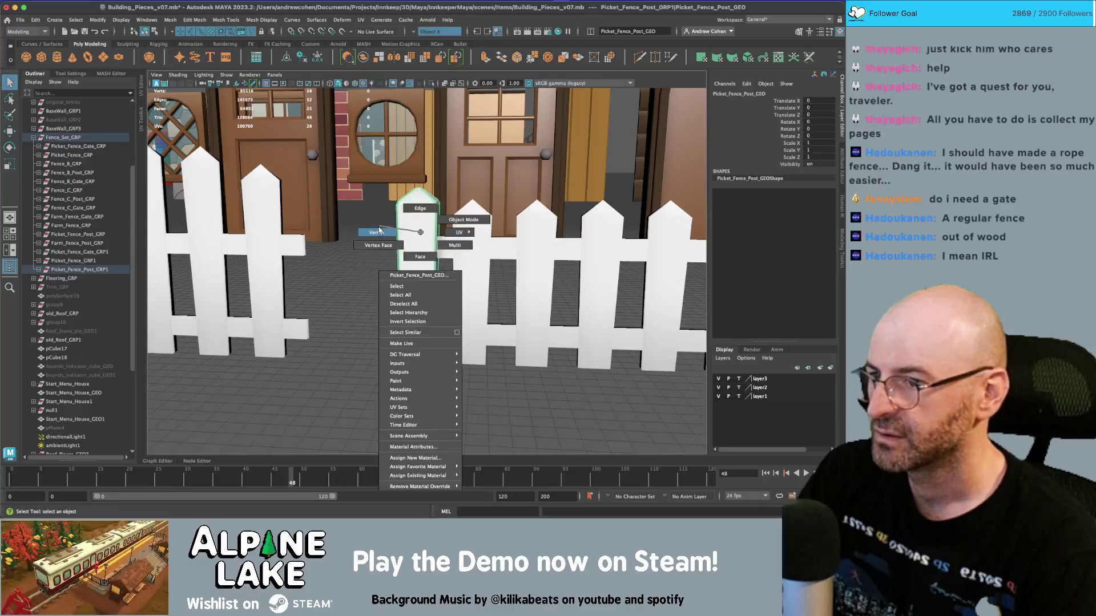
click(381, 230)
key(w)
drag(488, 415, 455, 374)
drag(444, 312, 561, 242)
key(f)
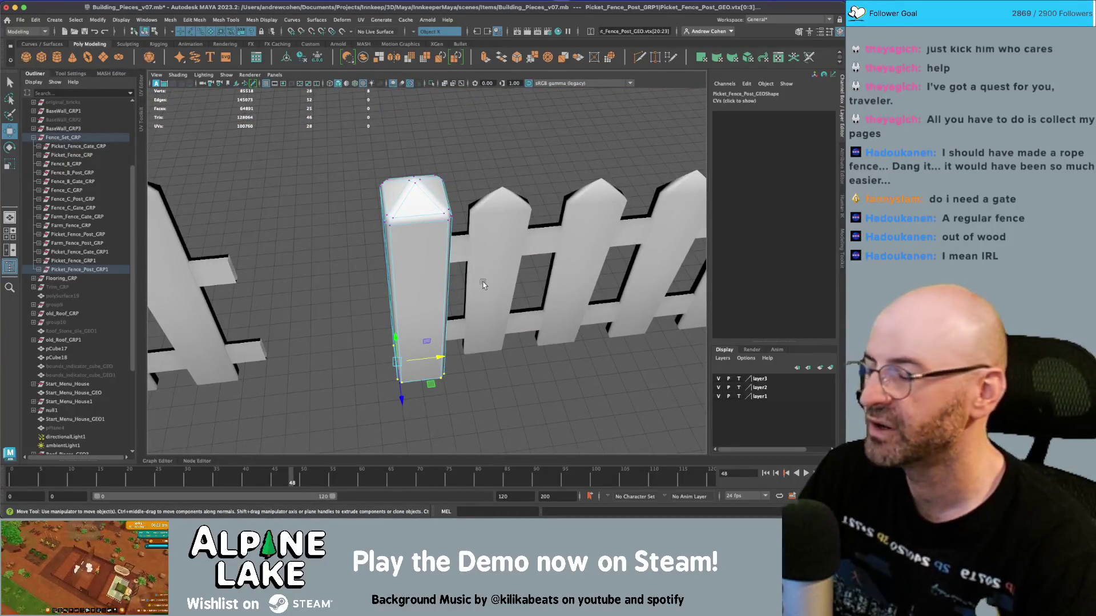
drag(455, 298, 416, 246)
scroll(up, 3)
Step: Add two edge loops near the post top and extrude the face ring between them
right_click(416, 247)
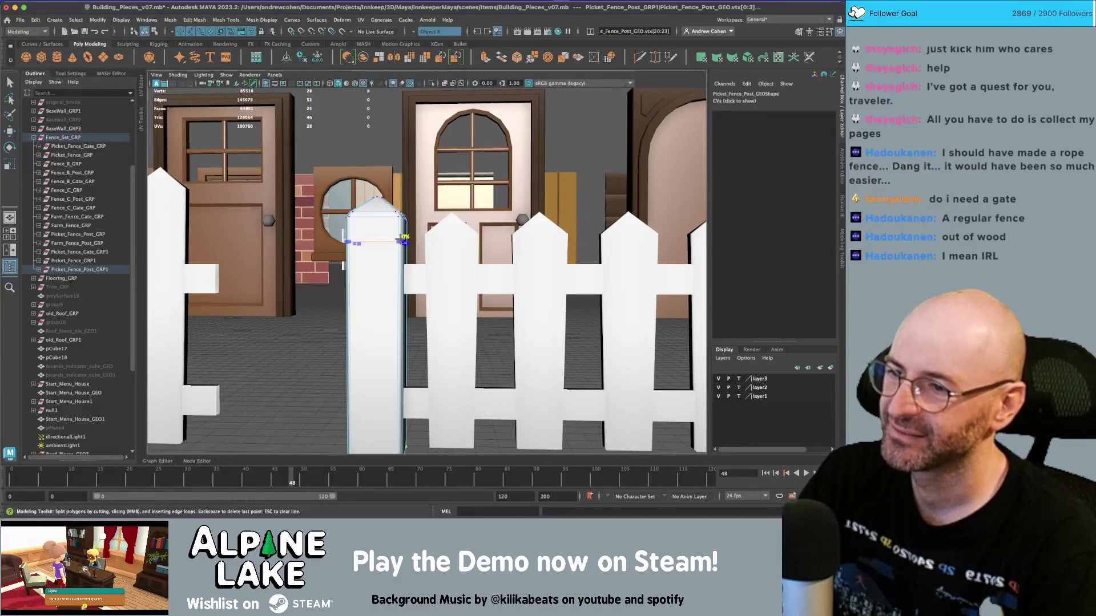
click(403, 241)
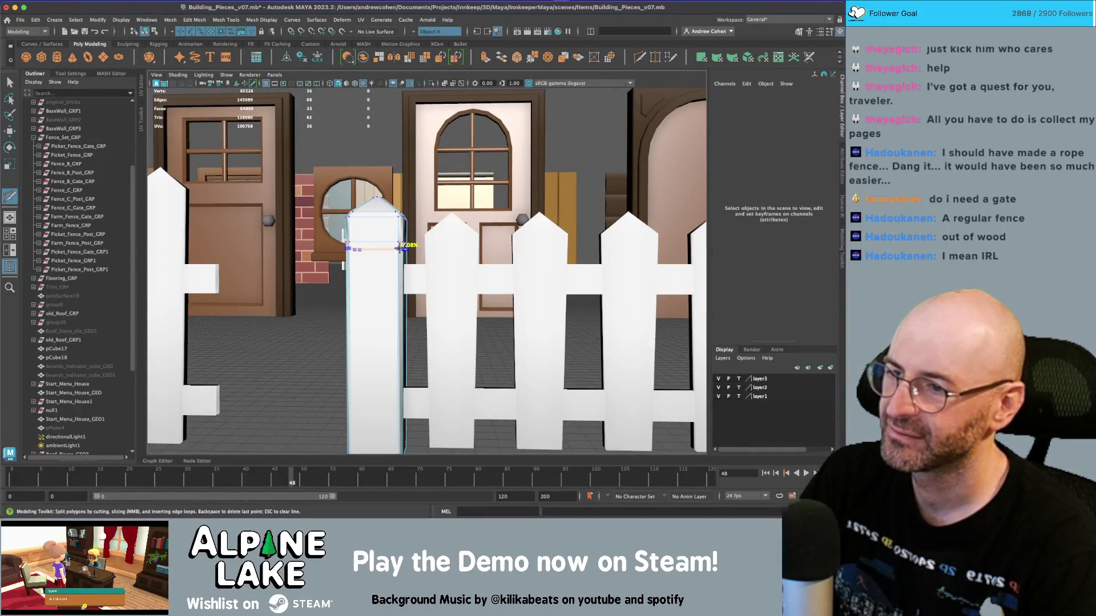
click(403, 249)
key(q)
drag(400, 251, 402, 257)
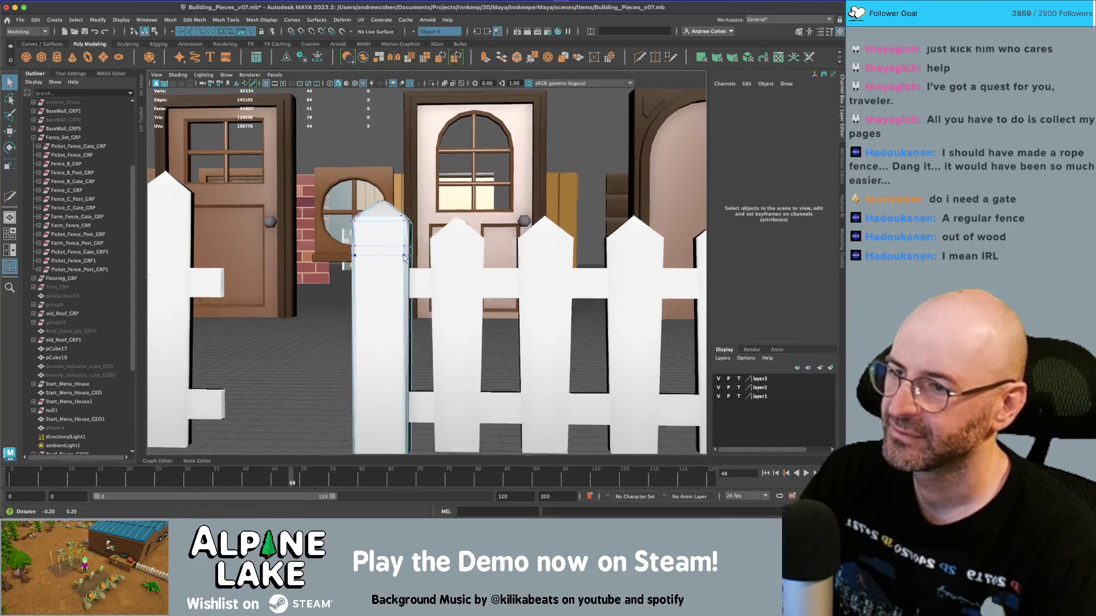
scroll(up, 3)
right_click(429, 245)
click(454, 280)
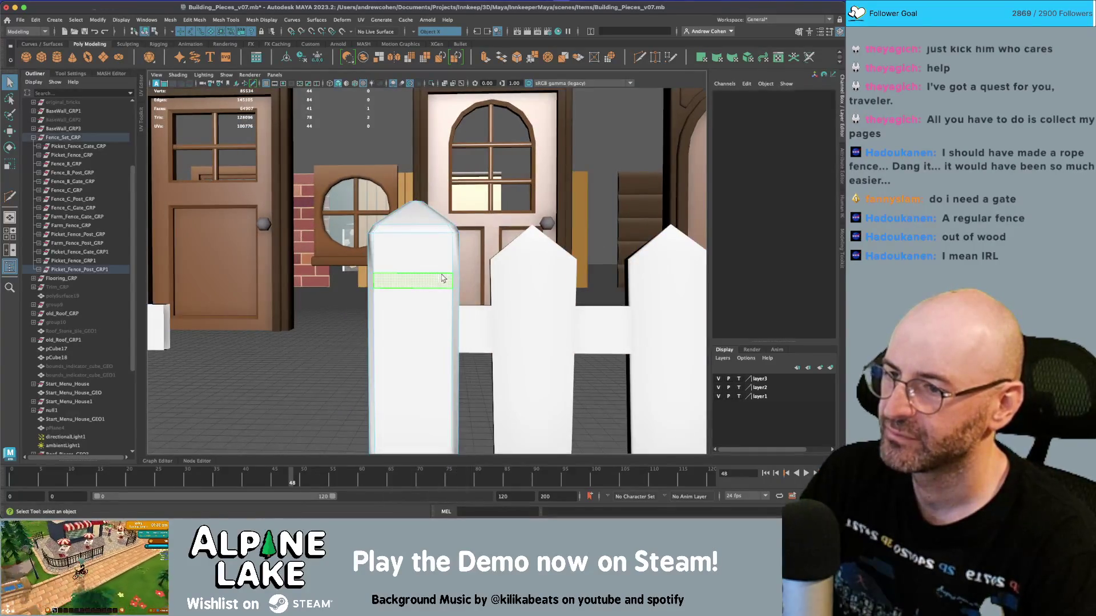
key(r)
scroll(down, 3)
drag(455, 278, 434, 269)
key(ctrl+e)
Step: Apply Mesh Display > Soften Edge to the post
click(145, 31)
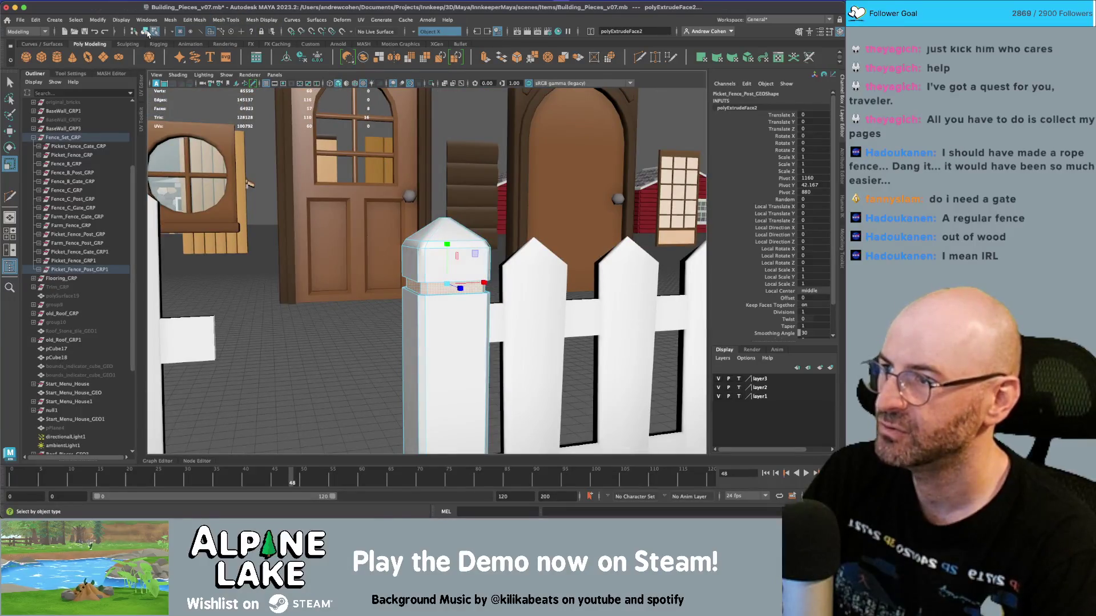
key(q)
scroll(down, 3)
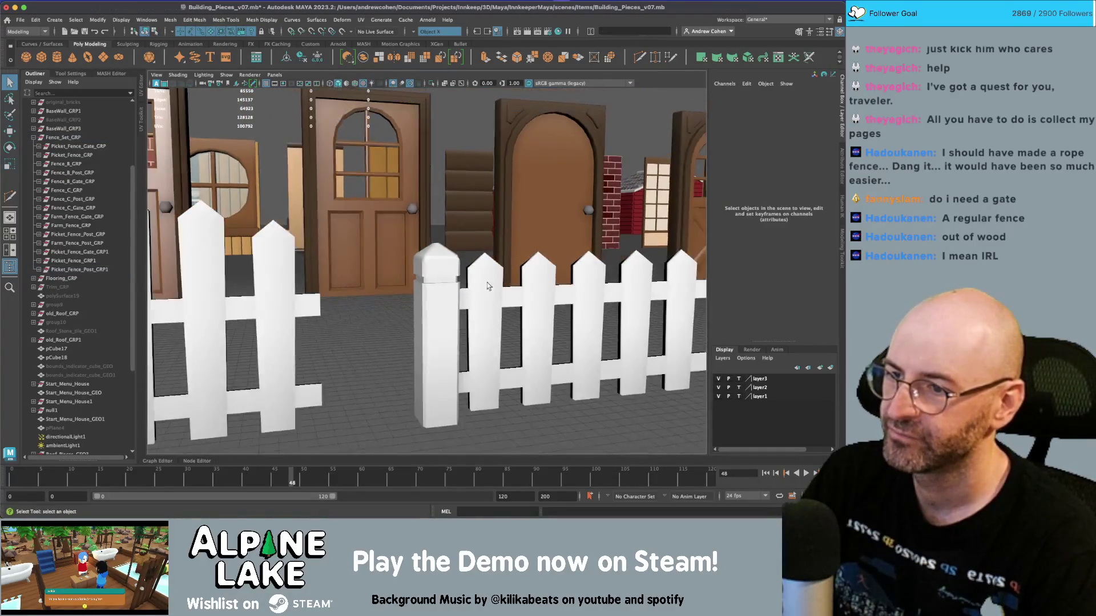
scroll(up, 3)
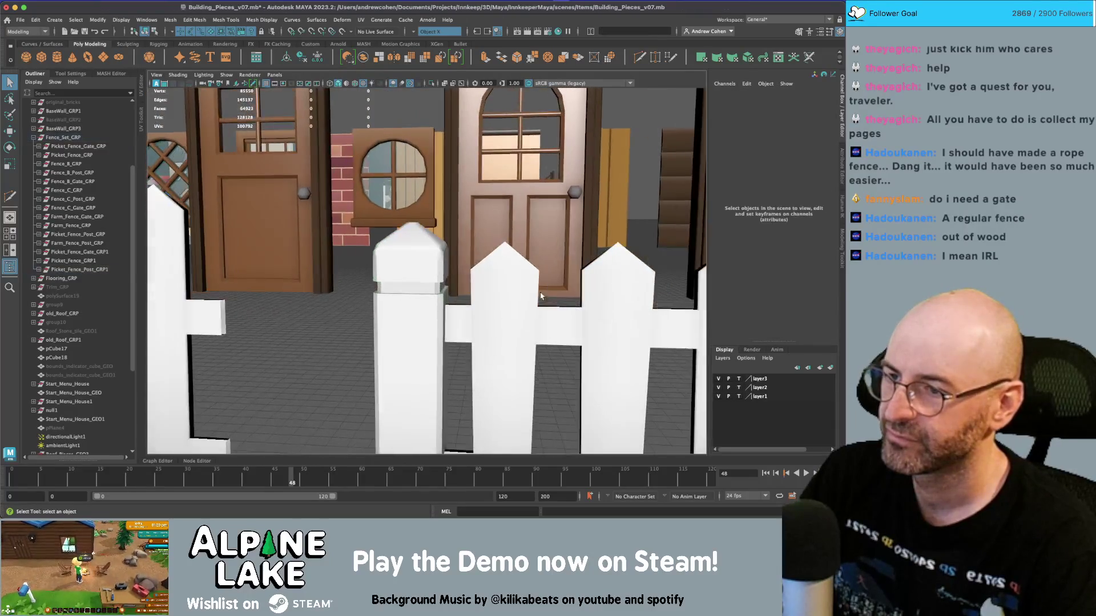
click(261, 19)
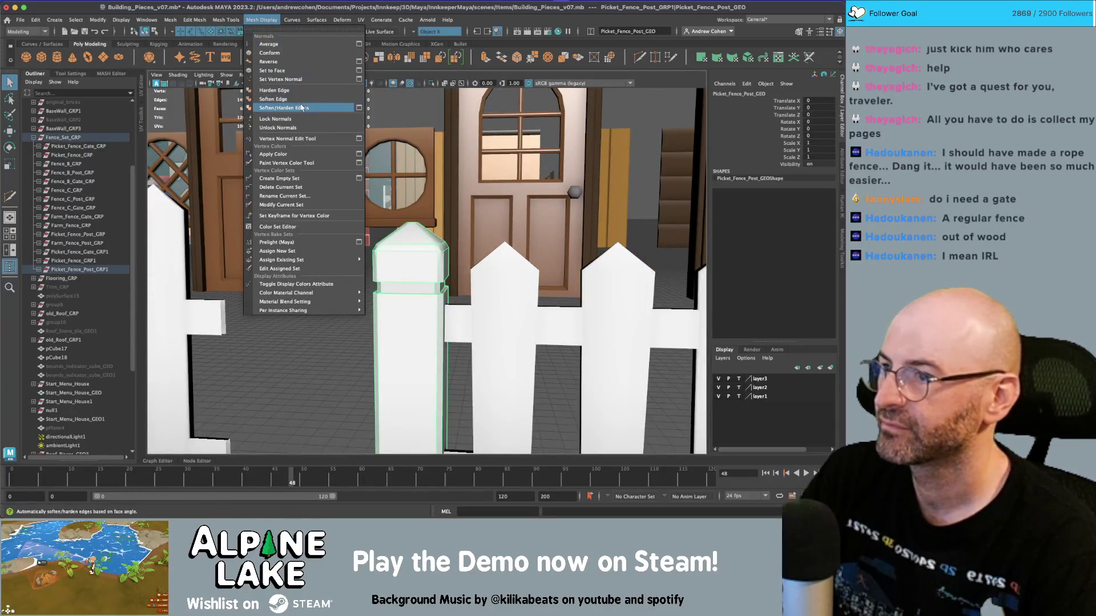
click(280, 110)
key(F8)
drag(389, 246, 498, 311)
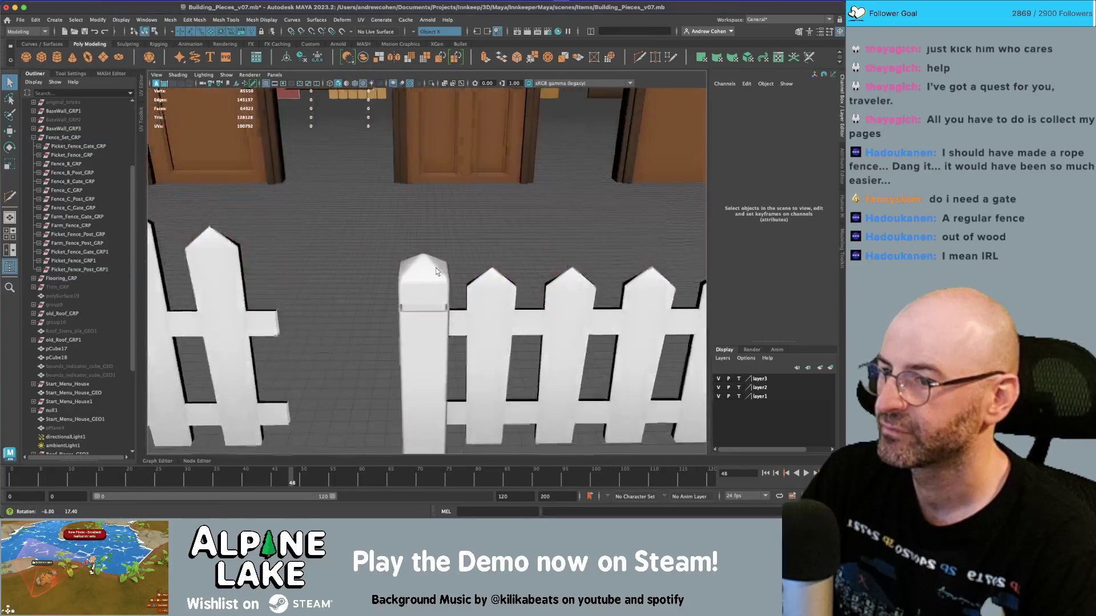
click(498, 312)
scroll(down, 3)
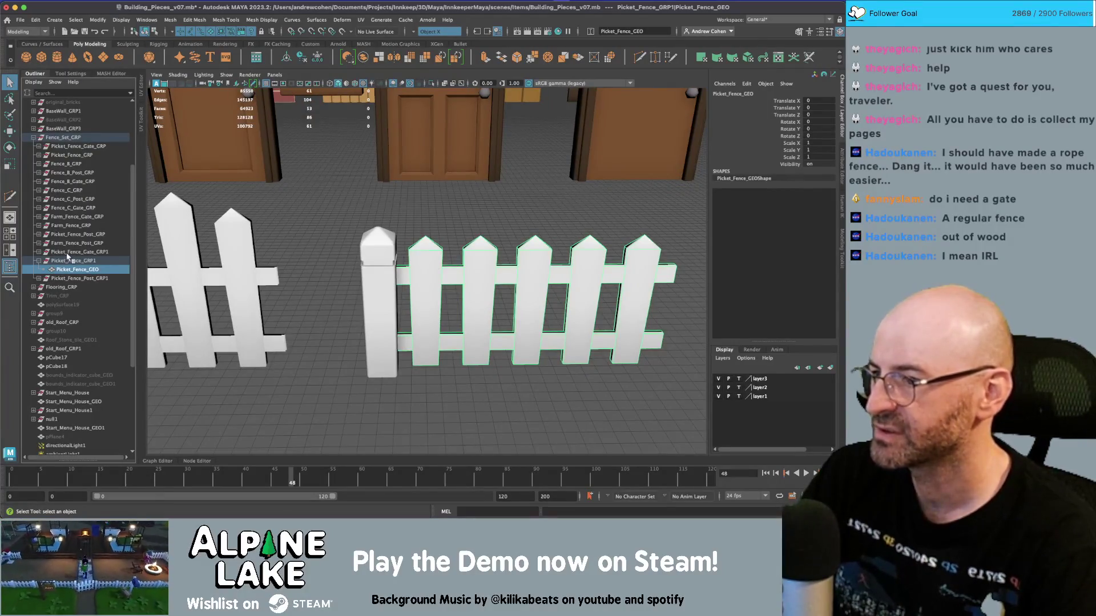
Step: Rename the copied gate, fence and post groups, swapping Picket for Rope and dropping the trailing 1
double_click(68, 252)
key(Home)
key(Delete)
key(Delete)
key(Delete)
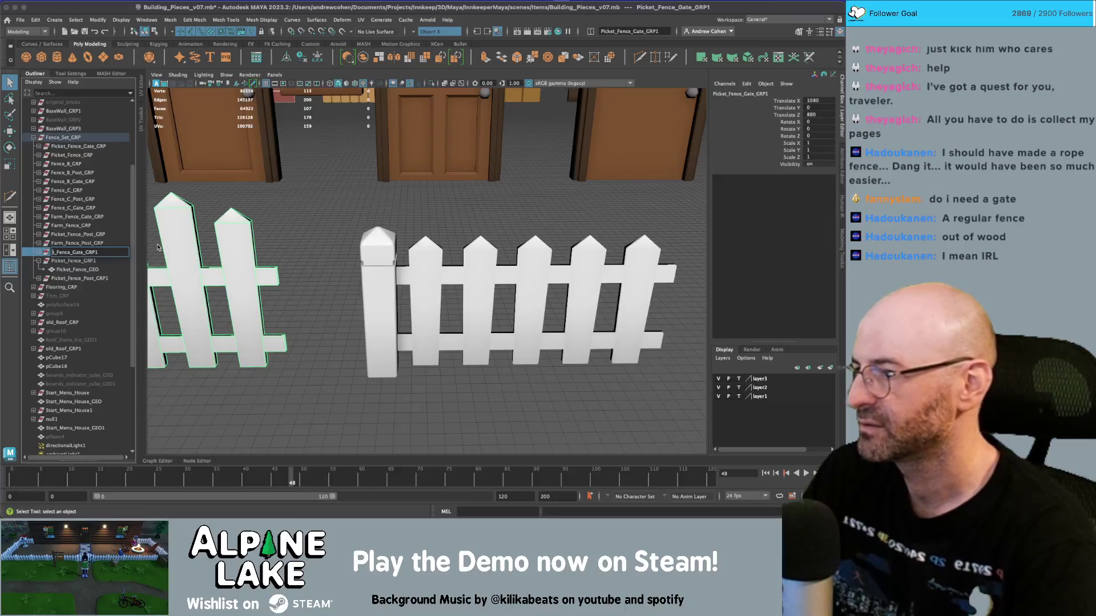
text(Rop)
key(BackSpace)
key(Return)
double_click(94, 261)
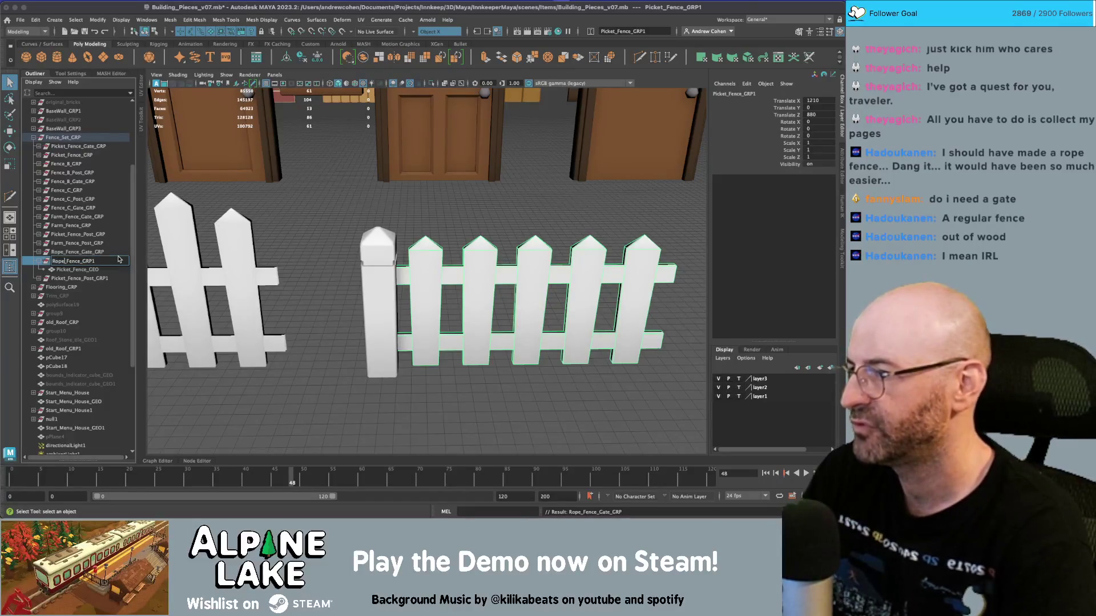
key(Return)
double_click(100, 278)
text(Rop)
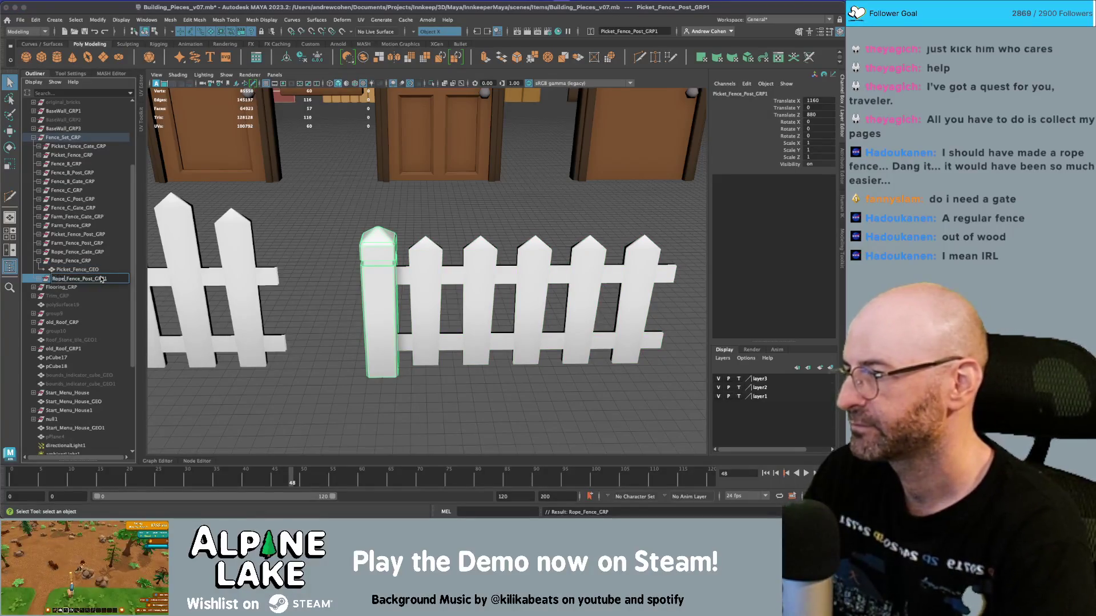
key(Return)
Step: Check the rope fence reference images, then select the picket fence pickets
click(377, 299)
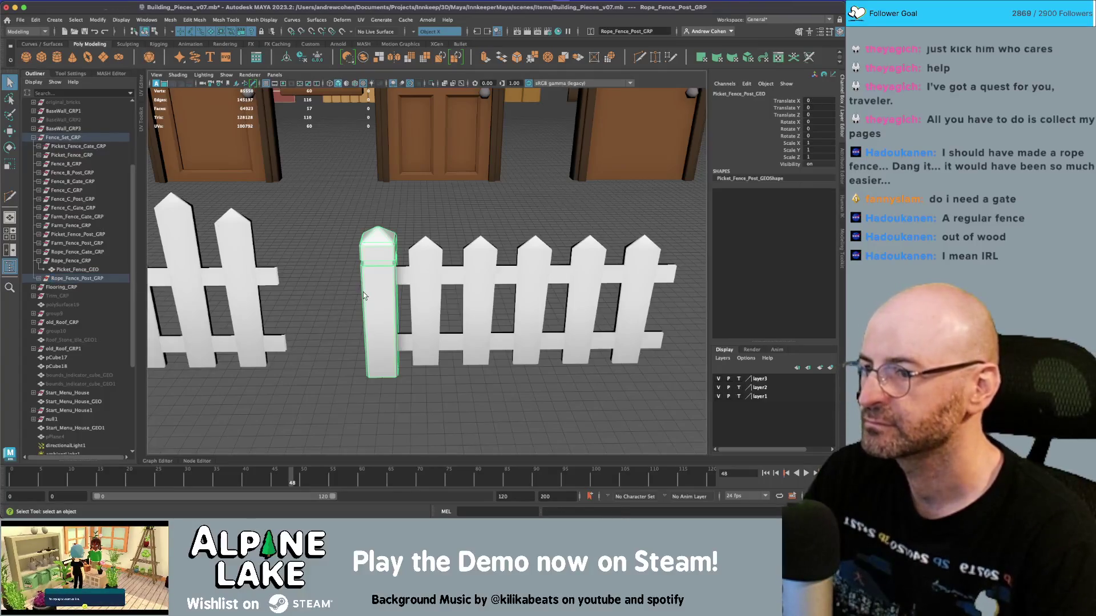
key(super+Tab)
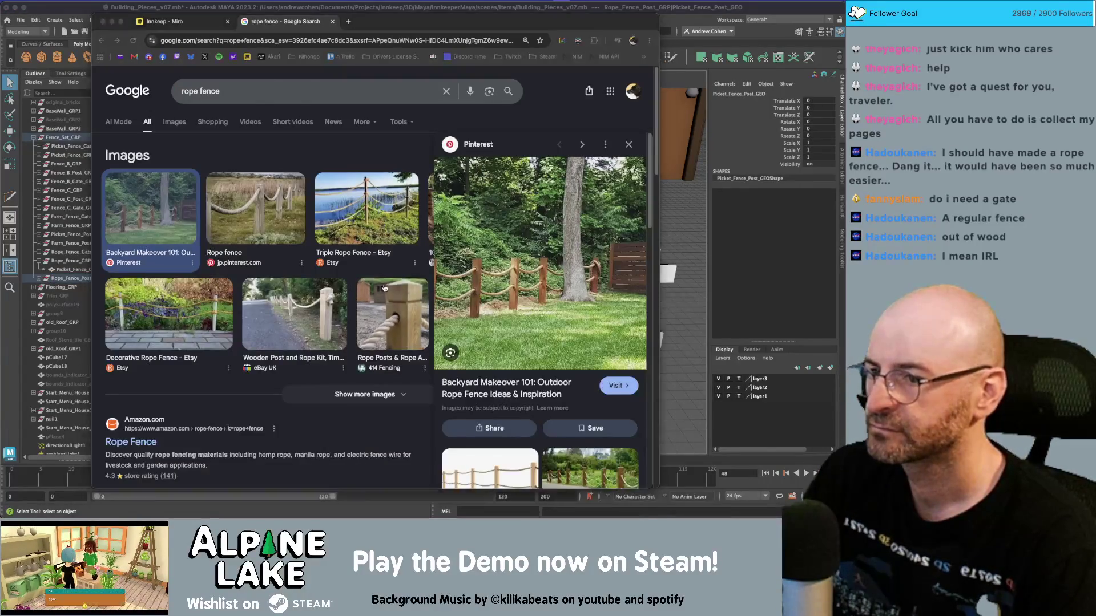
key(super+Tab)
click(432, 276)
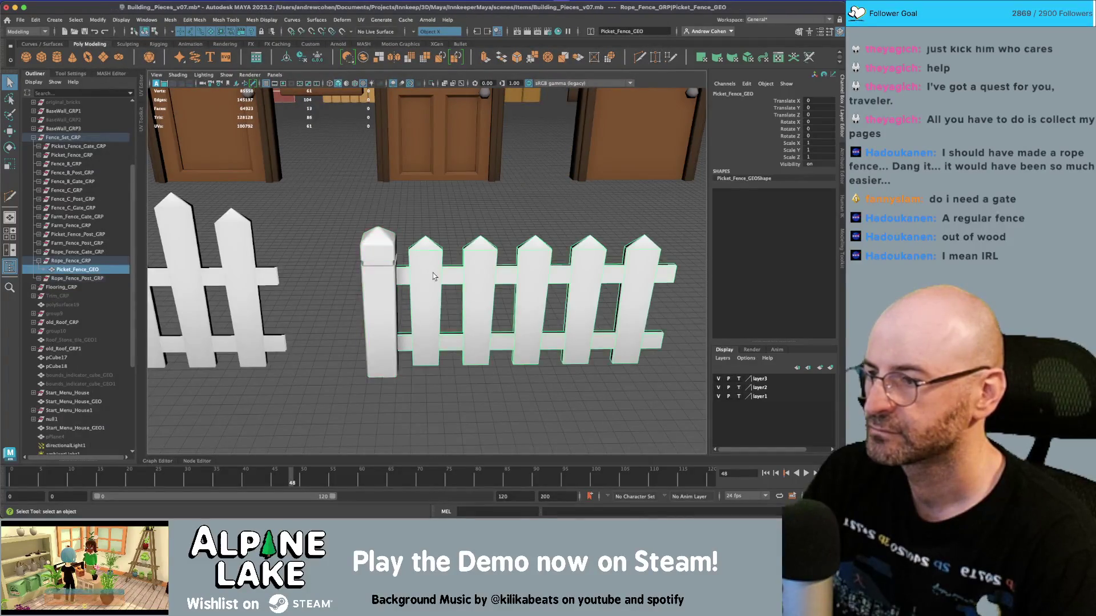
Step: Create a polygon cylinder and move it beside the picket fence
drag(430, 268, 414, 268)
scroll(up, 3)
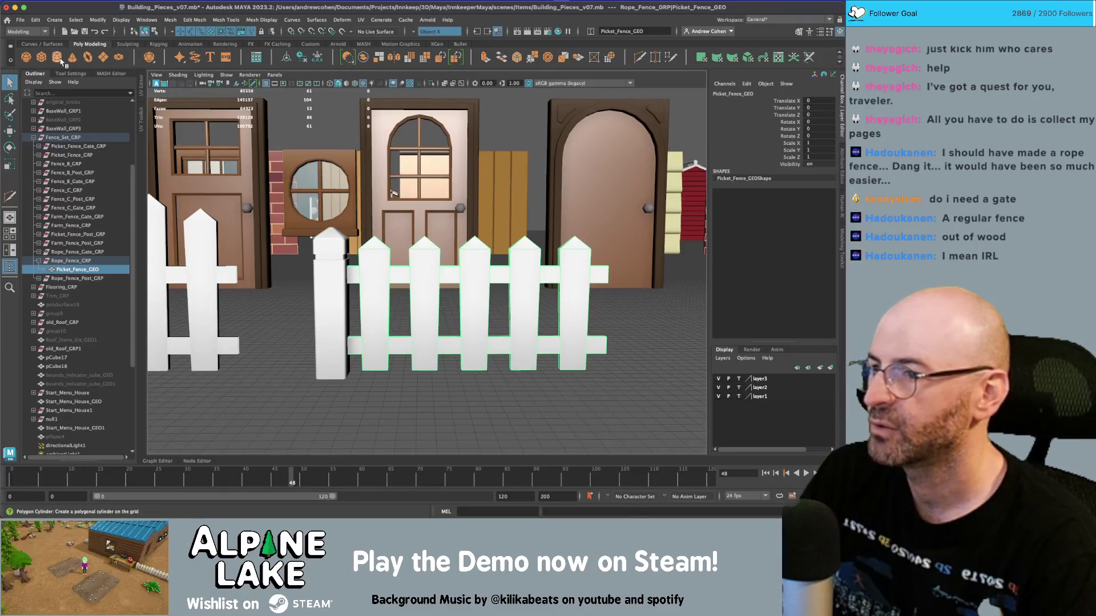
click(57, 57)
key(w)
drag(450, 324, 459, 220)
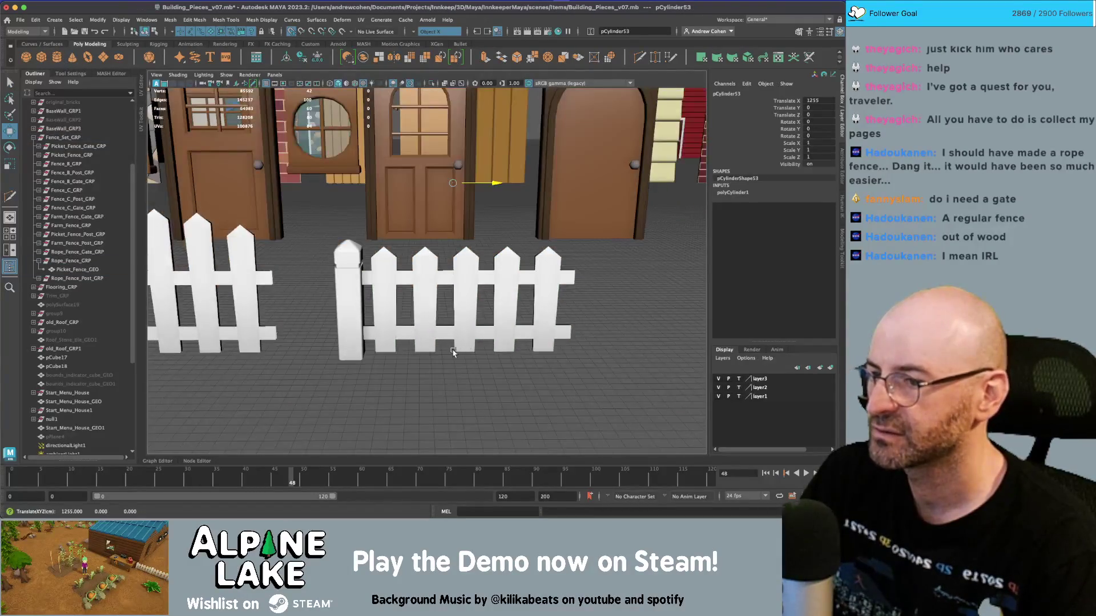
scroll(down, 3)
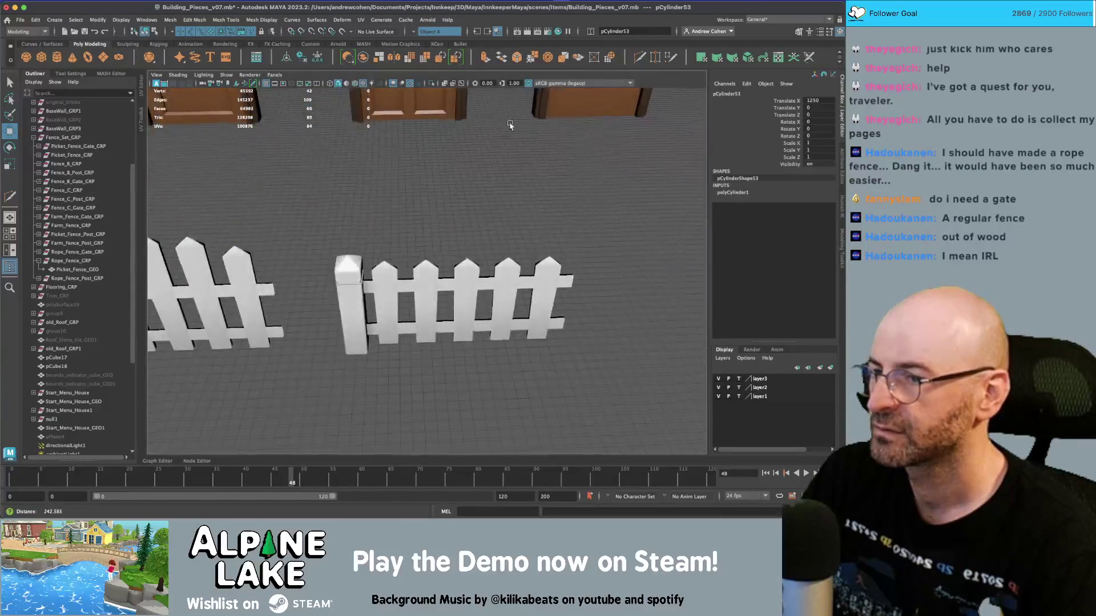
drag(433, 148, 424, 233)
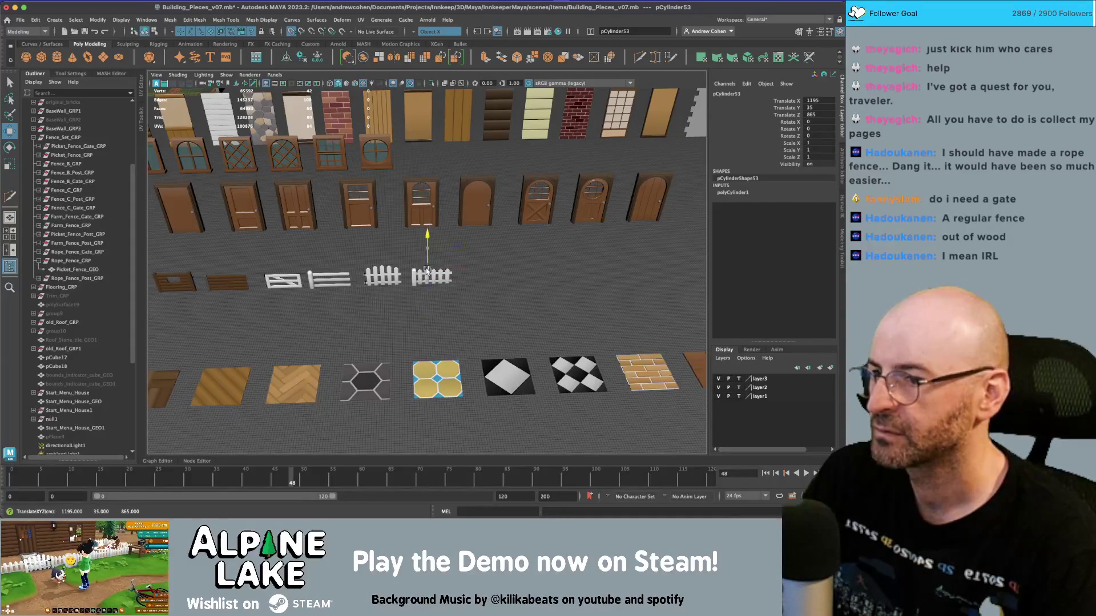
Step: Scale the cylinder to 41.47, rotate Z -90, lift it above the fence, radius 0.02
key(r)
drag(427, 270, 494, 268)
key(e)
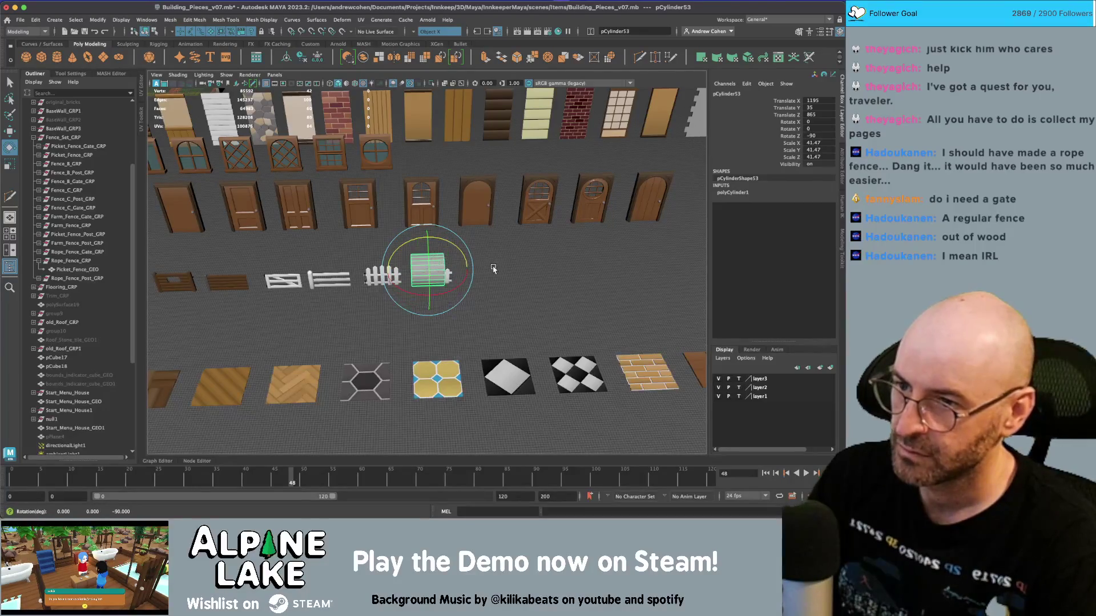
key(f)
key(w)
drag(449, 305, 486, 226)
click(733, 192)
click(795, 207)
double_click(816, 221)
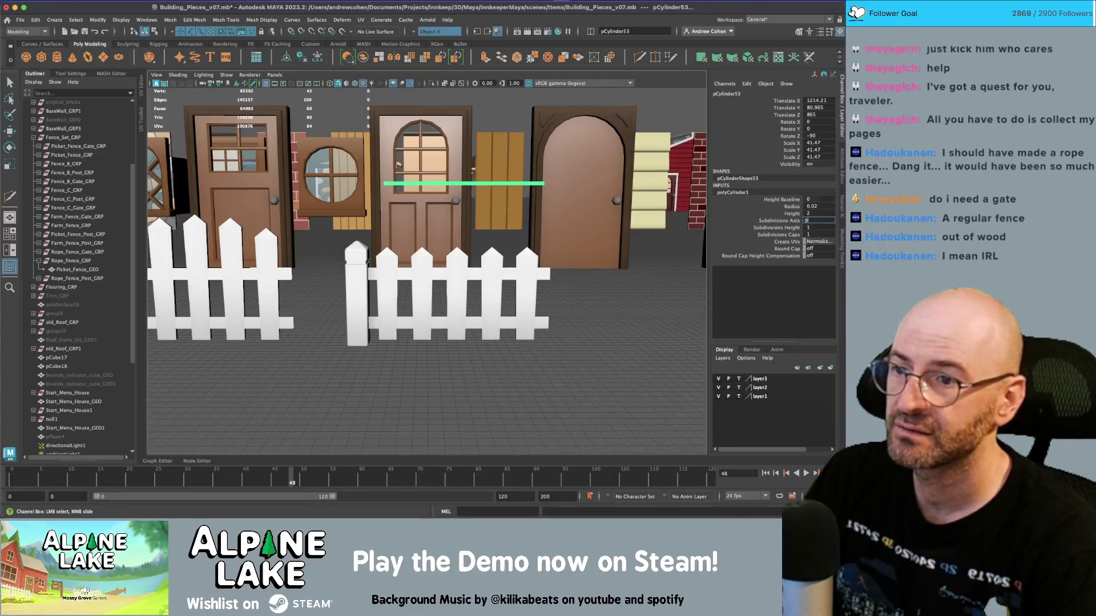
Step: Give the rod 15 length subdivisions and four sides around
drag(485, 228, 456, 250)
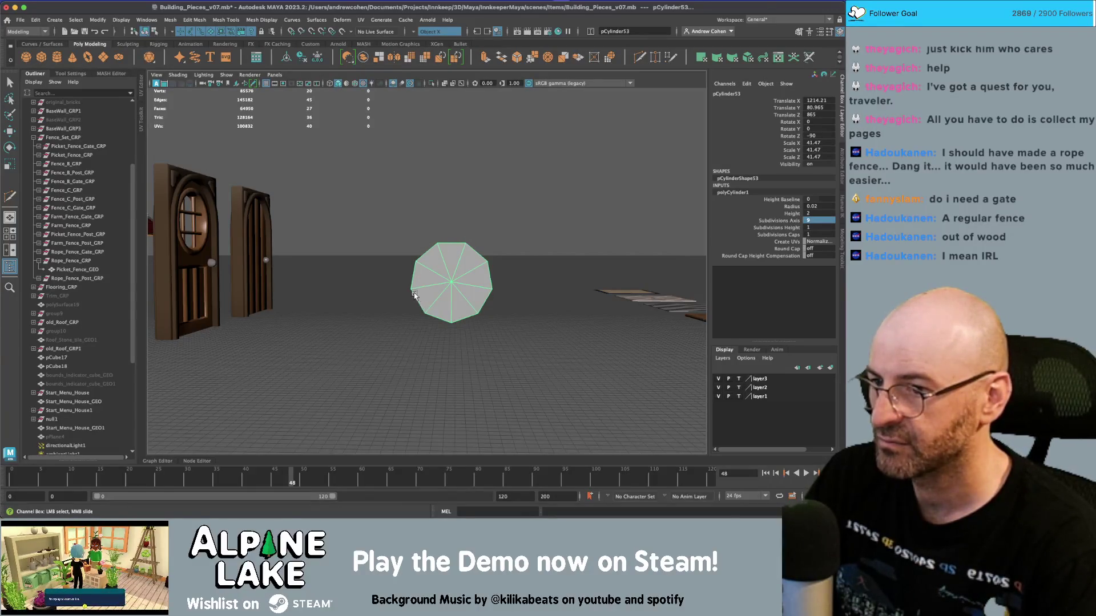
drag(457, 279, 457, 273)
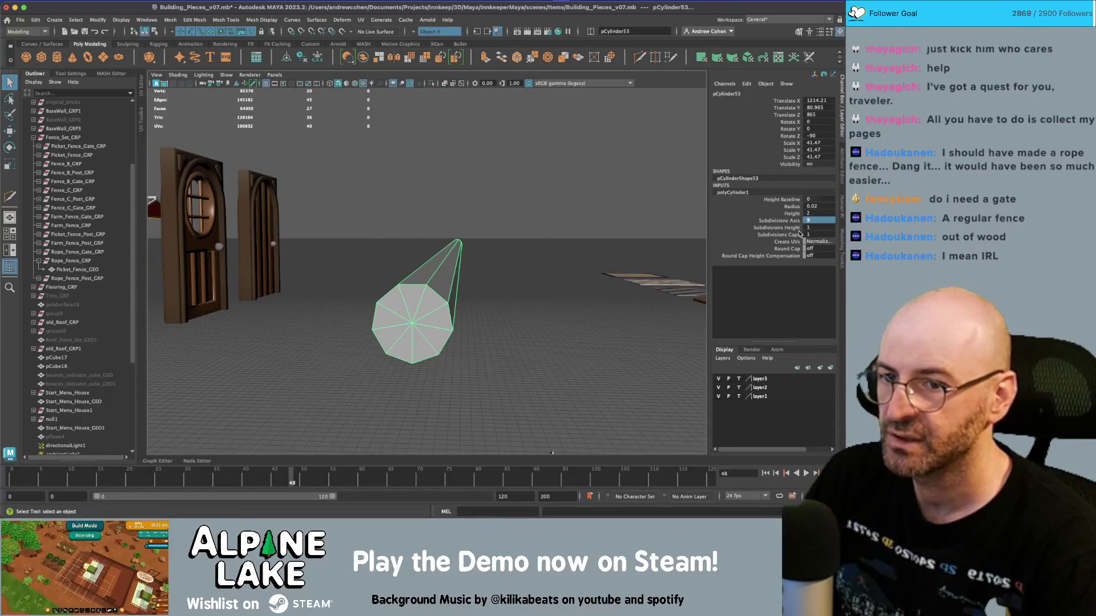
click(796, 228)
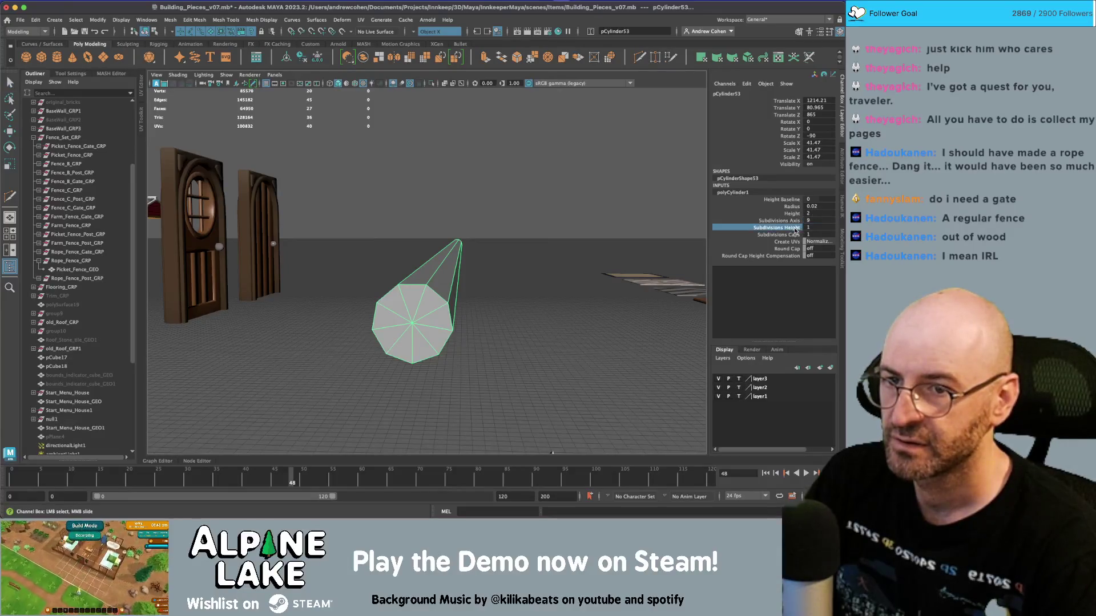
drag(458, 252, 427, 255)
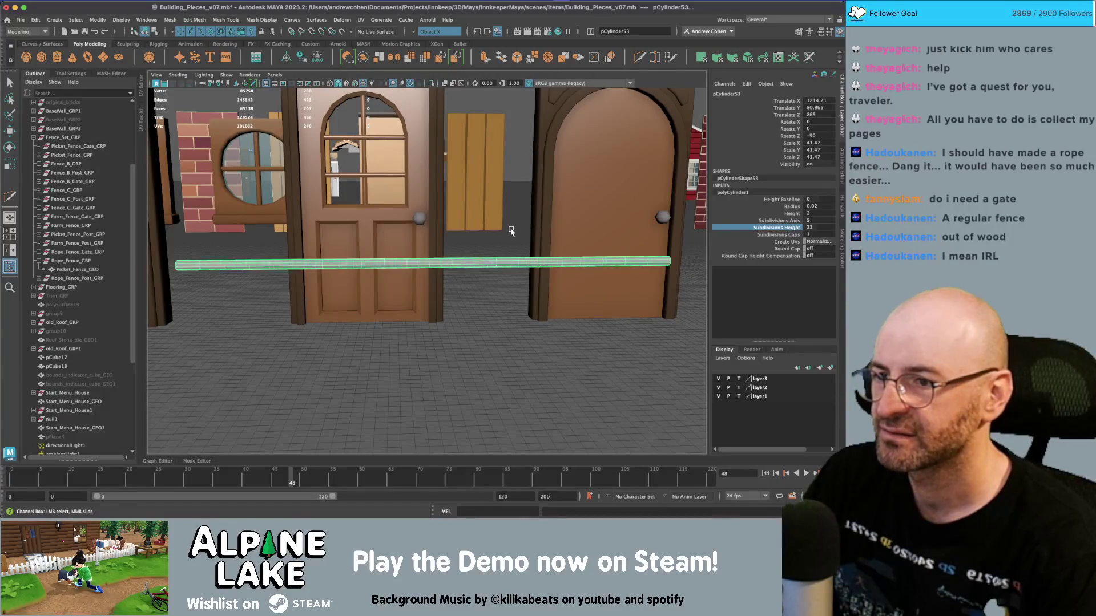
click(779, 220)
drag(624, 215, 597, 220)
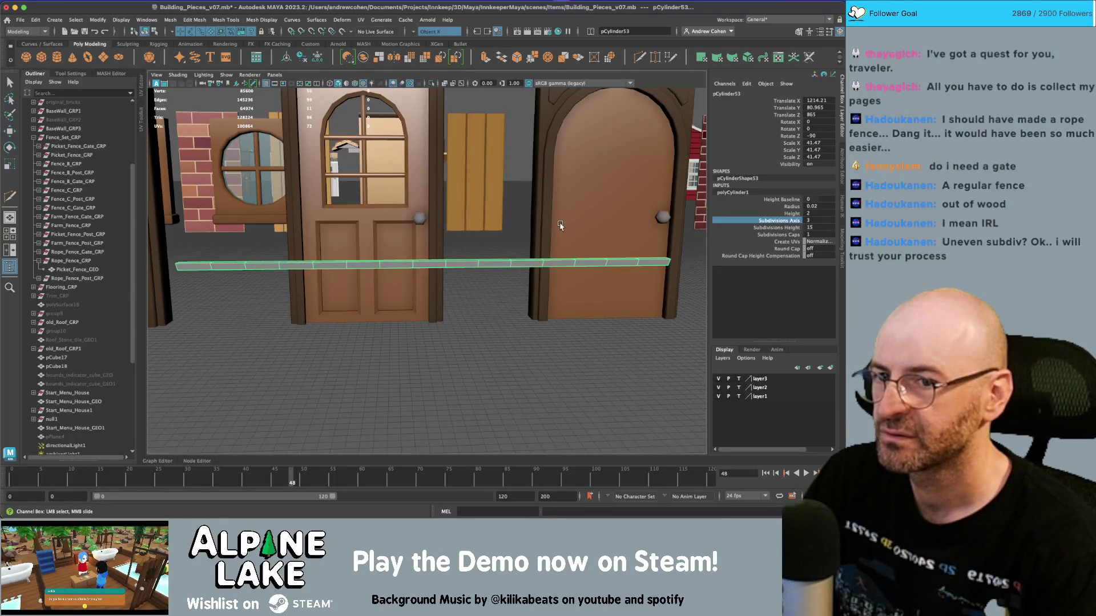
drag(590, 220, 603, 220)
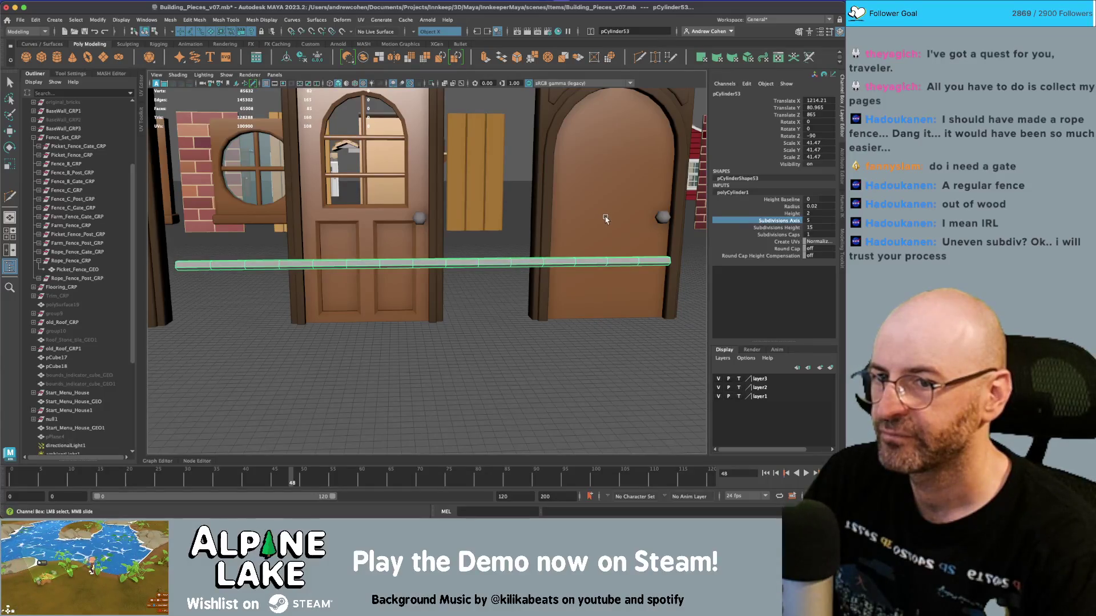
drag(497, 224, 673, 236)
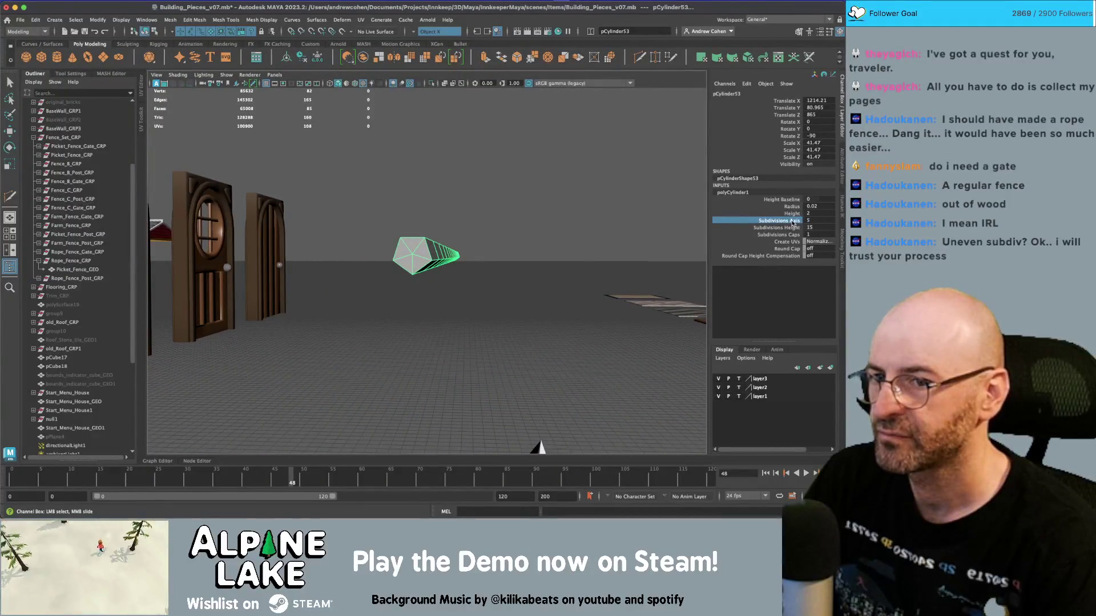
drag(629, 220, 432, 253)
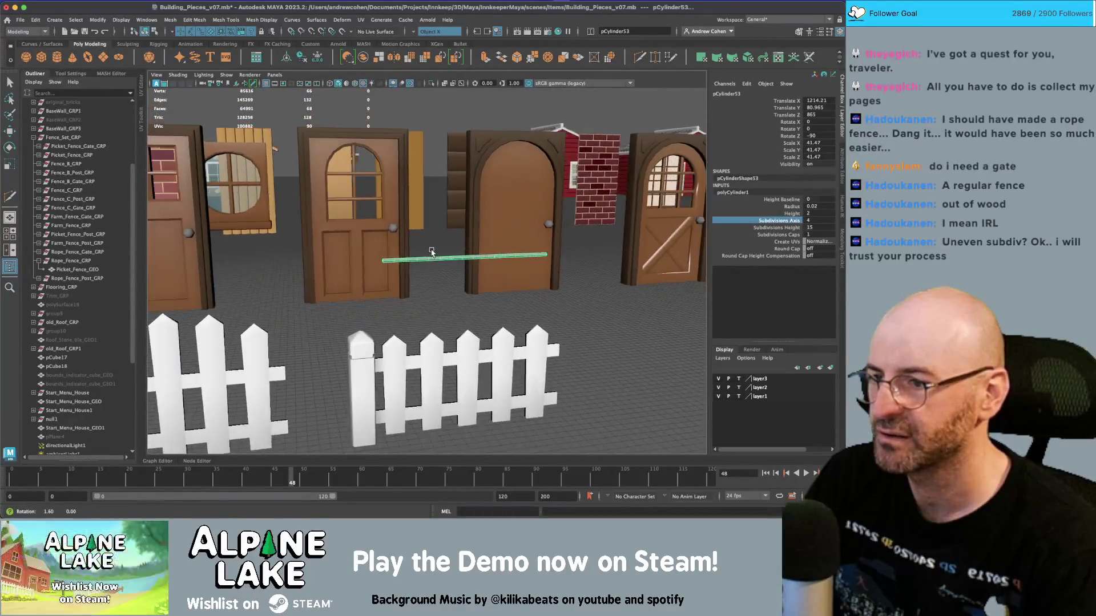
Step: Thicken the rod to radius 0.05, ready to move it down onto the fence
click(793, 213)
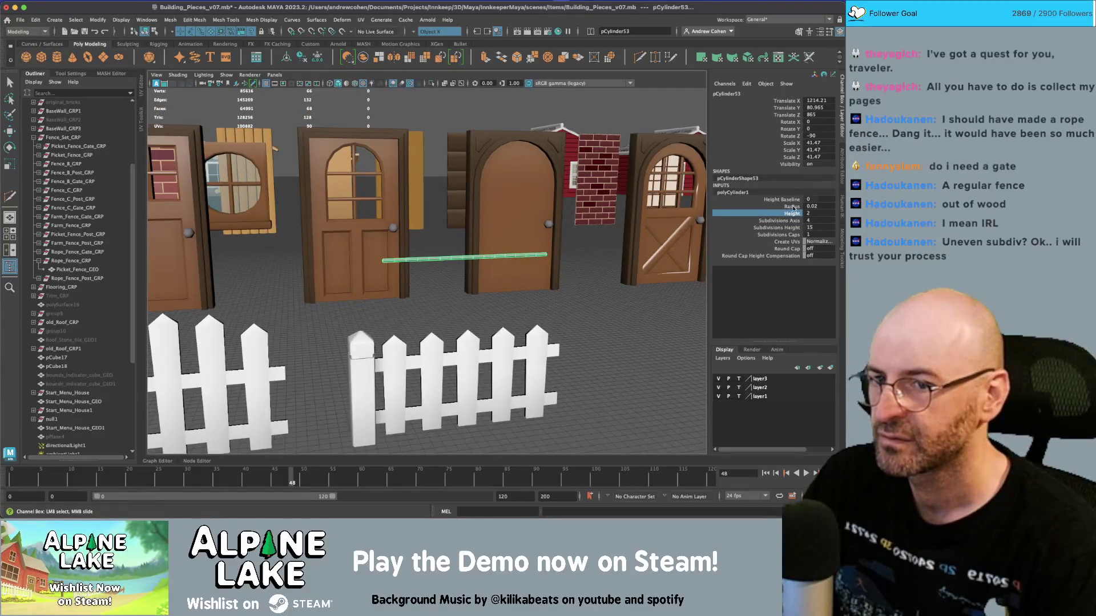
click(793, 206)
drag(478, 201, 466, 348)
key(w)
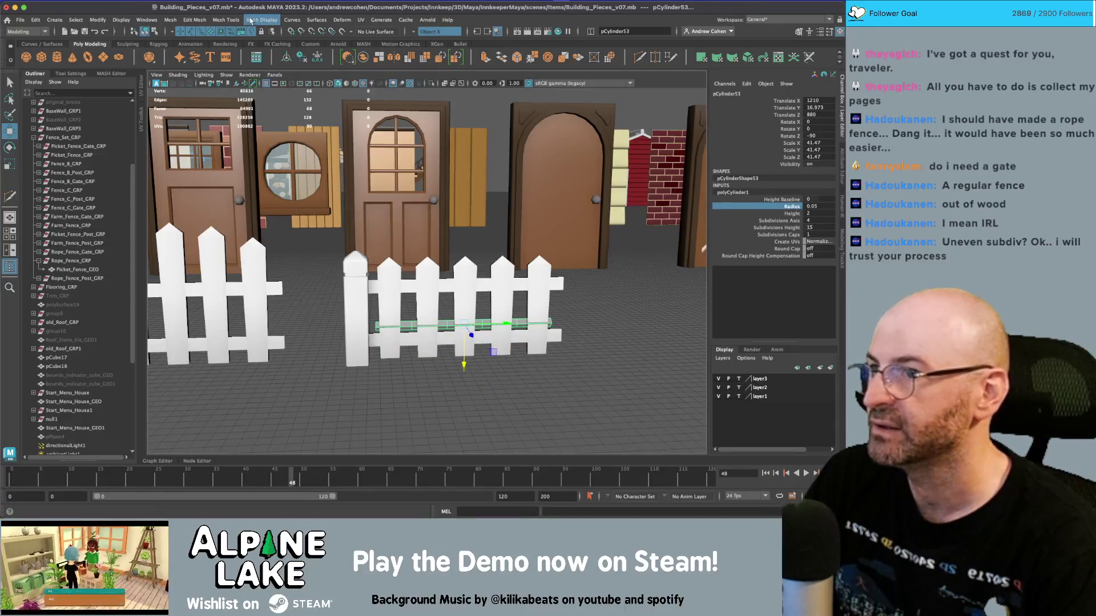
Step: Add a Twist deformer to the rod with an end angle of about 859
click(342, 19)
mouse_move(382, 182)
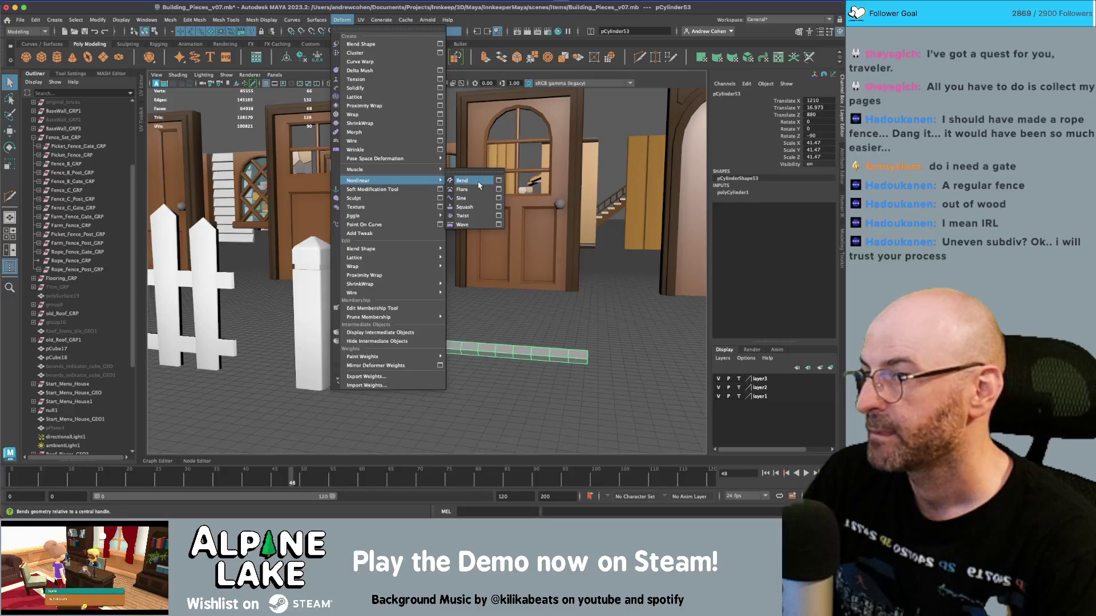
click(477, 218)
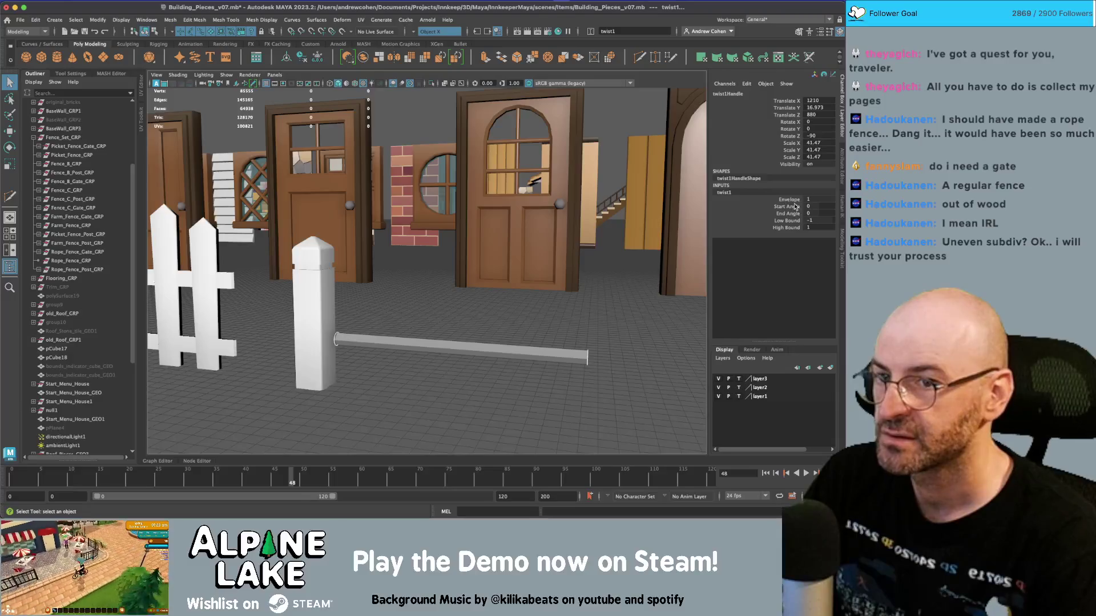
drag(794, 213, 792, 193)
drag(433, 237, 438, 275)
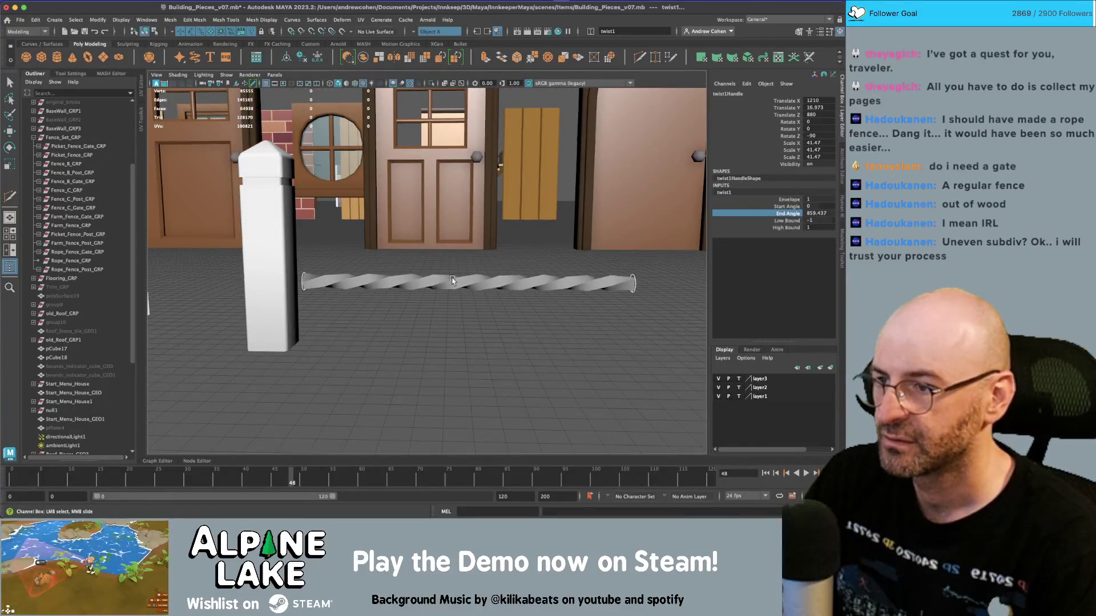
Step: Parent twist1Handle under group13
key(q)
click(453, 281)
click(303, 281)
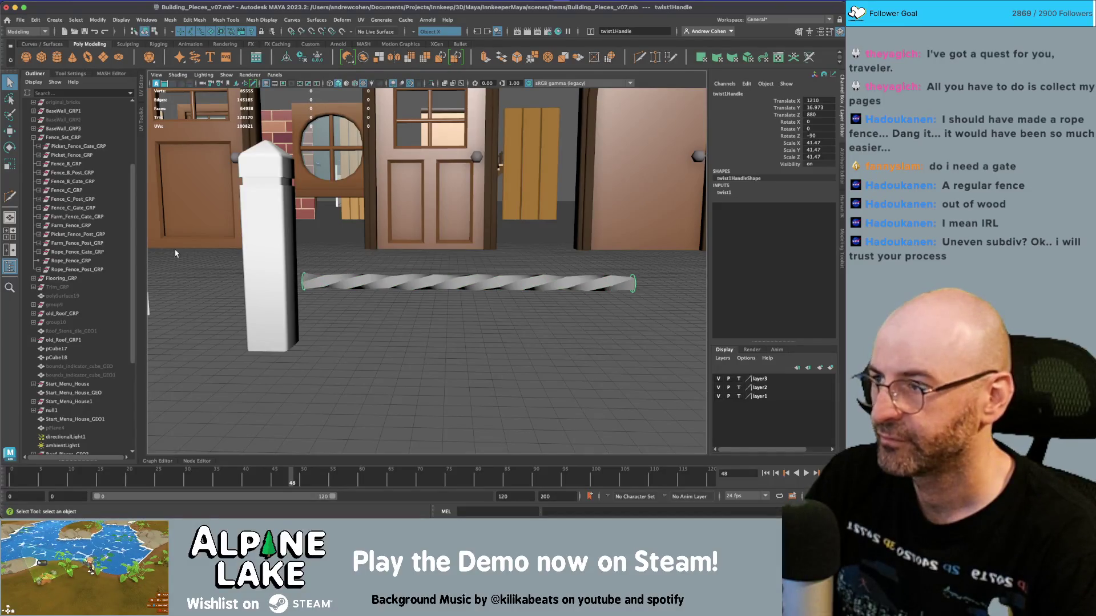
scroll(down, 3)
click(56, 357)
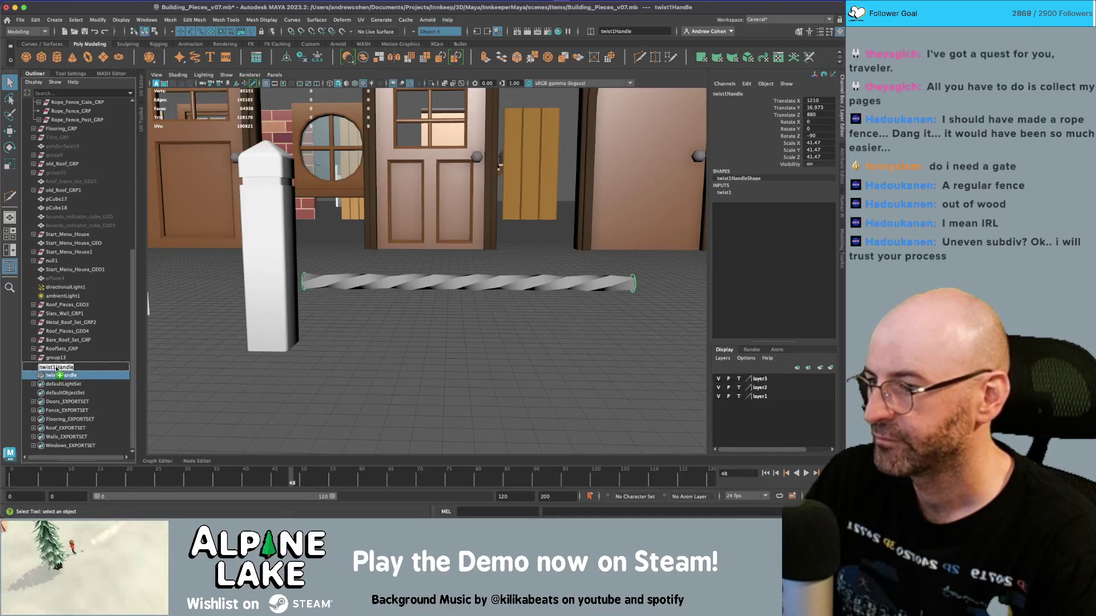
key(p)
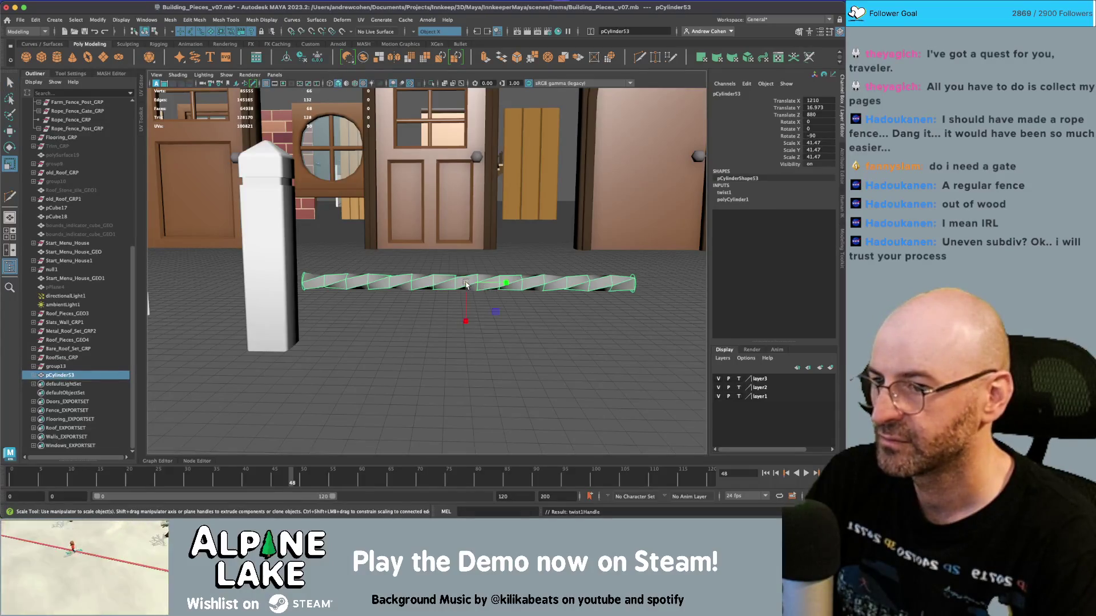
Step: Scale pCylinder53 uniformly to about 45.03, then deselect it
drag(466, 284, 430, 288)
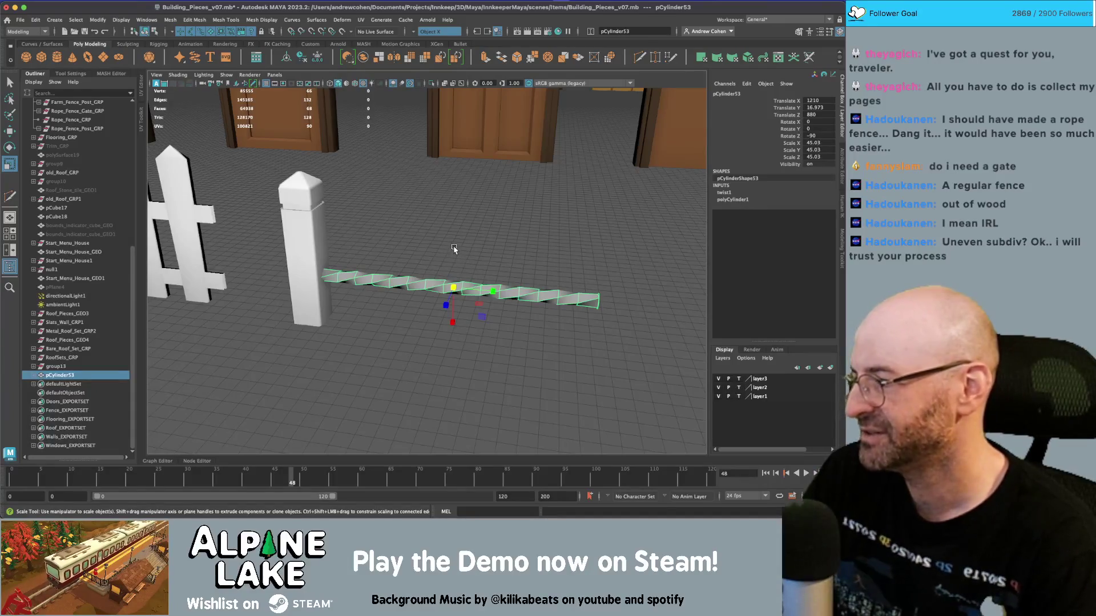
drag(457, 243, 421, 274)
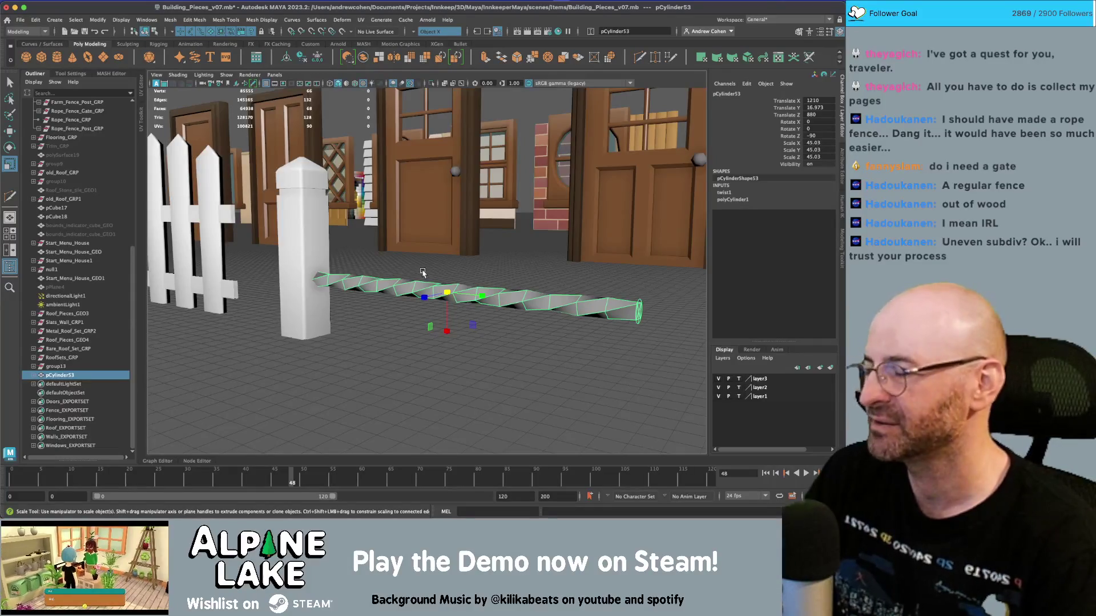
scroll(up, 3)
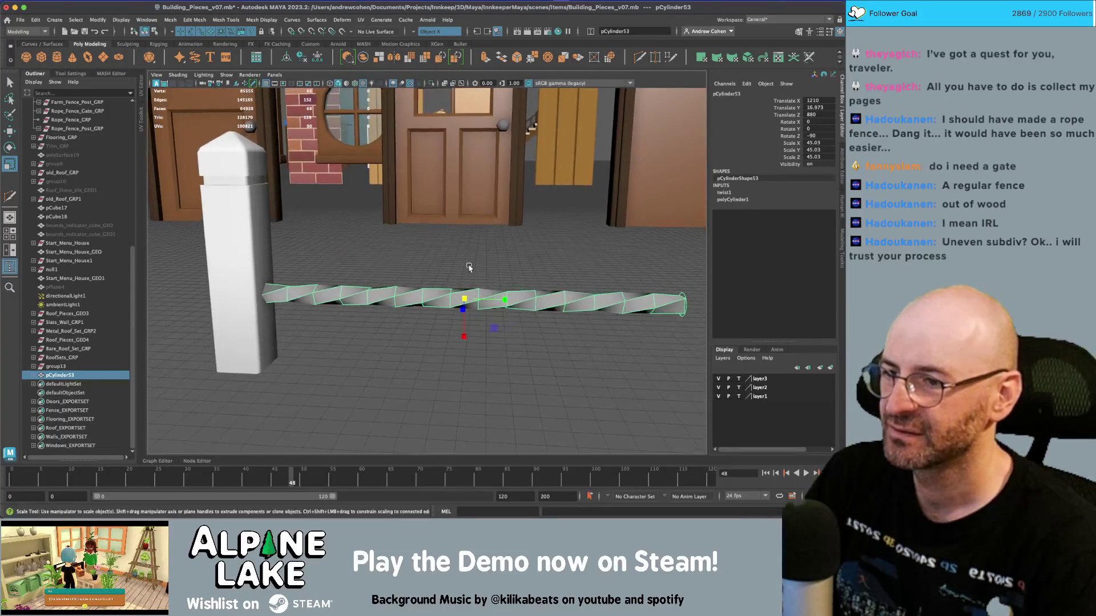
key(q)
click(451, 311)
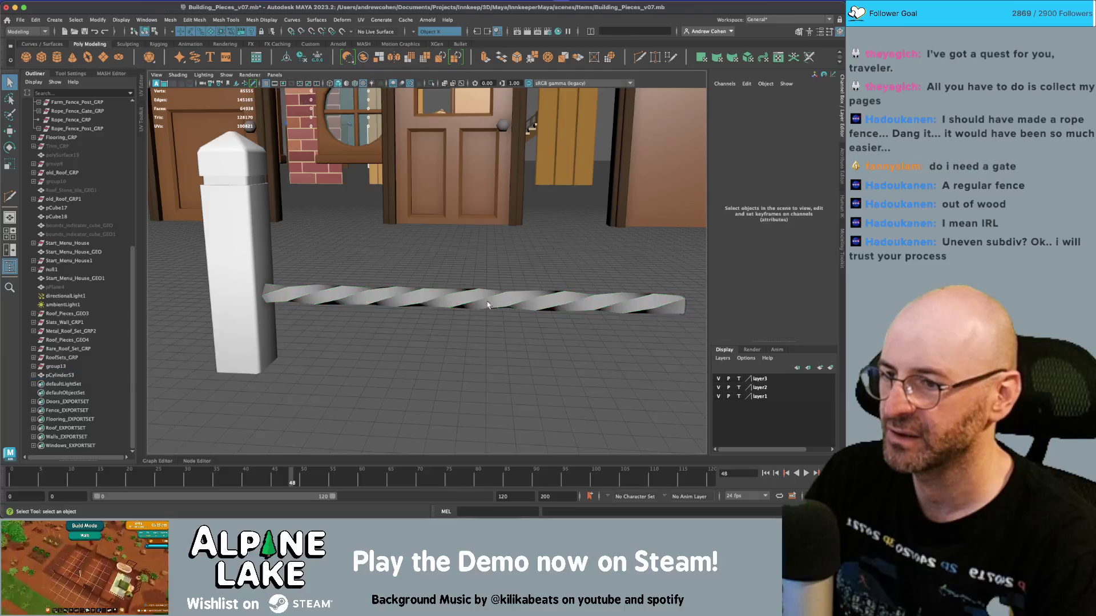
Step: Add a Bend deformer to pCylinder53 with curvature -21.772, then switch to the reference images
scroll(down, 3)
click(446, 293)
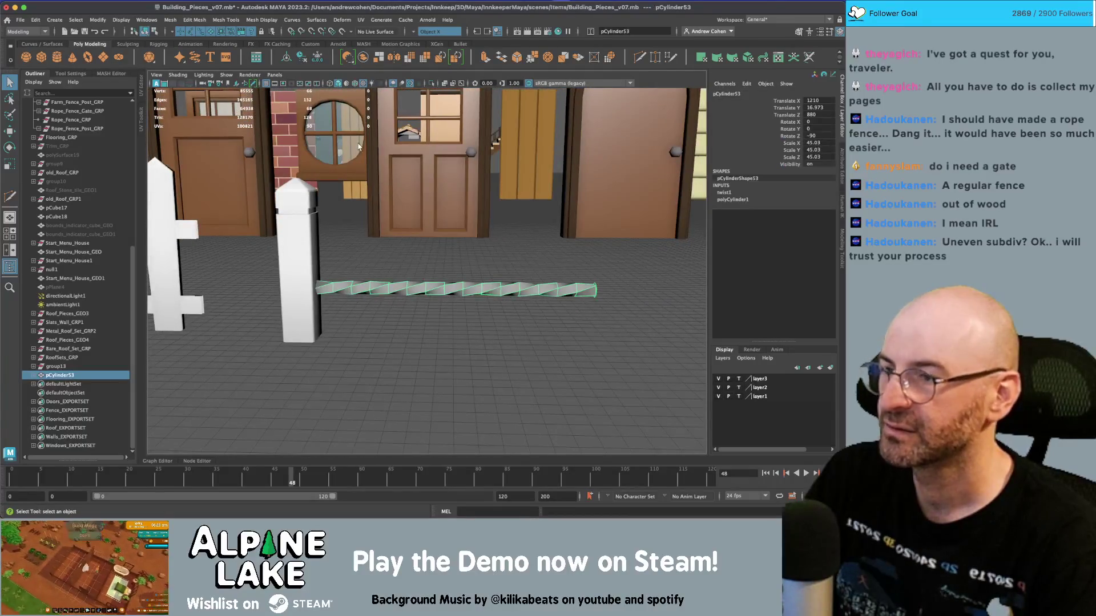
click(262, 19)
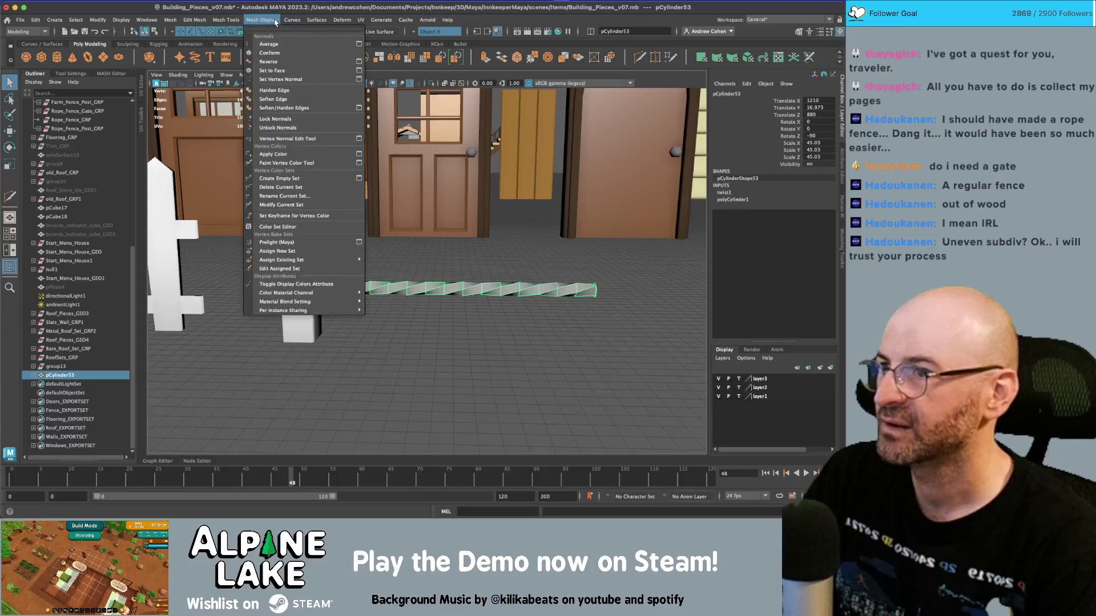
mouse_move(341, 20)
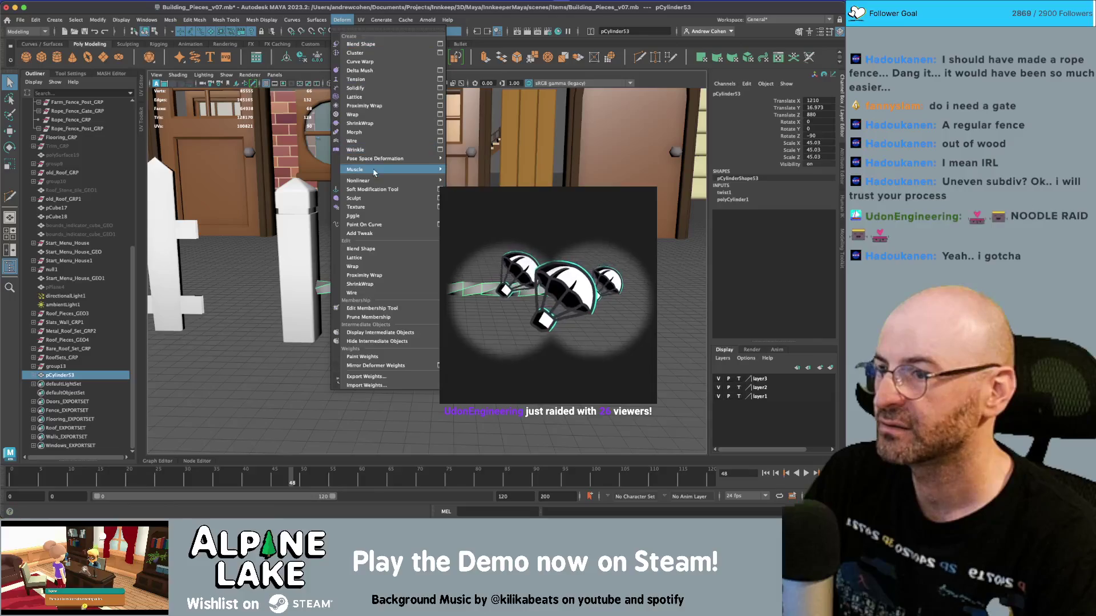
mouse_move(375, 180)
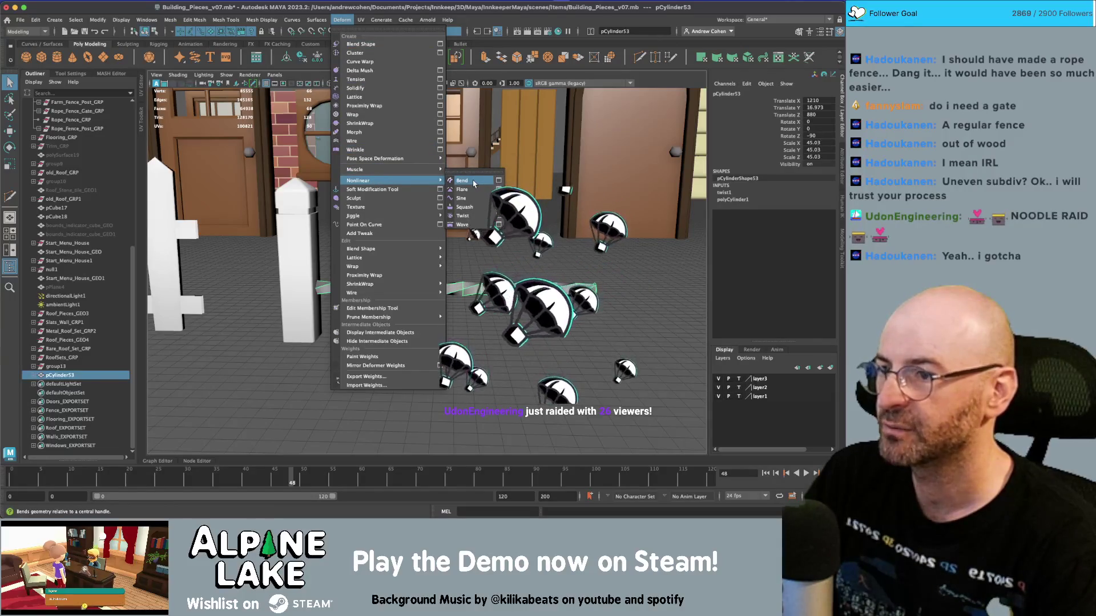
click(473, 182)
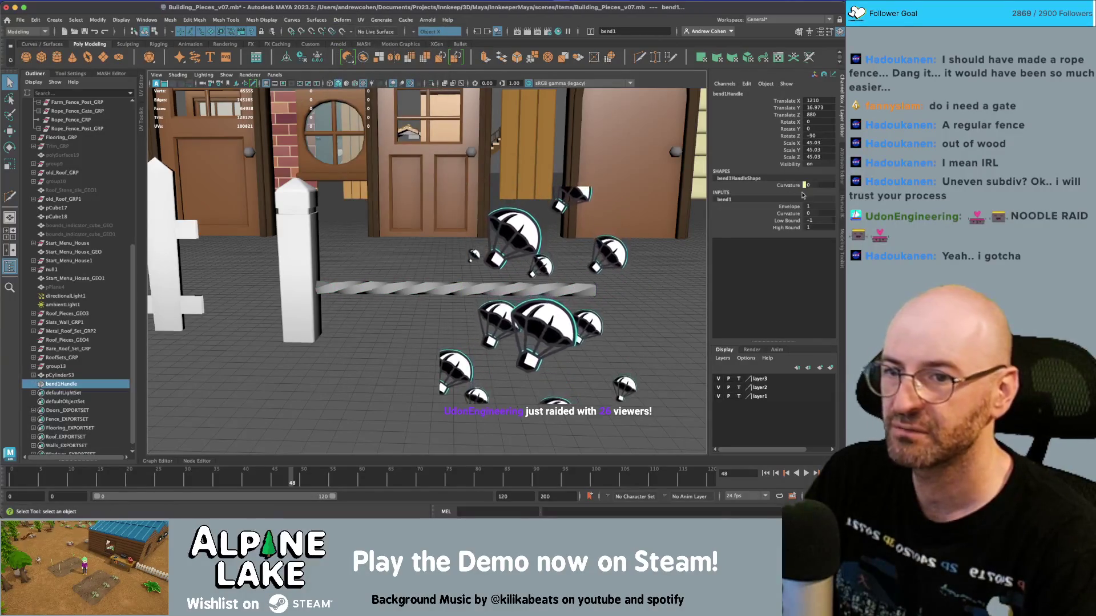
click(788, 213)
drag(491, 206, 421, 207)
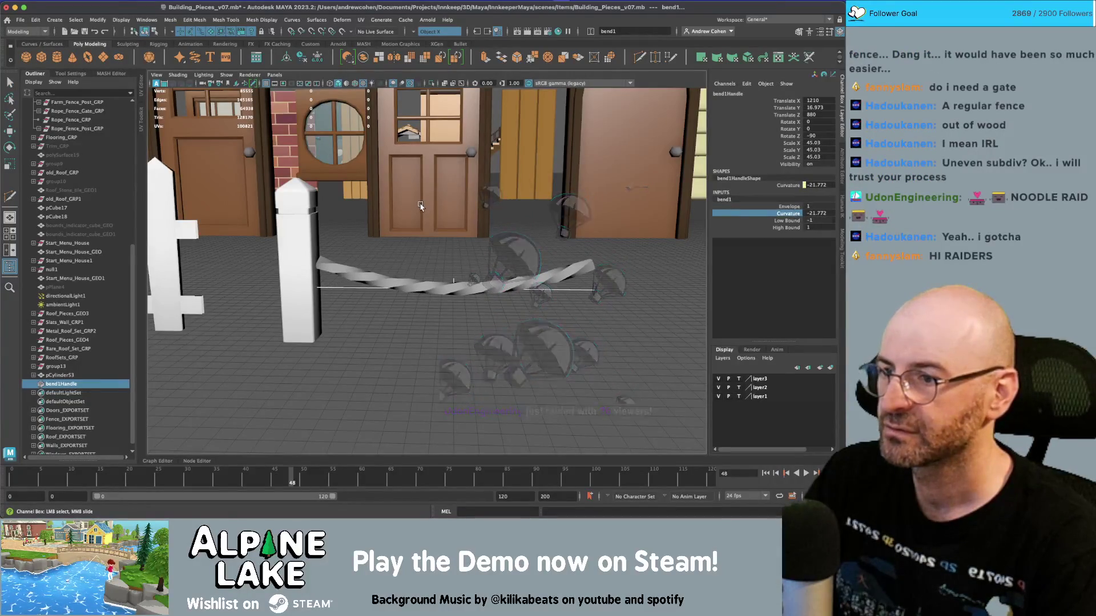
key(super+Tab)
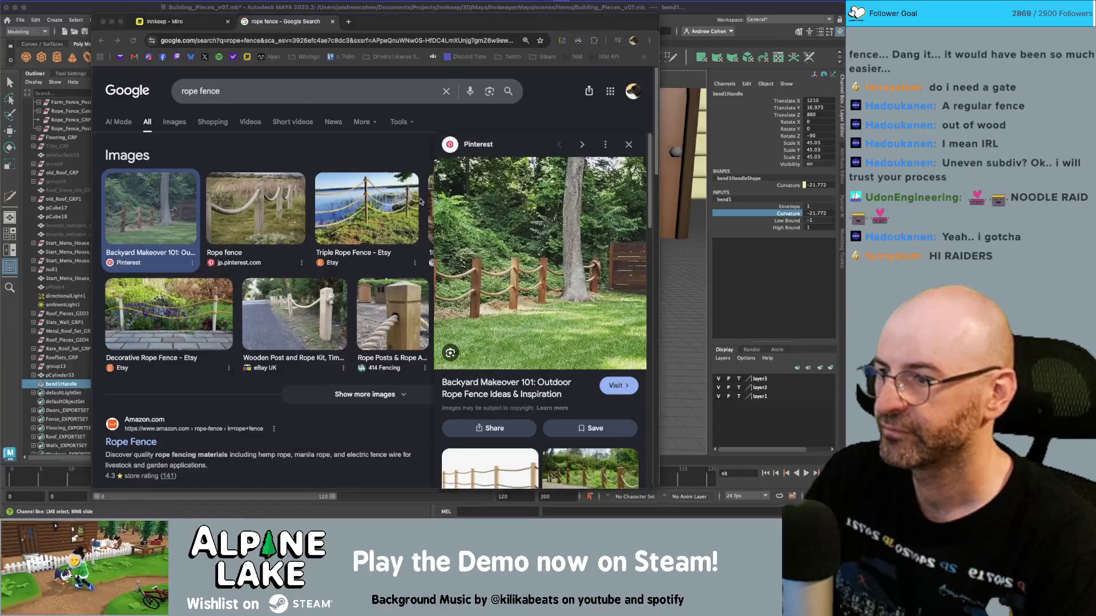
Step: Go back from the rope fence images to Maya and orbit around the post and rope
key(super+Tab)
drag(440, 238, 571, 219)
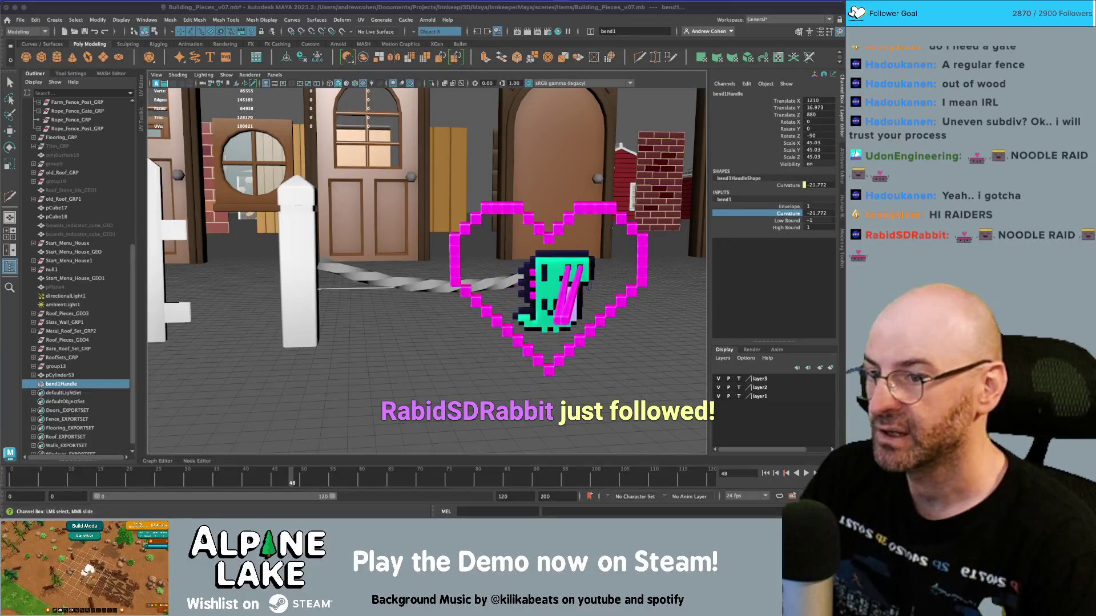
scroll(down, 3)
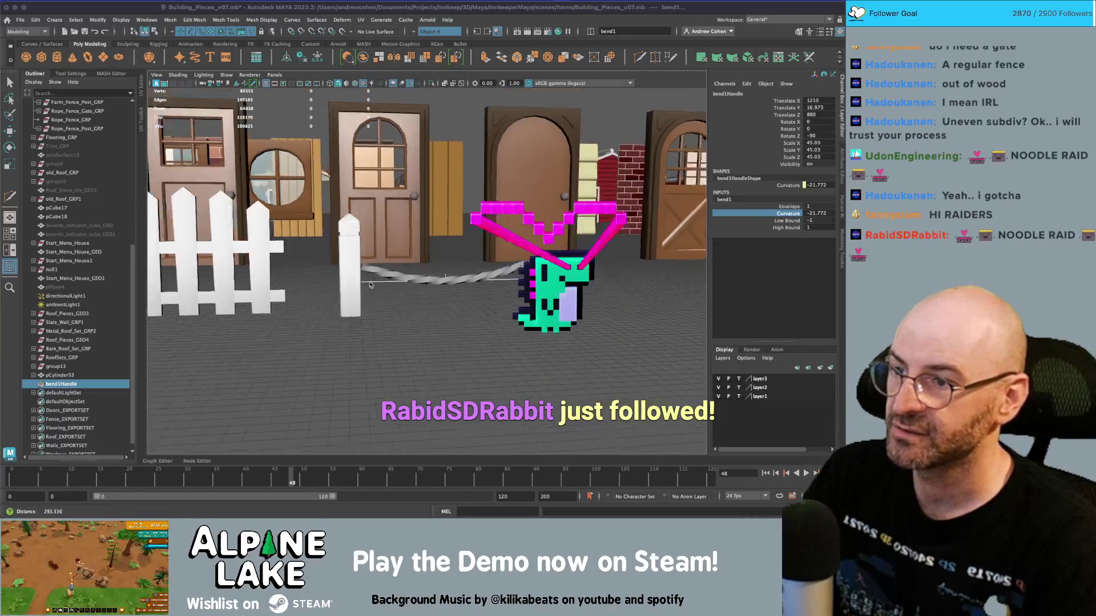
drag(340, 276, 335, 272)
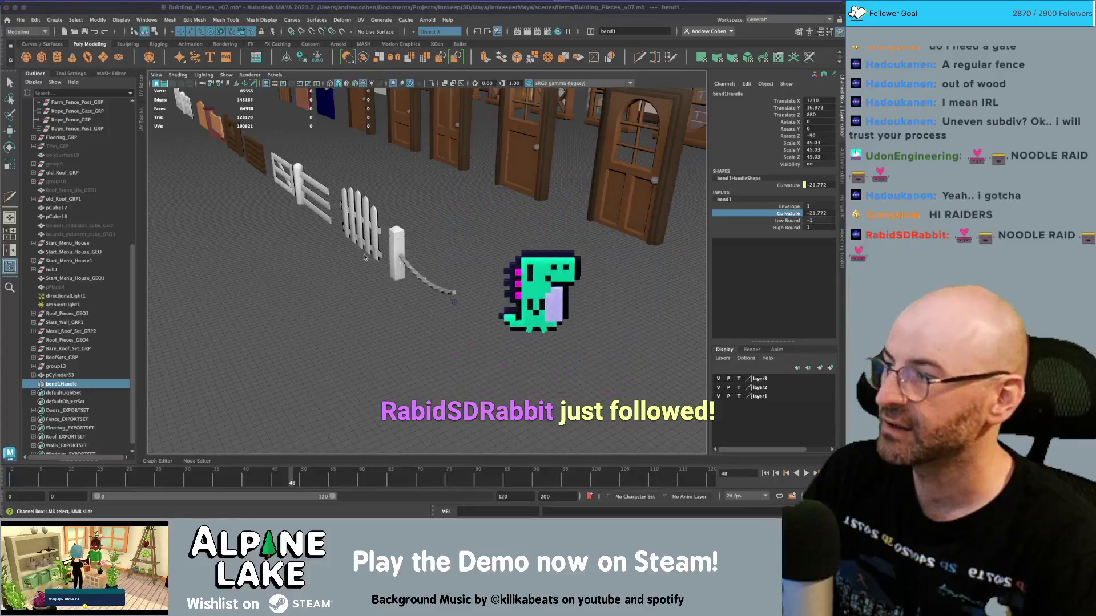
key(f)
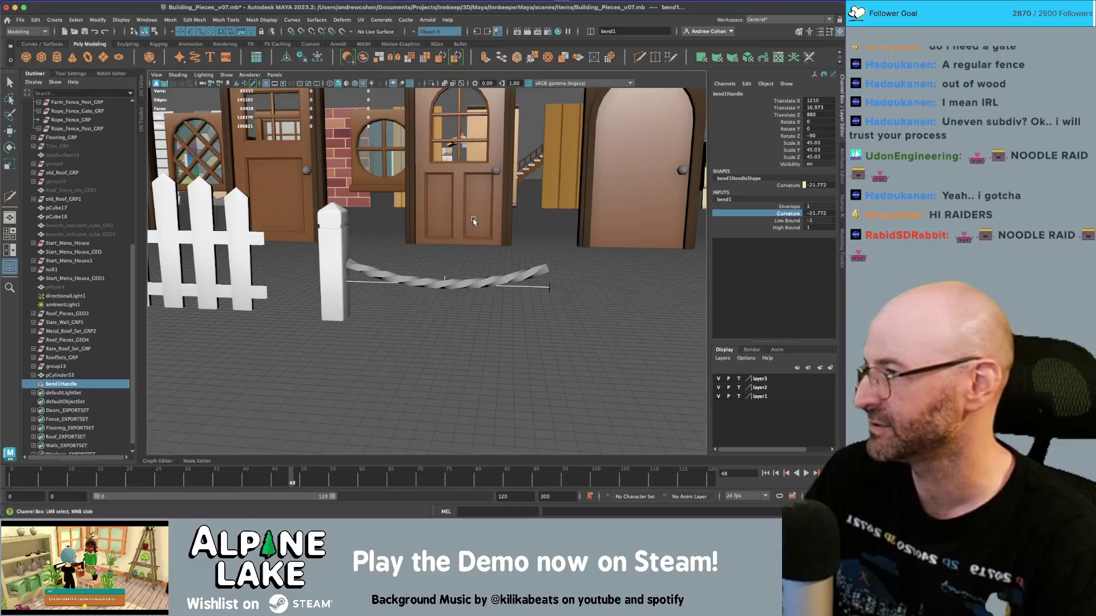
drag(468, 231, 317, 264)
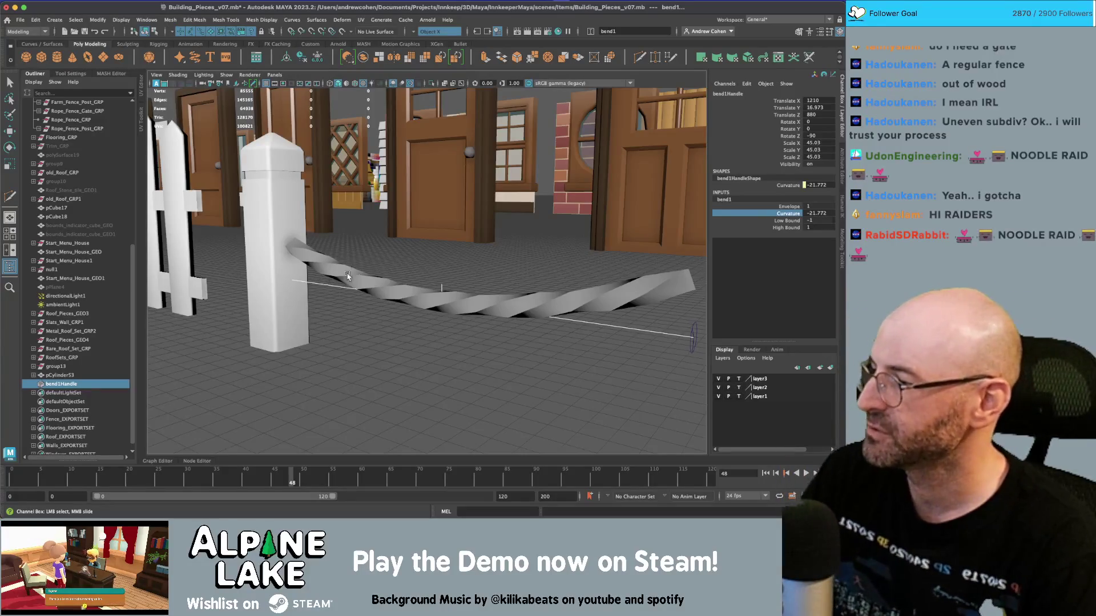
drag(354, 265, 378, 255)
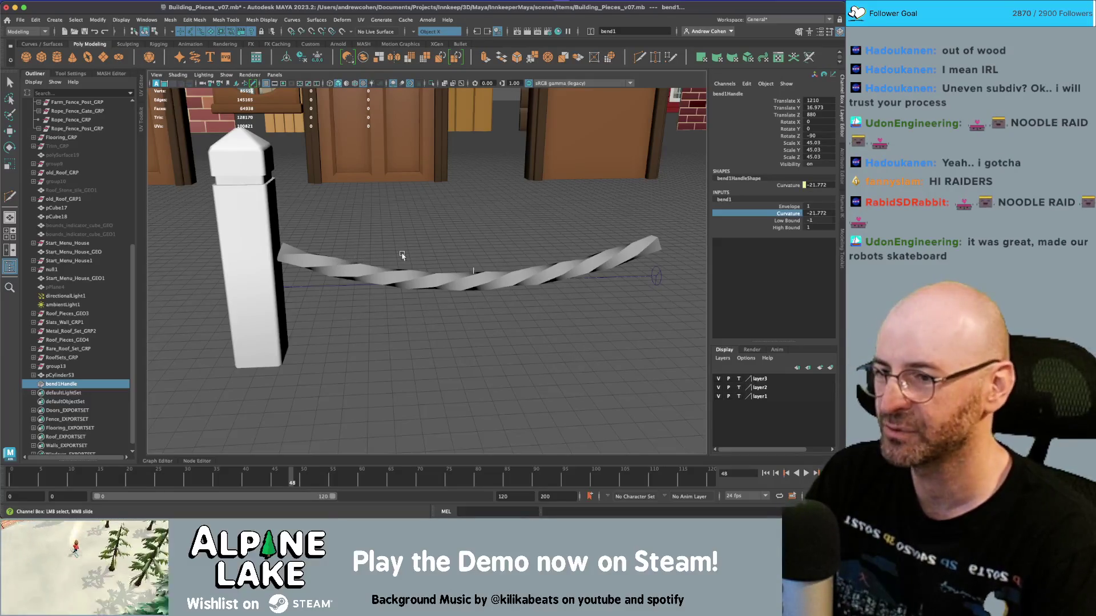
drag(451, 256, 371, 248)
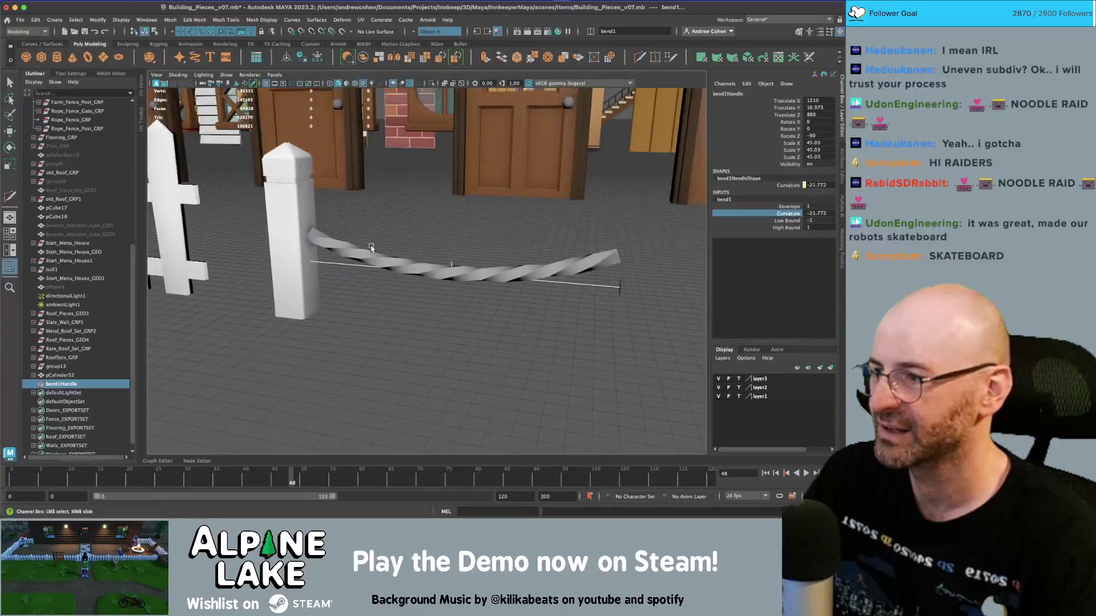
click(66, 388)
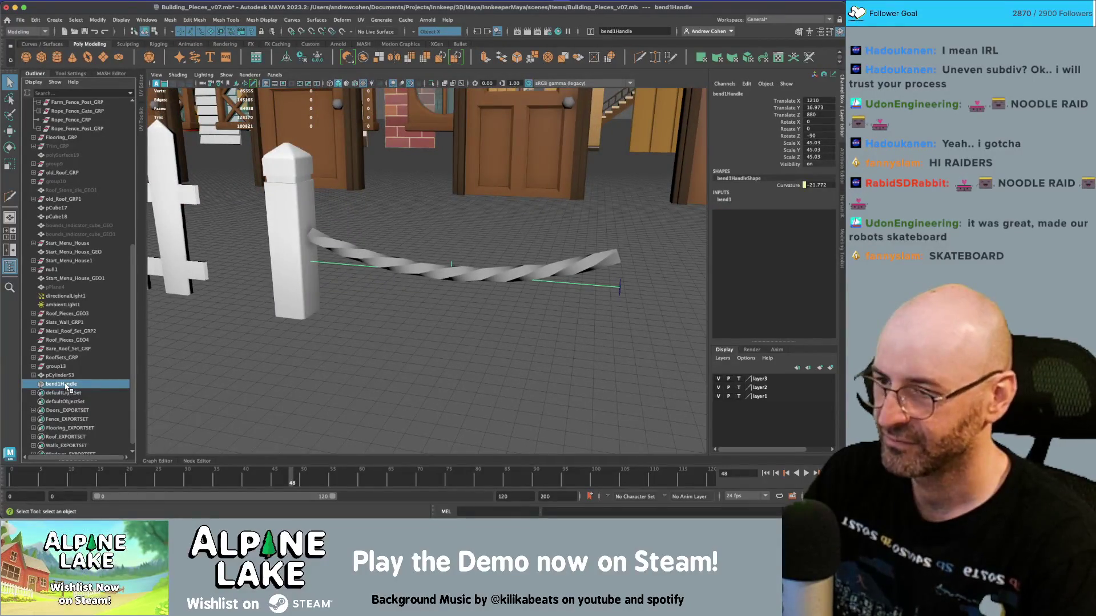
Step: Delete the bend and wrap pCylinder53 in a Lattice deformer
key(Delete)
drag(288, 256, 259, 260)
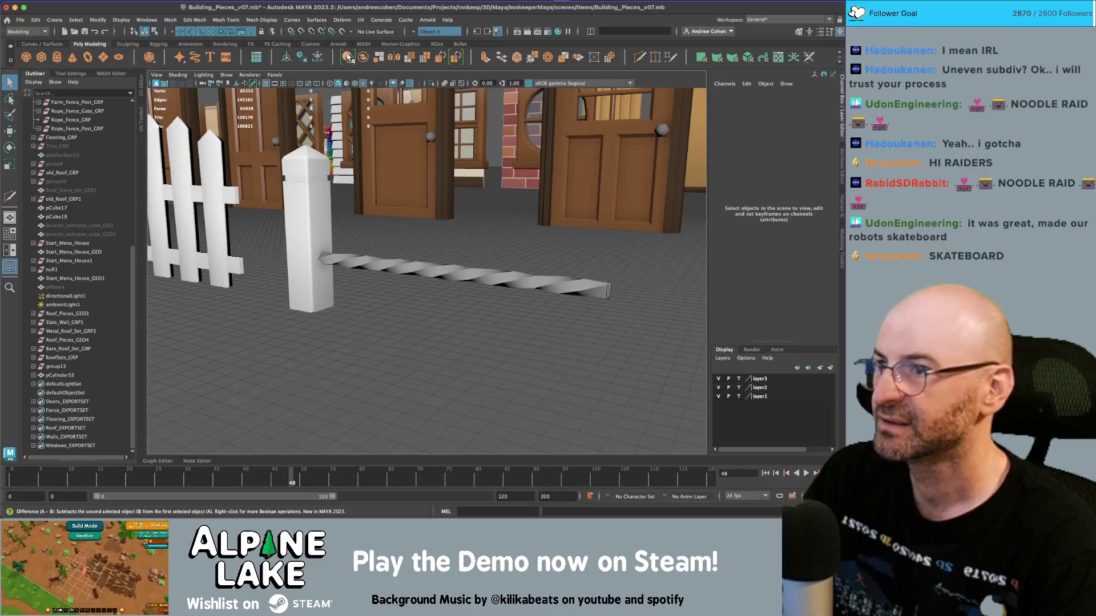
click(86, 375)
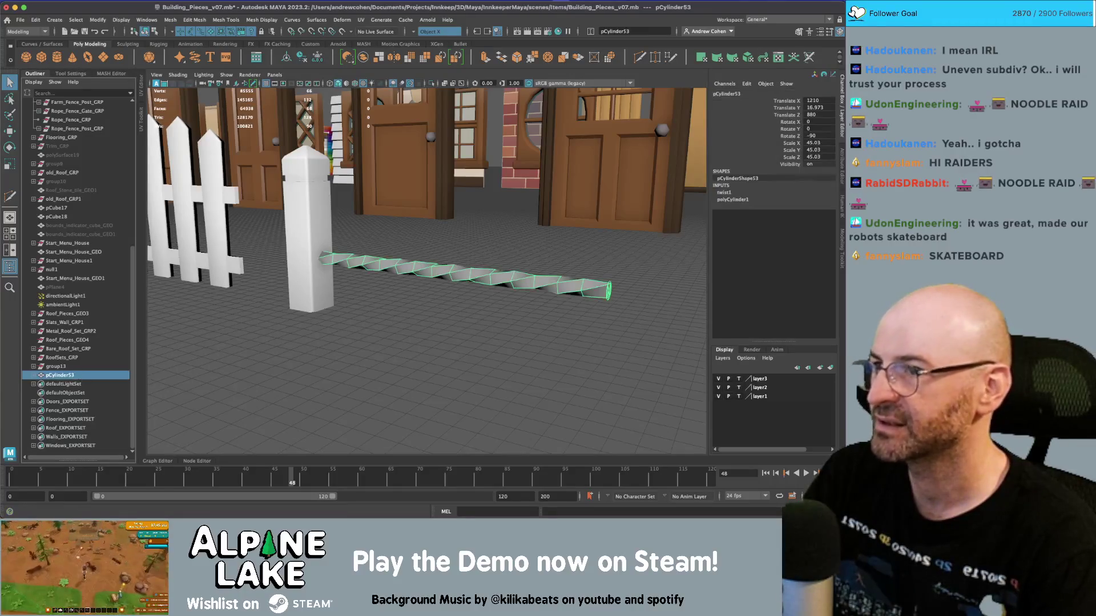
click(342, 19)
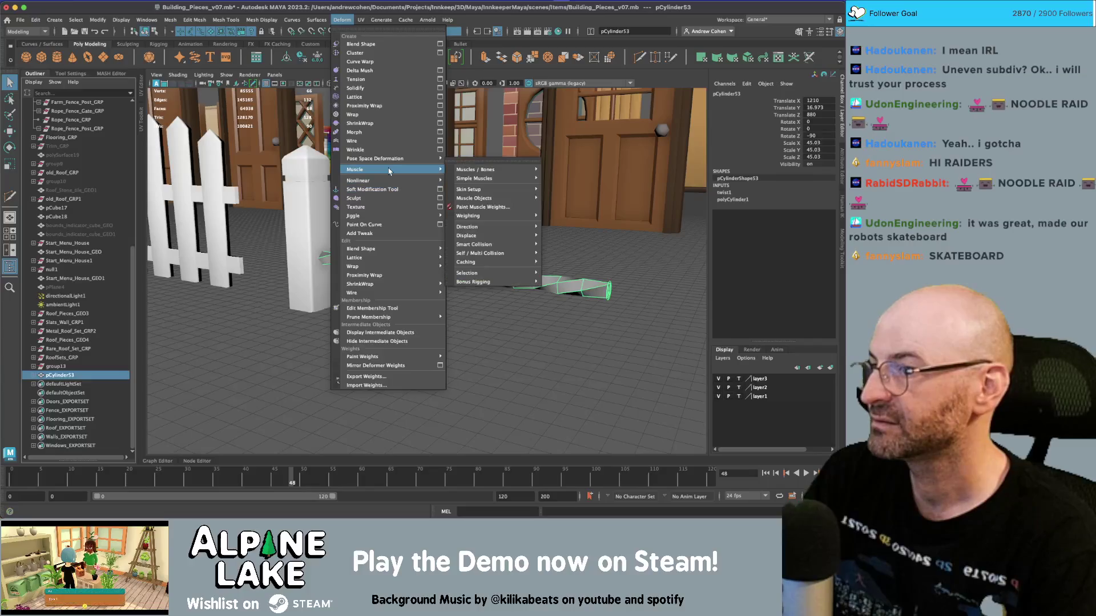
click(389, 97)
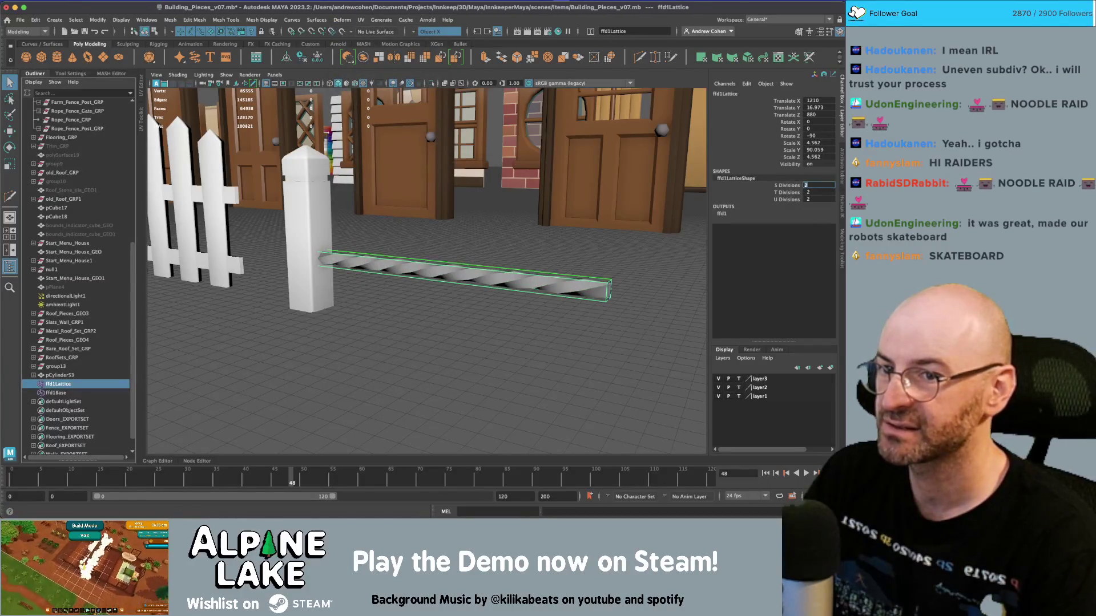
Step: Set the lattice divisions to S 2, T 6 and U 2
text(4)
key(Return)
key(ctrl+z)
click(819, 199)
text(4)
key(Return)
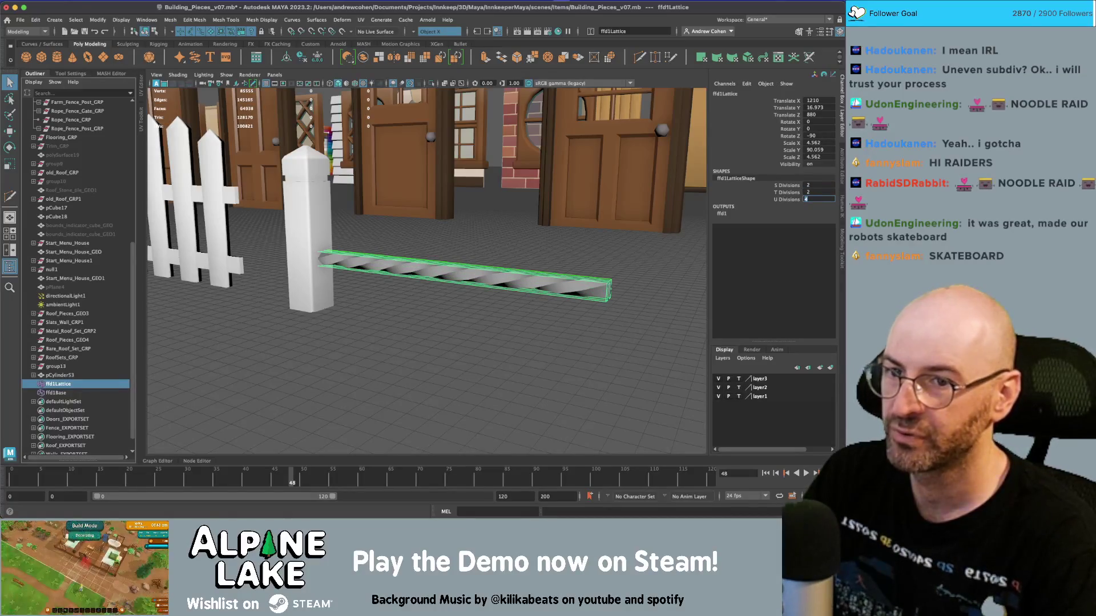
click(819, 192)
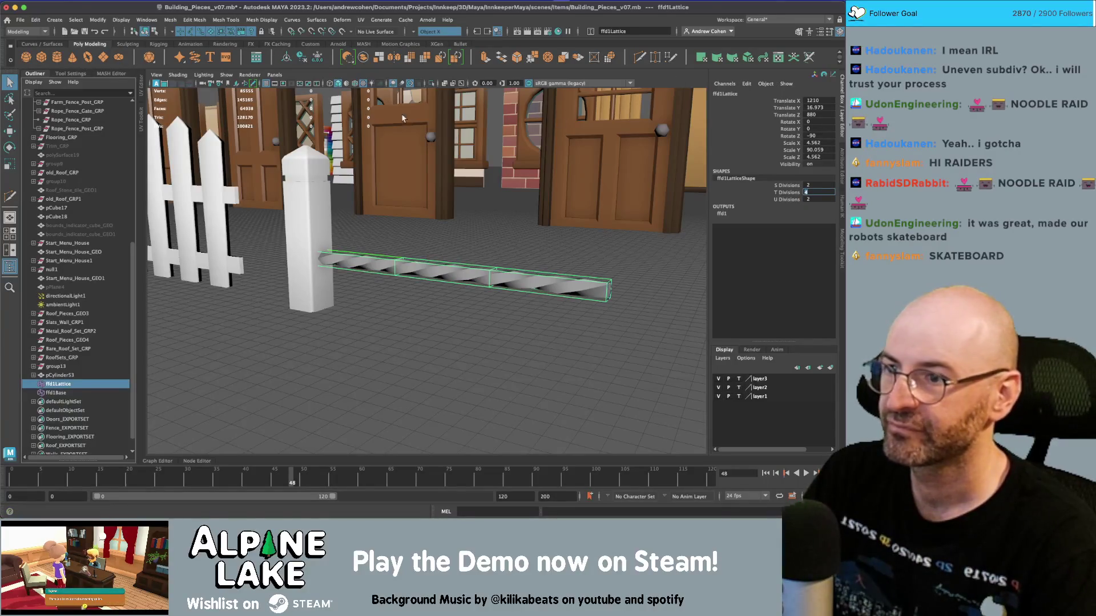
key(Return)
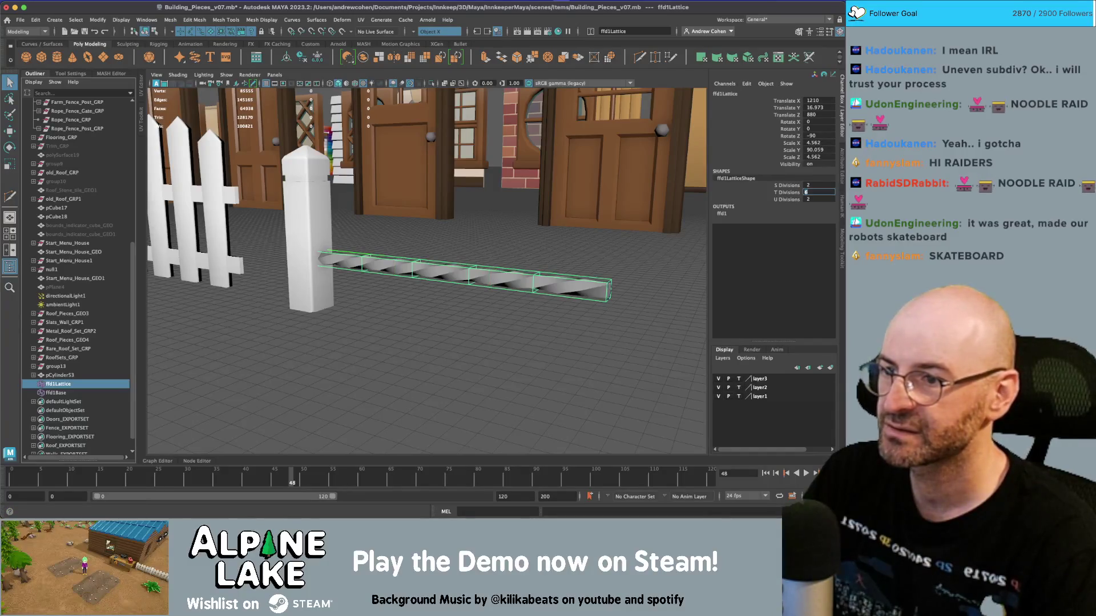
click(154, 32)
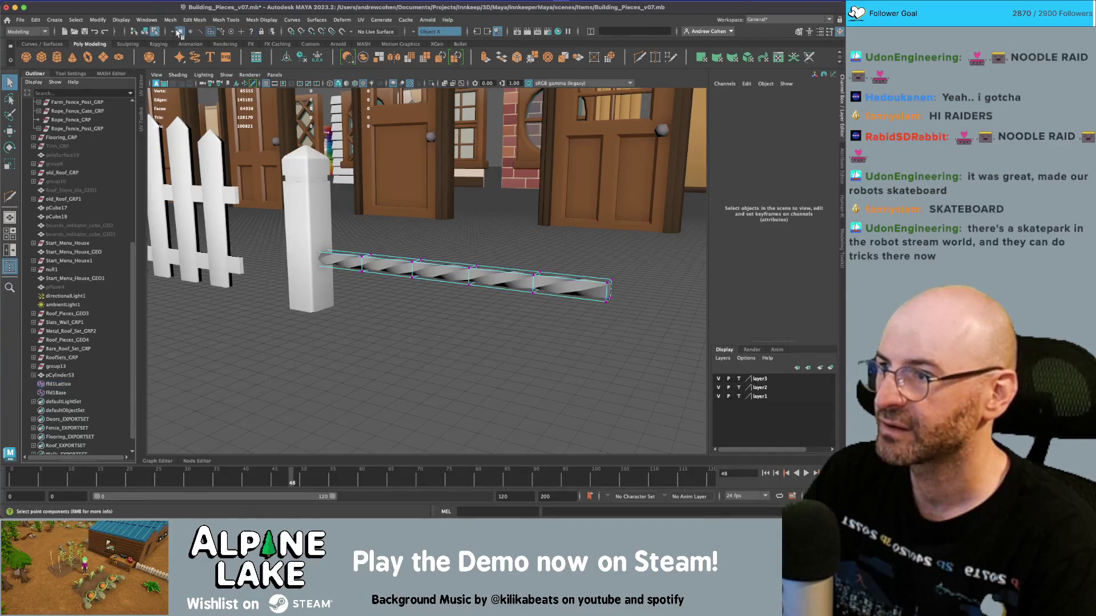
Step: With symmetry off, move the lattice points so the rope sags in a V
click(181, 33)
drag(311, 223, 450, 264)
key(w)
key(ctrl+z)
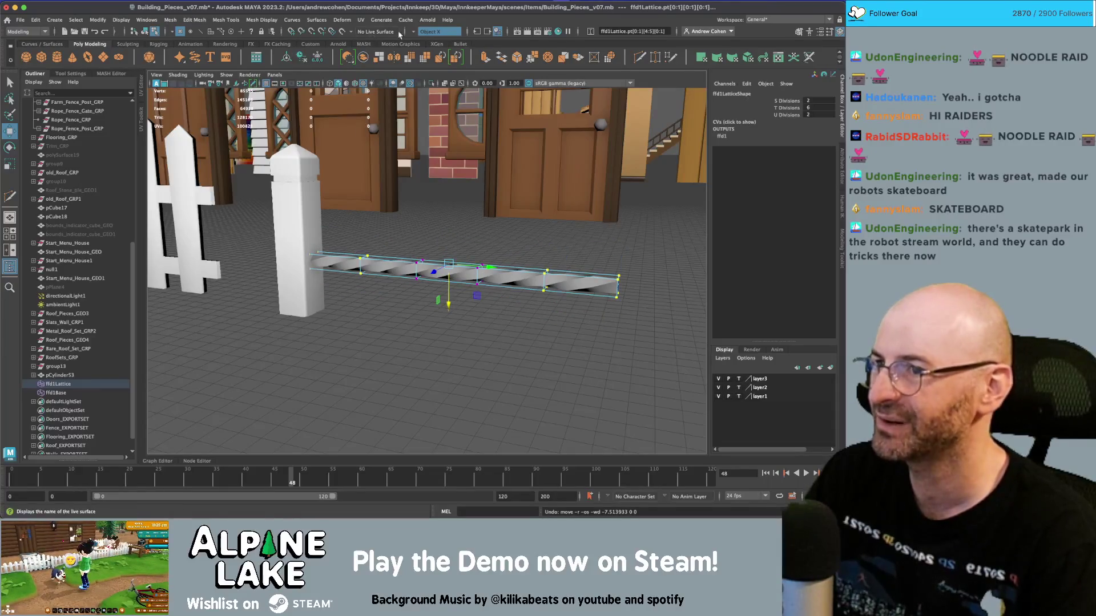
click(417, 33)
click(434, 38)
drag(449, 301, 448, 252)
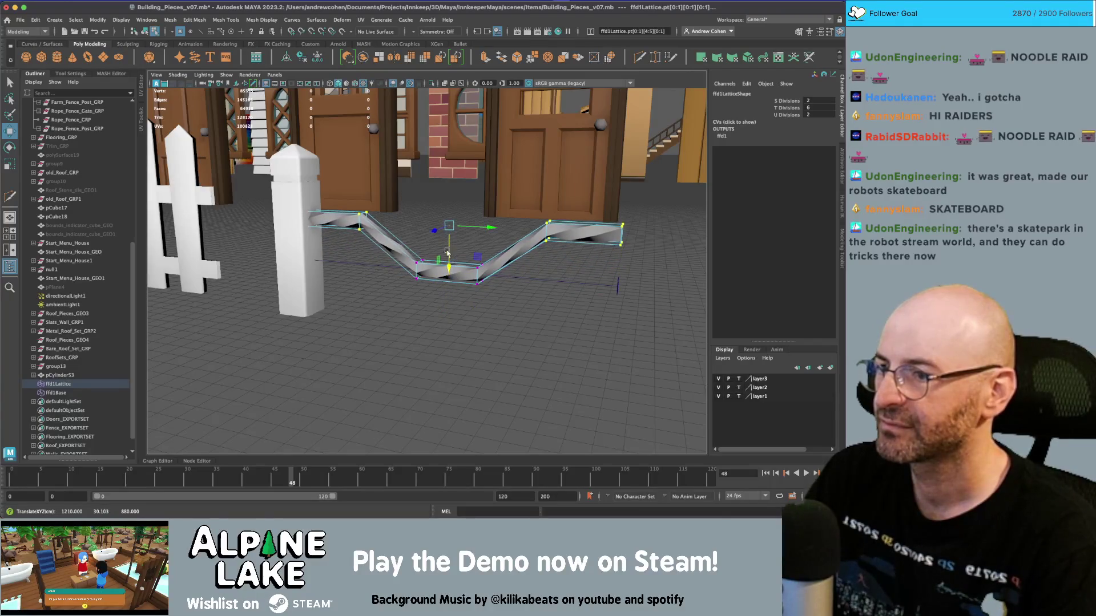
key(q)
Step: Reselect pCylinder53 and show its full attributes
drag(390, 225, 412, 215)
key(F8)
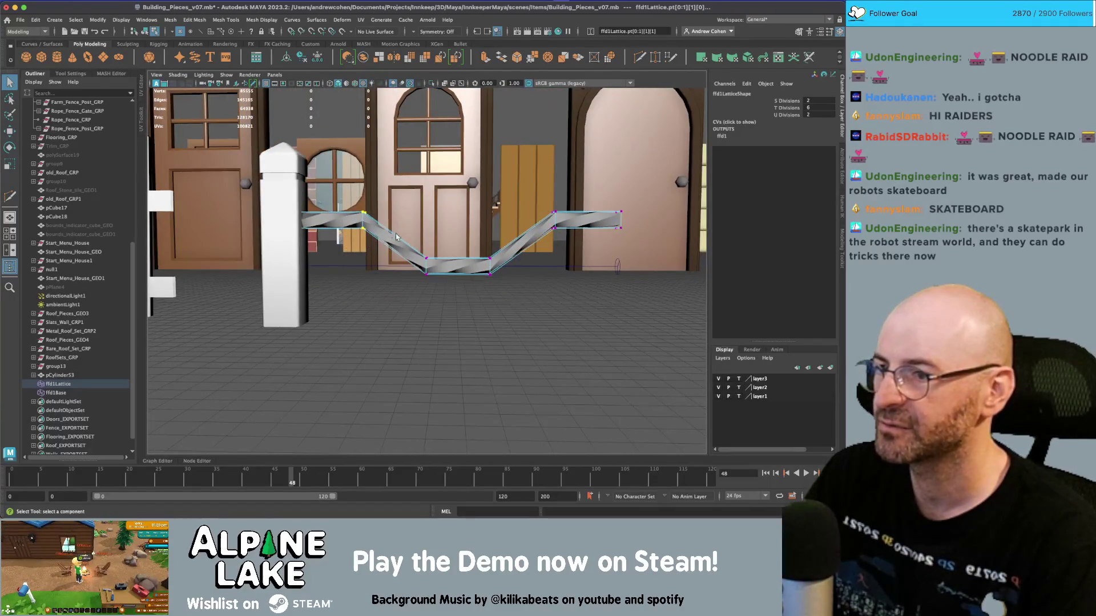
click(377, 235)
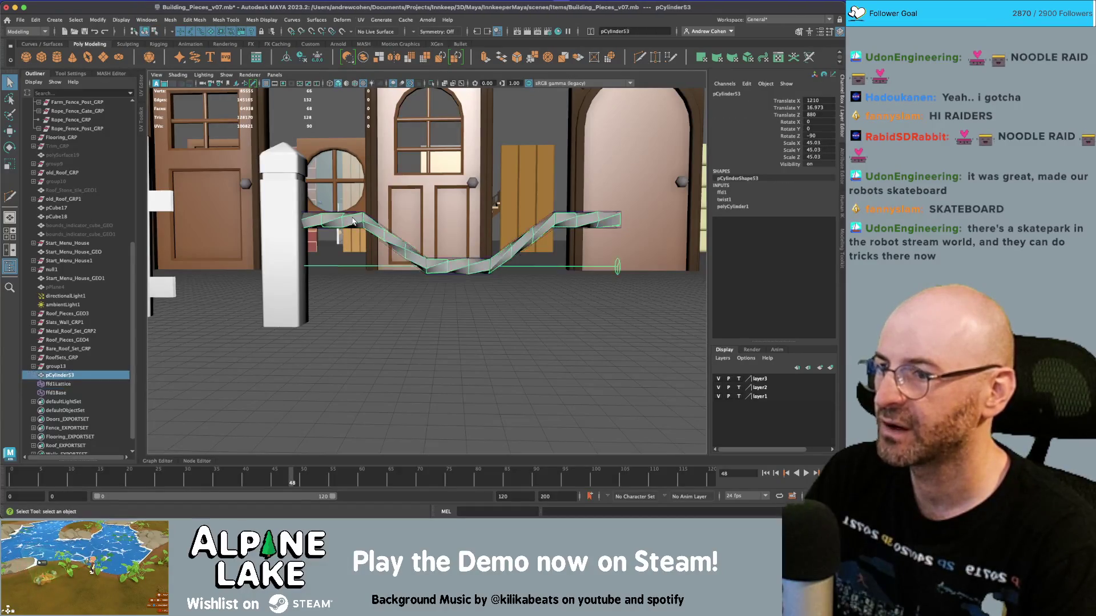
click(723, 193)
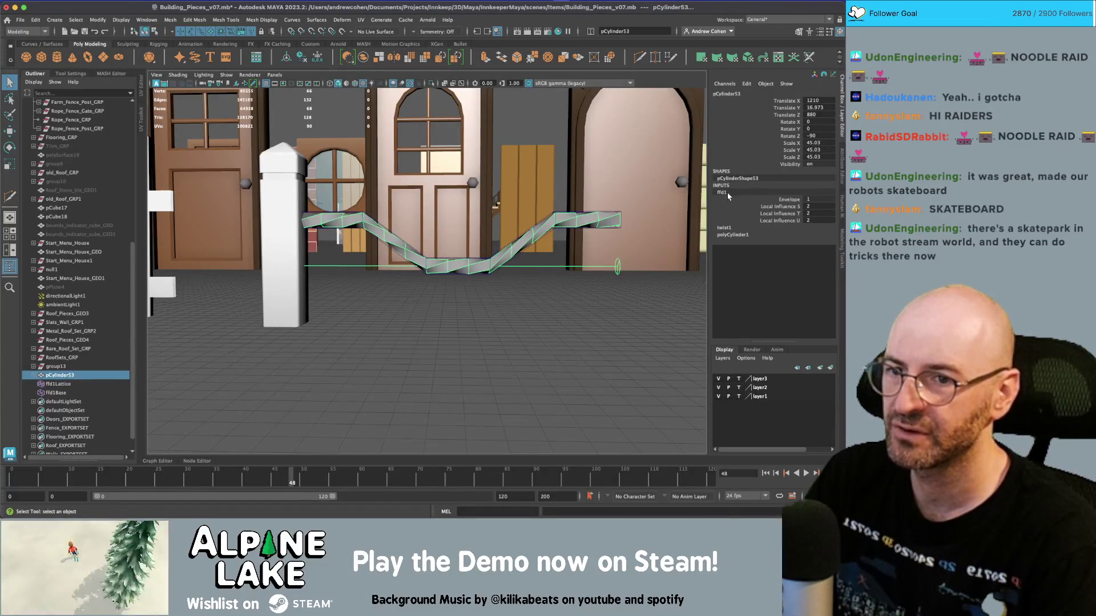
key(ctrl+a)
Step: Turn off the ffd1 lattice's Local influence and pull its lower points down to deepen the sag
click(790, 92)
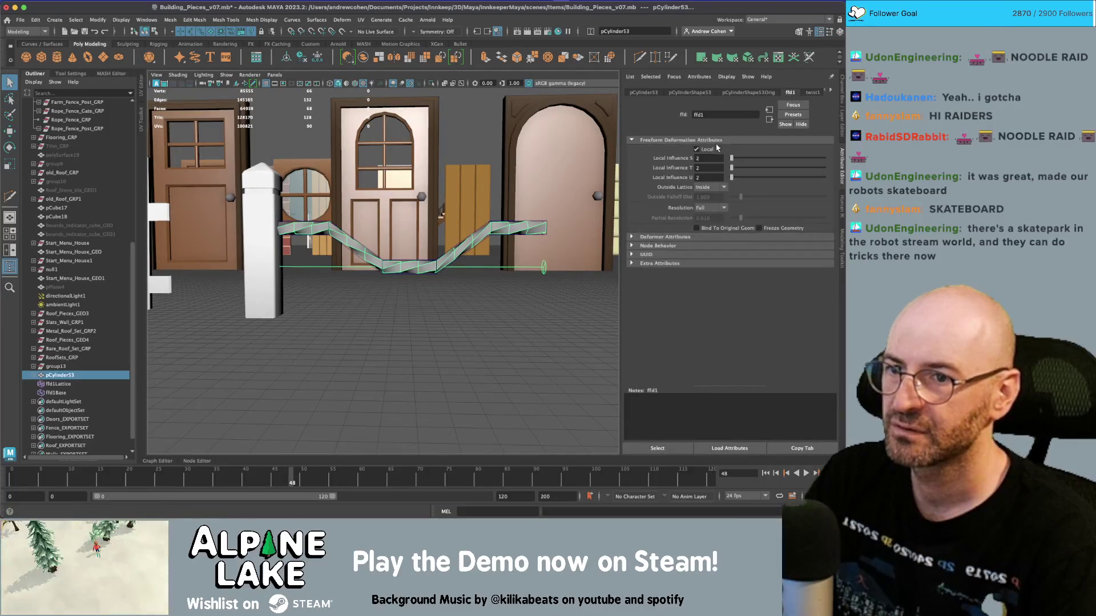
click(708, 150)
drag(434, 297, 451, 197)
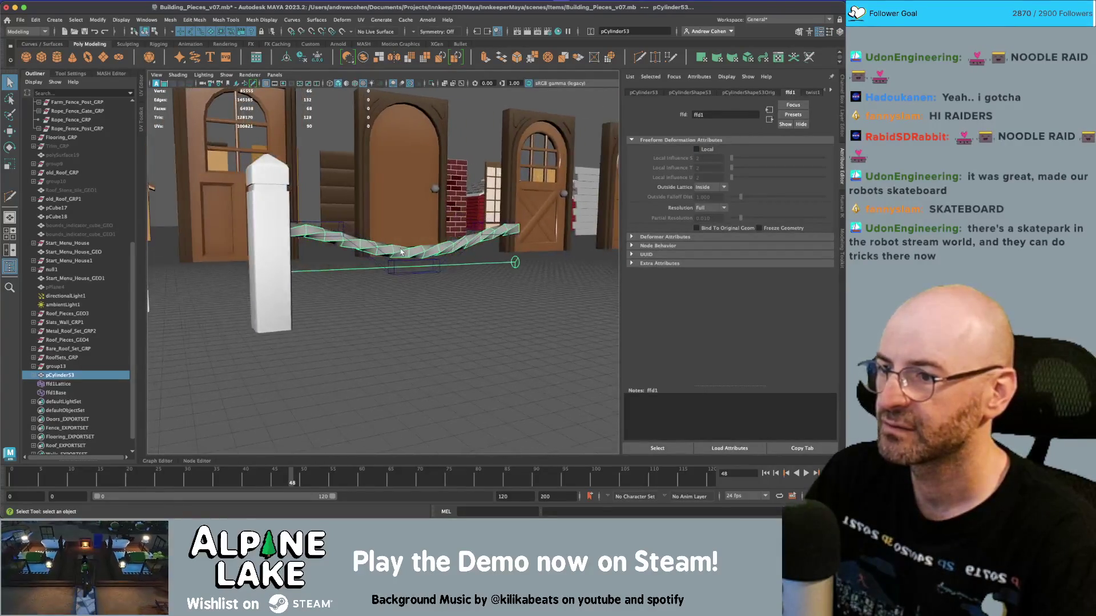
click(395, 270)
click(154, 31)
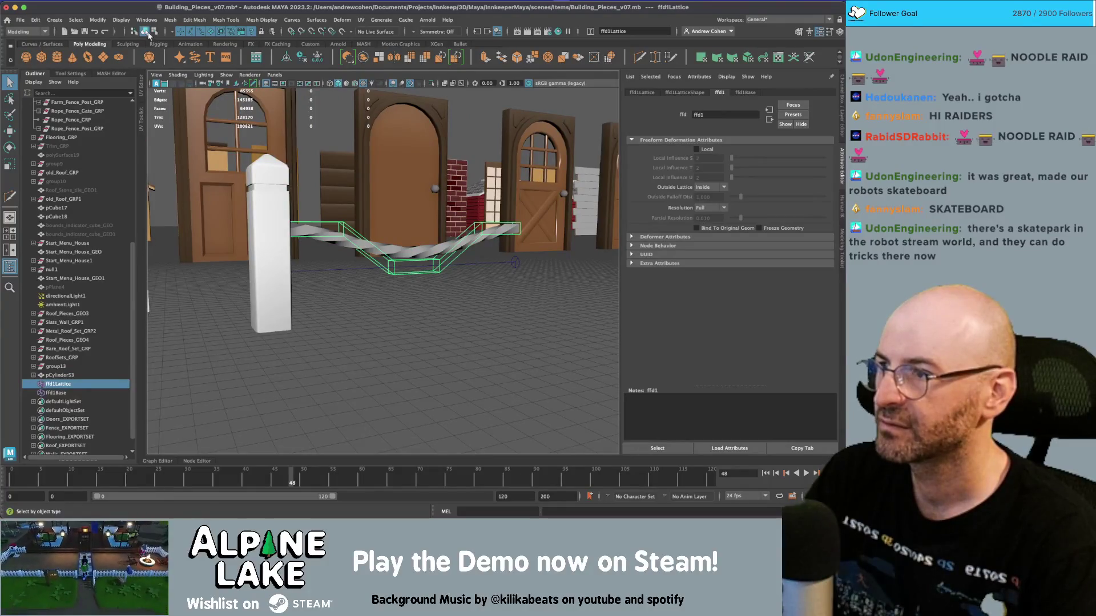
drag(371, 249, 454, 305)
key(w)
drag(415, 261, 371, 287)
key(q)
drag(340, 221, 318, 222)
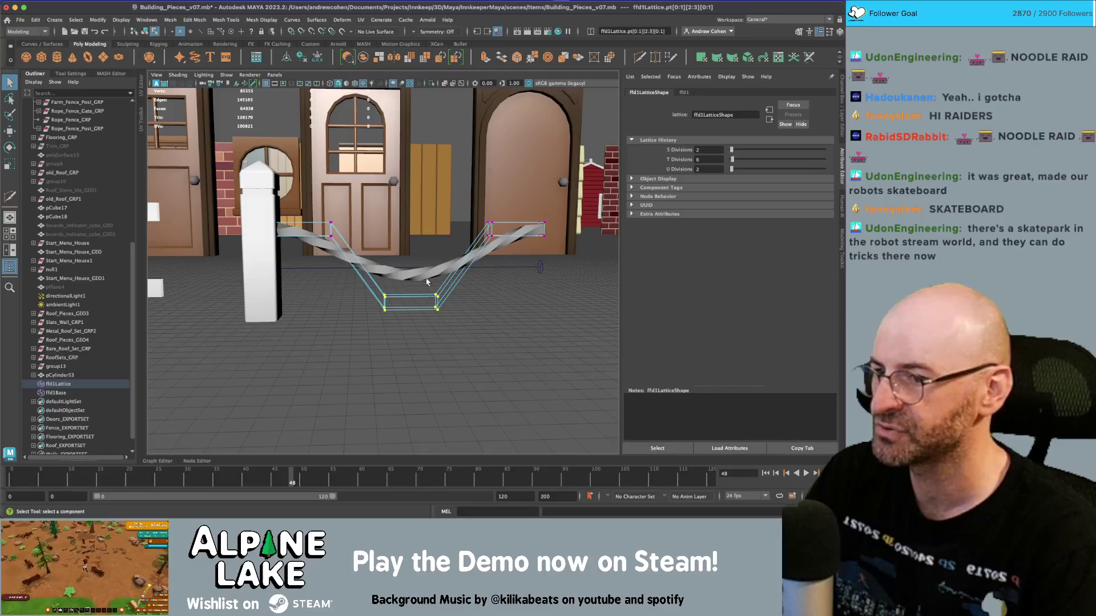
drag(615, 246, 457, 251)
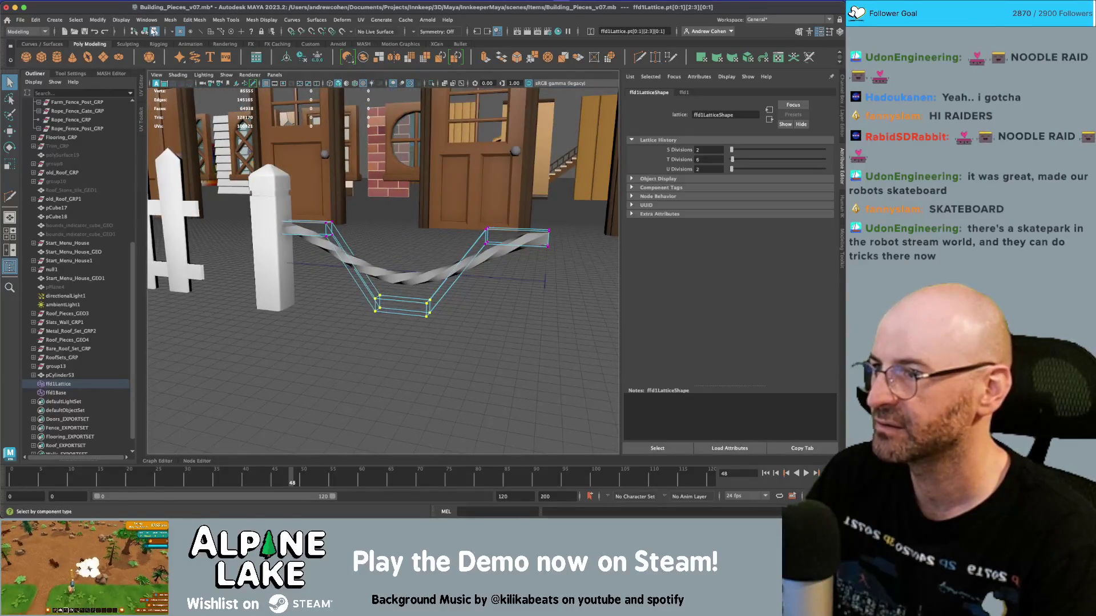
Step: Lower the duplicate rope beneath the first, check the reference images, and select the lattice
click(147, 31)
click(373, 272)
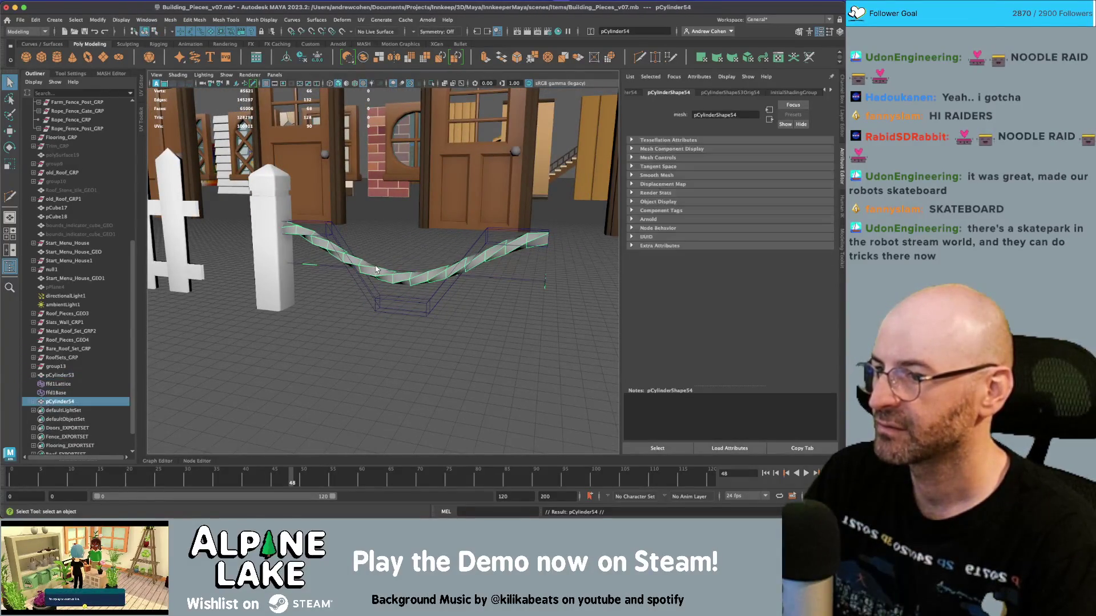
key(w)
drag(400, 272, 431, 290)
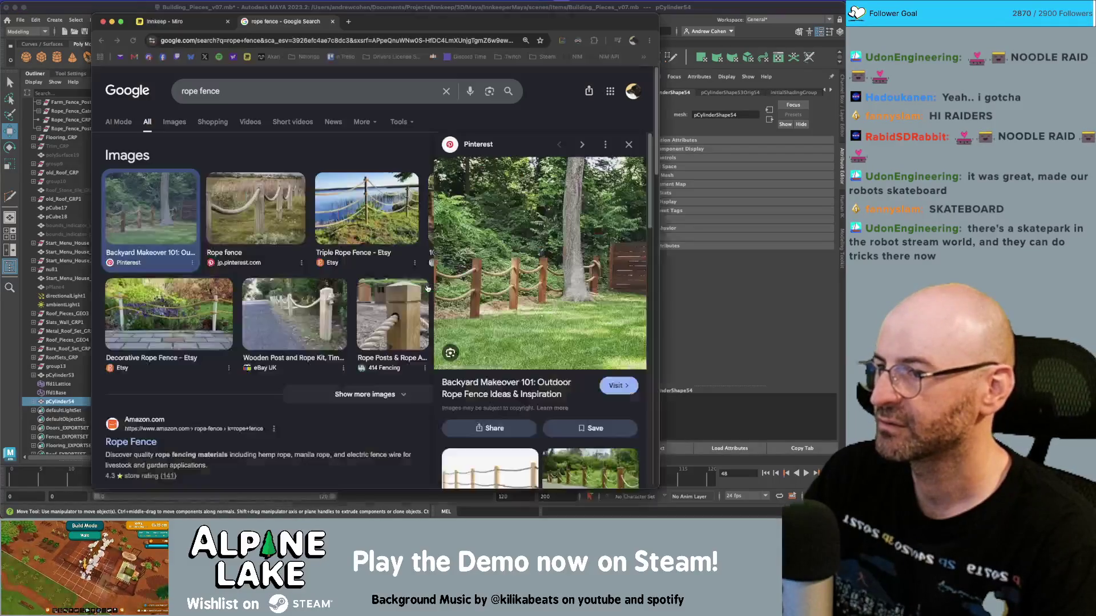
key(super+Tab)
key(super+Tab)
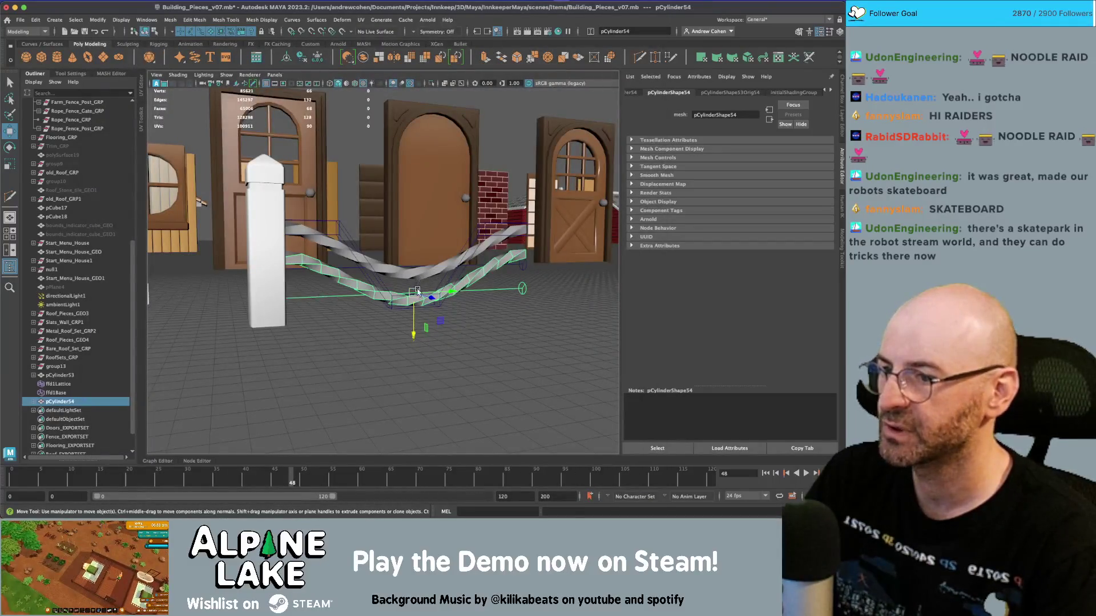
key(super+Tab)
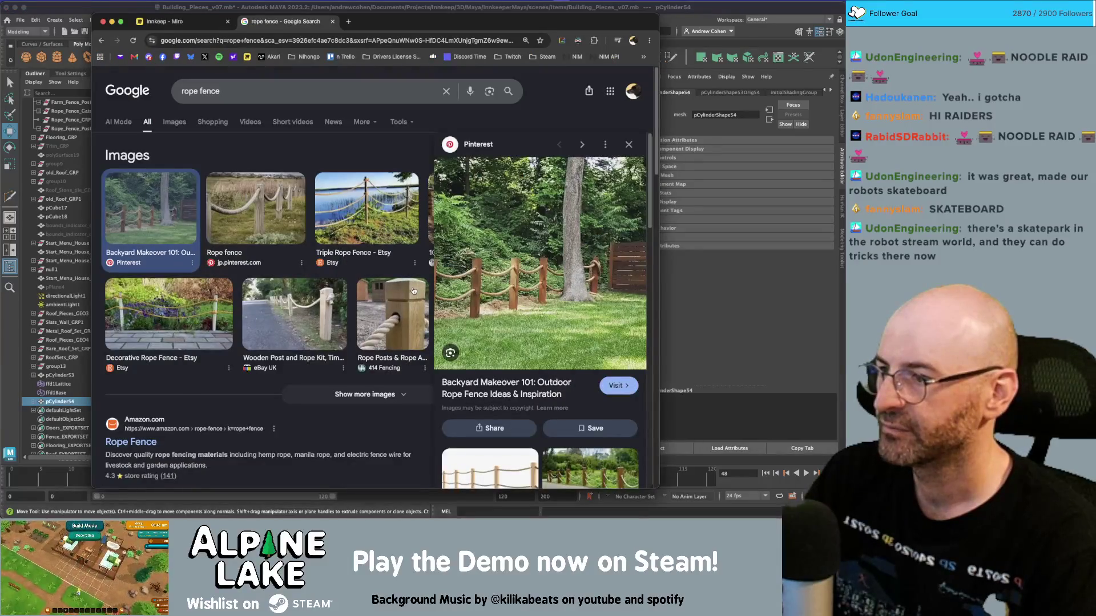
key(super+Tab)
click(383, 286)
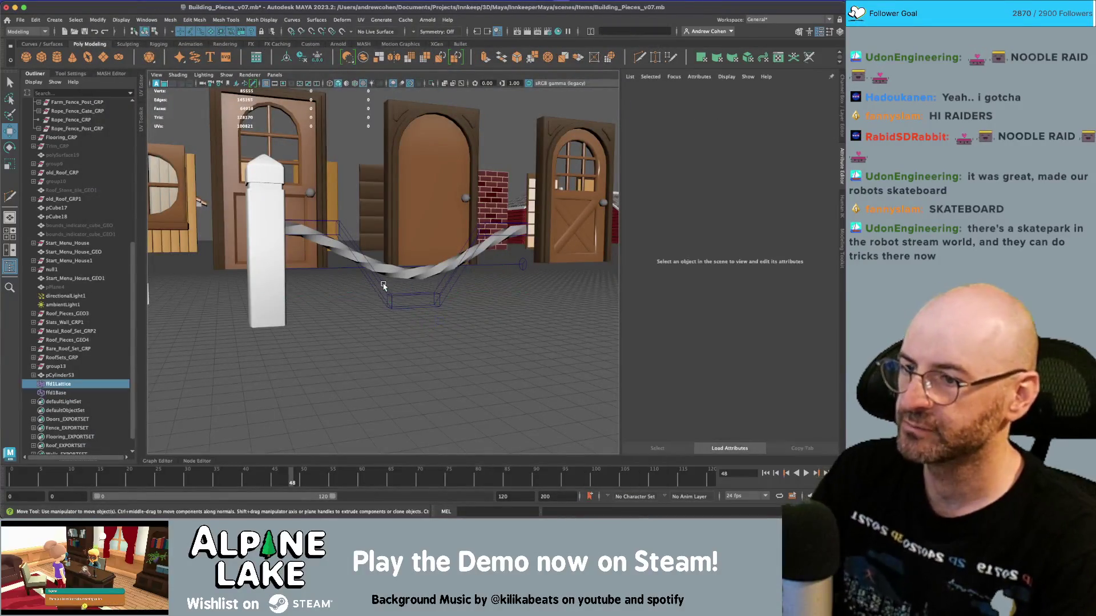
Step: Select and move lattice points, undoing and redoing the moves
key(q)
drag(370, 281, 413, 305)
key(w)
drag(334, 188, 409, 235)
key(ctrl+z)
key(ctrl+z)
key(ctrl+z)
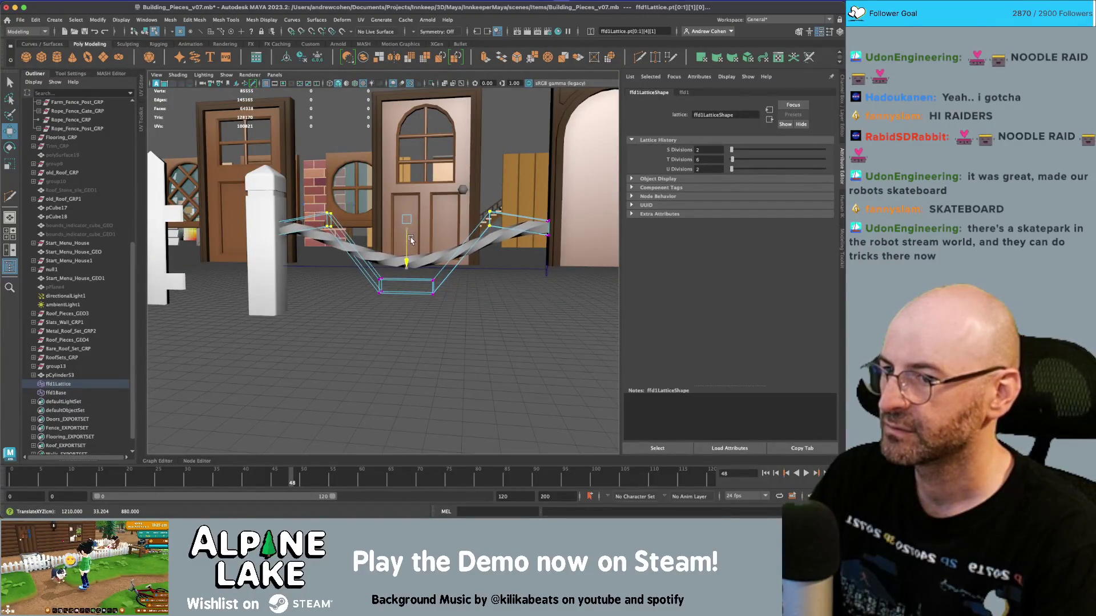
key(shift+z)
key(shift+z)
key(shift+z)
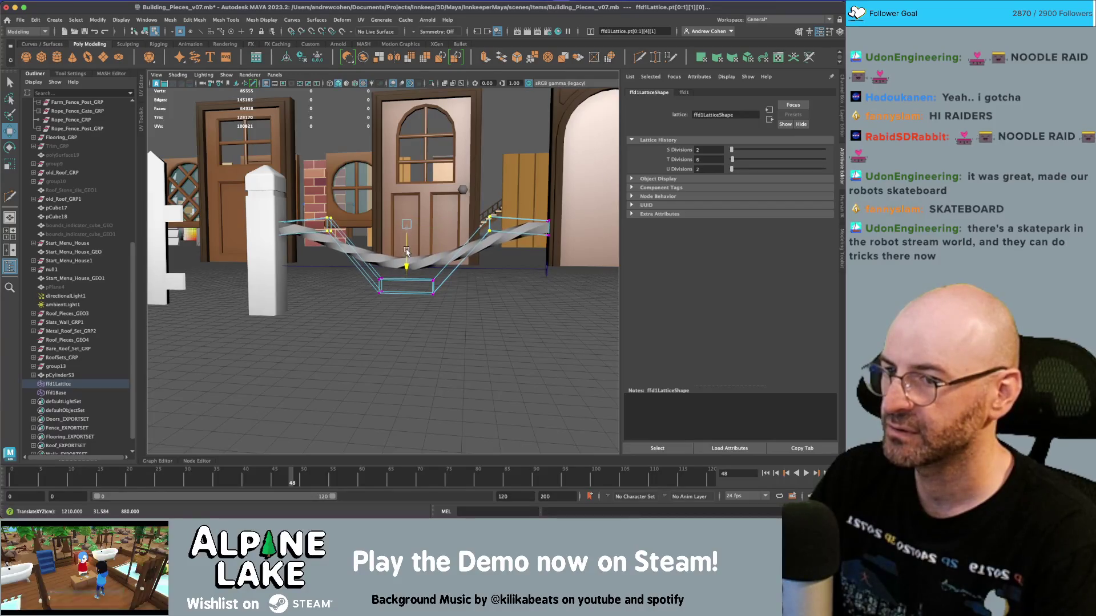
Step: Duplicate the lower rope and move the copy downward
click(144, 32)
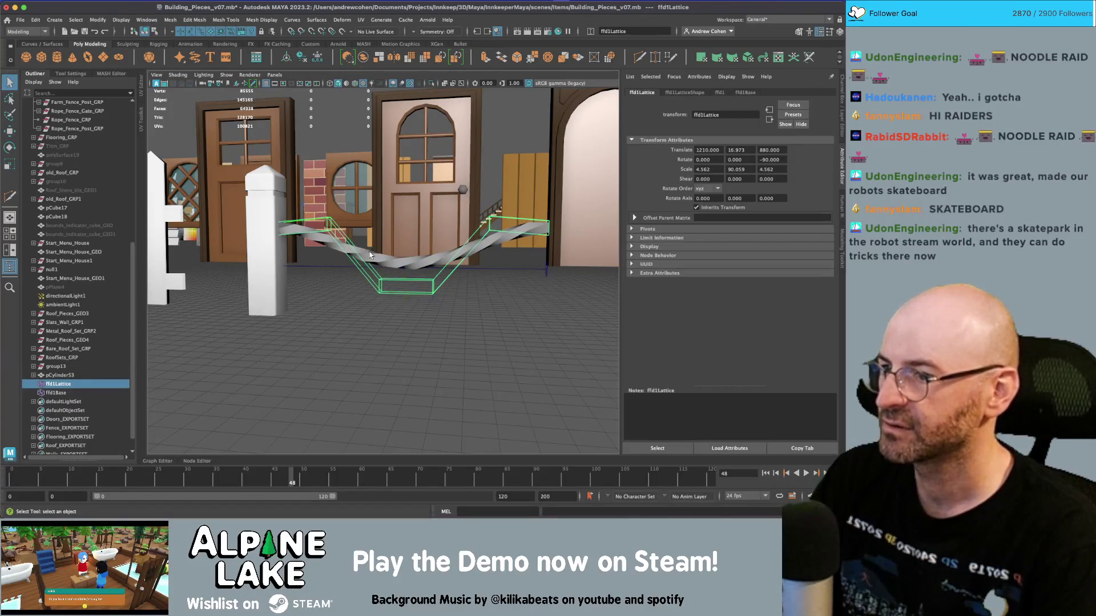
click(413, 247)
key(w)
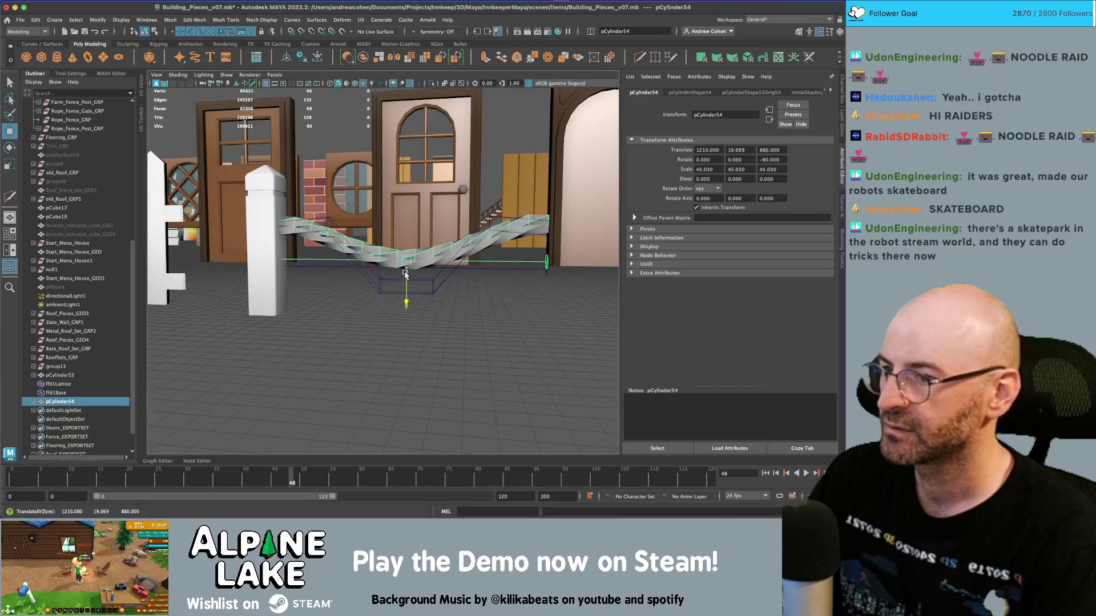
key(ctrl+d)
drag(404, 281, 406, 326)
Step: Hide the upper rope together with its lattice
key(q)
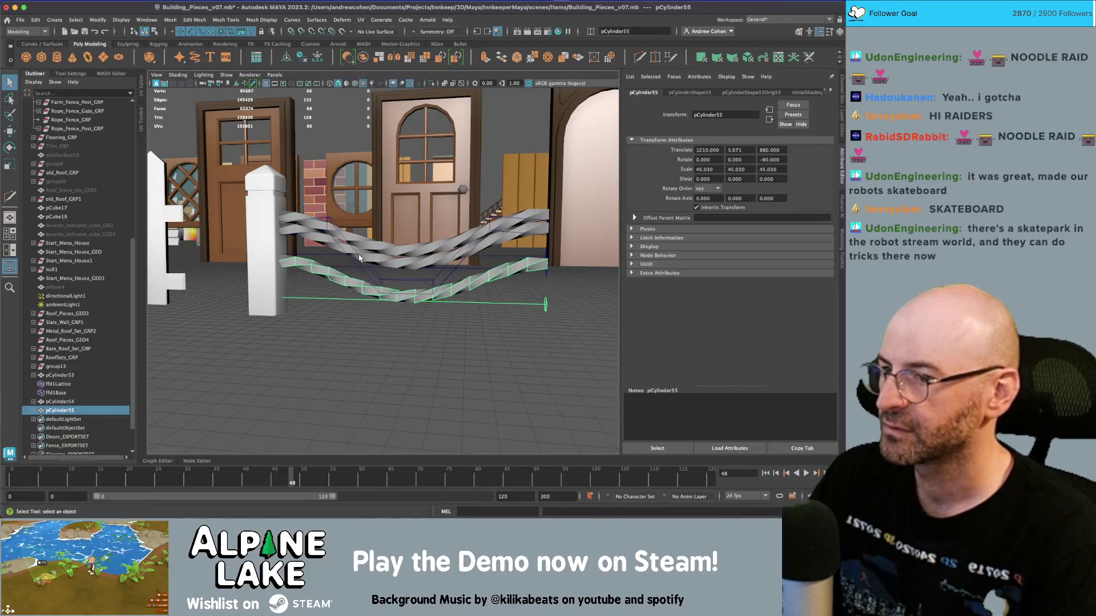
click(369, 260)
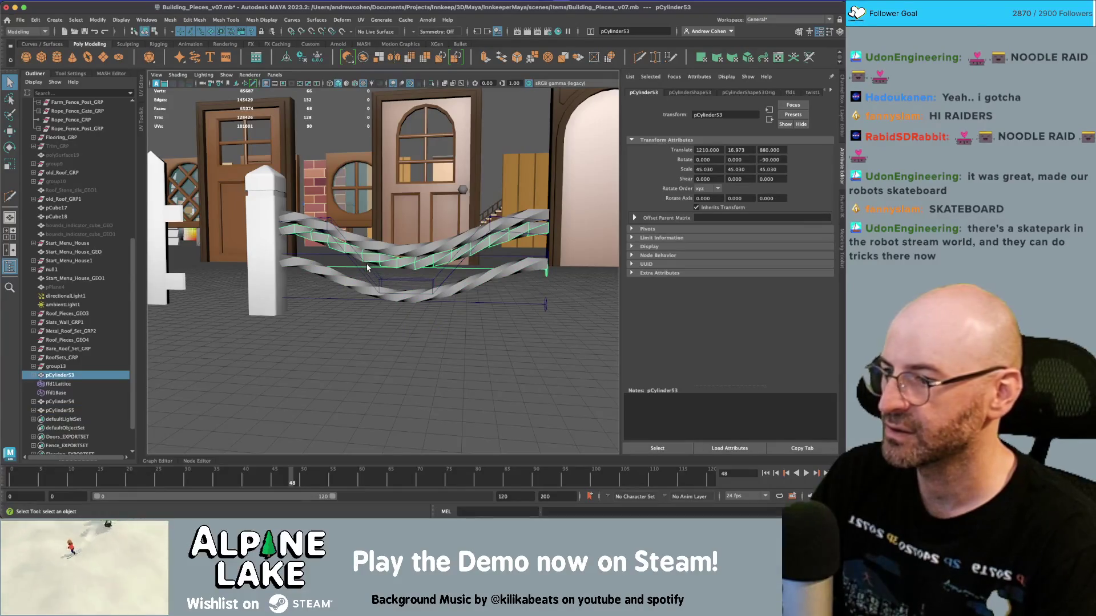
click(59, 391)
key(ctrl+h)
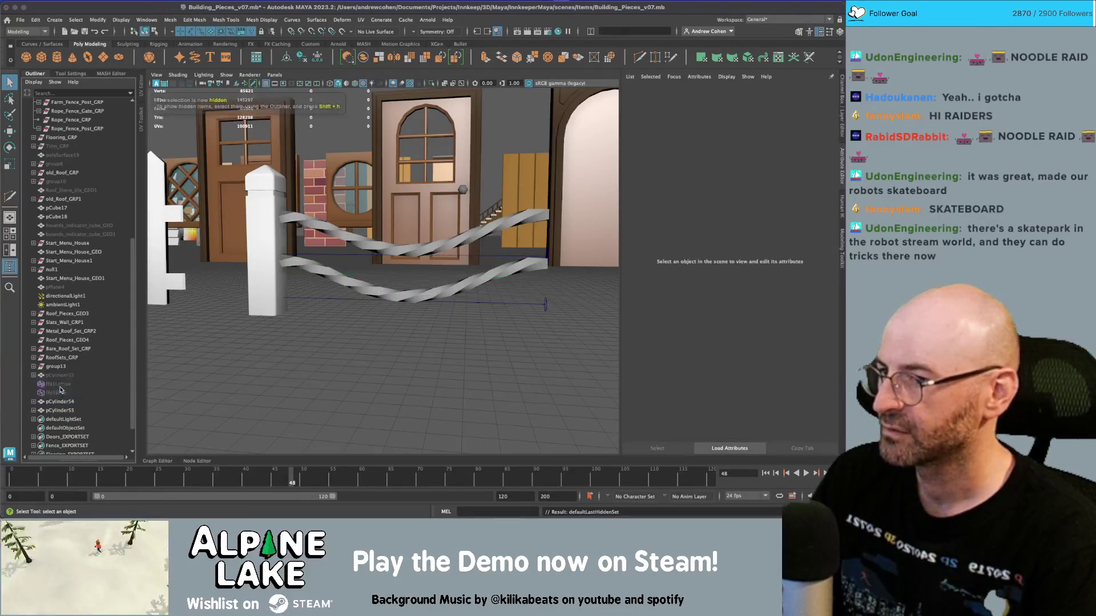
drag(348, 269, 403, 271)
Step: Delete the duplicated fence post
click(467, 283)
click(468, 320)
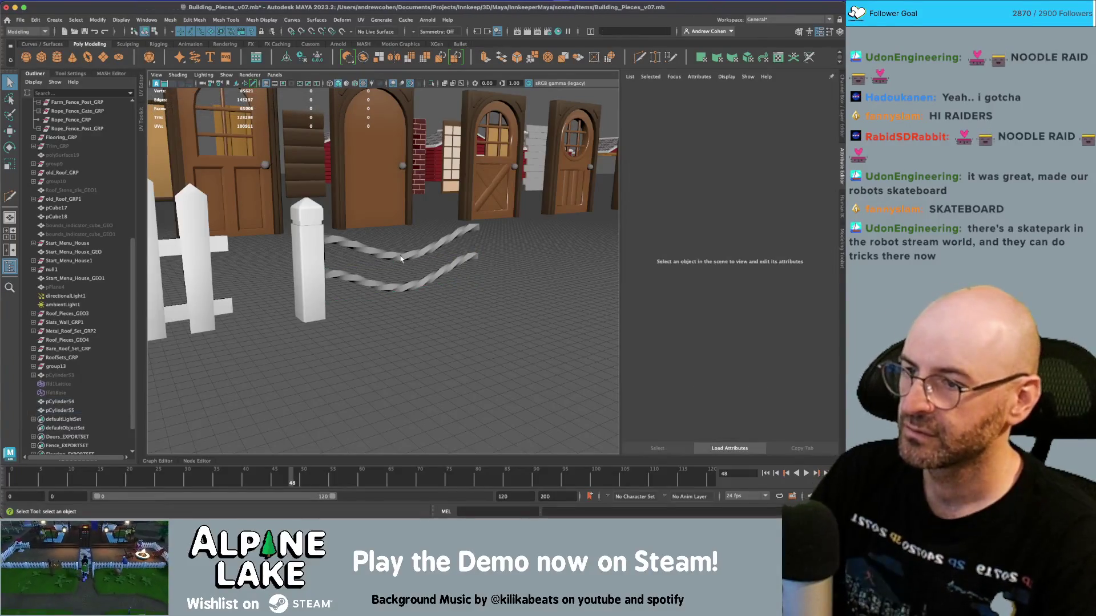
drag(468, 320, 400, 273)
click(317, 251)
key(w)
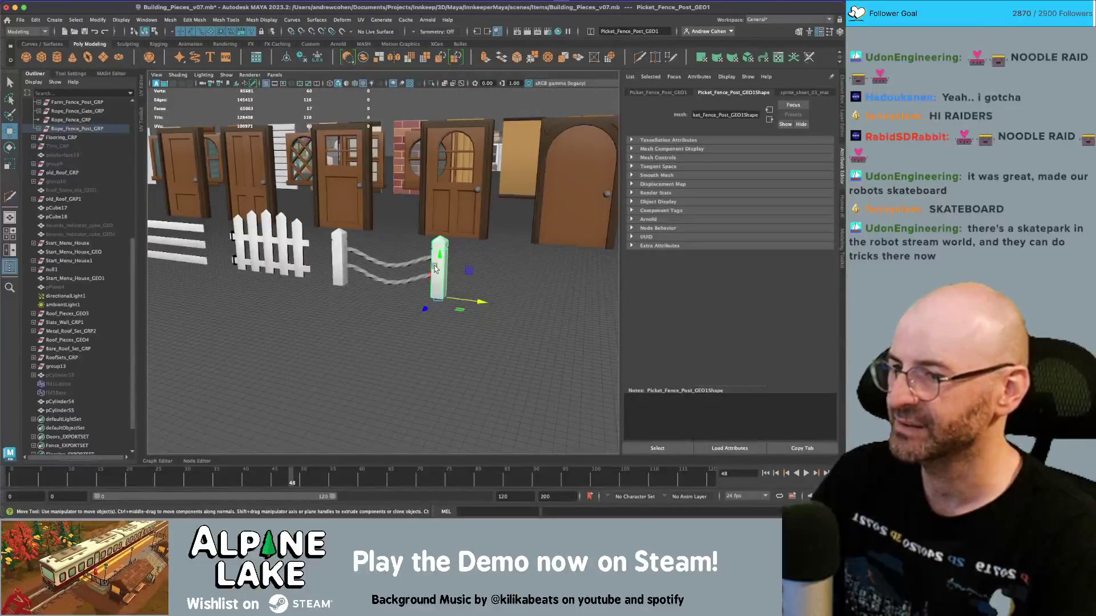
key(Delete)
Step: Delete the duplicated rope and unhide pCylinder53 and its lattice
key(q)
click(428, 265)
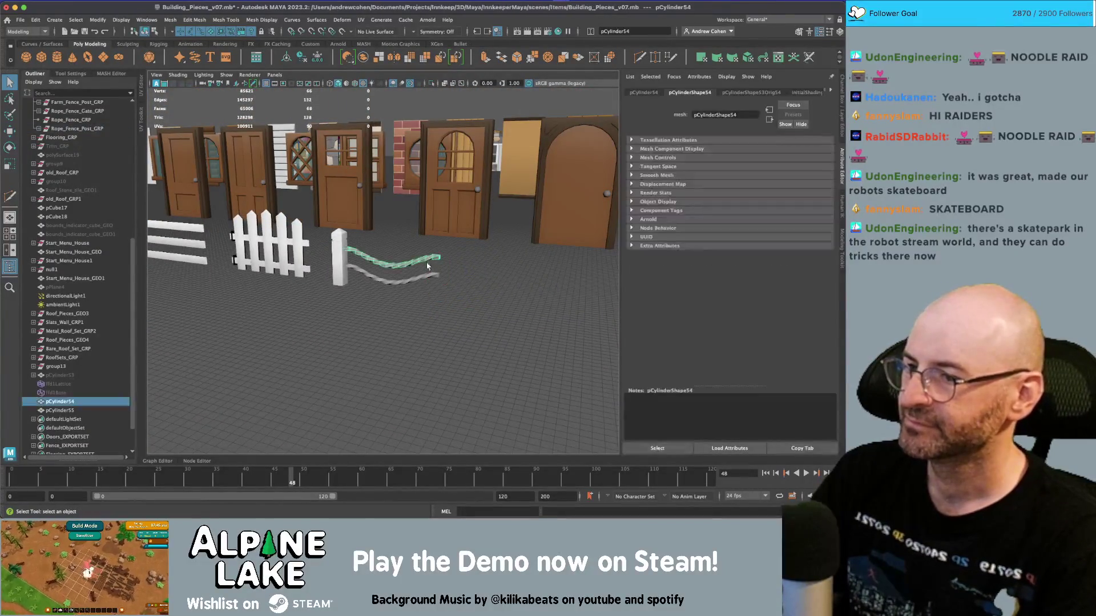
key(Delete)
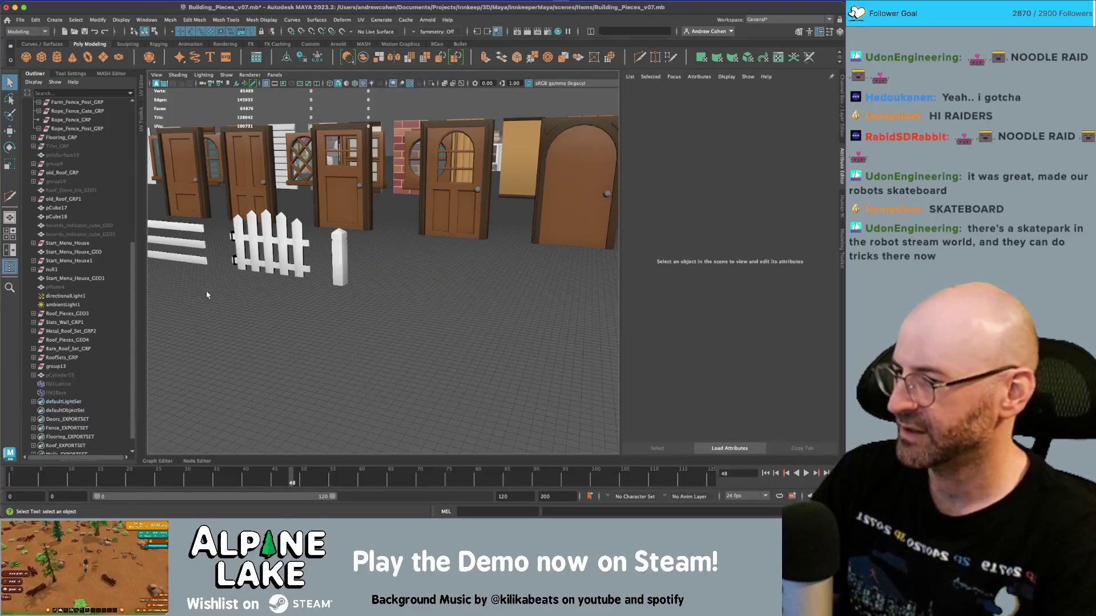
drag(64, 394, 67, 377)
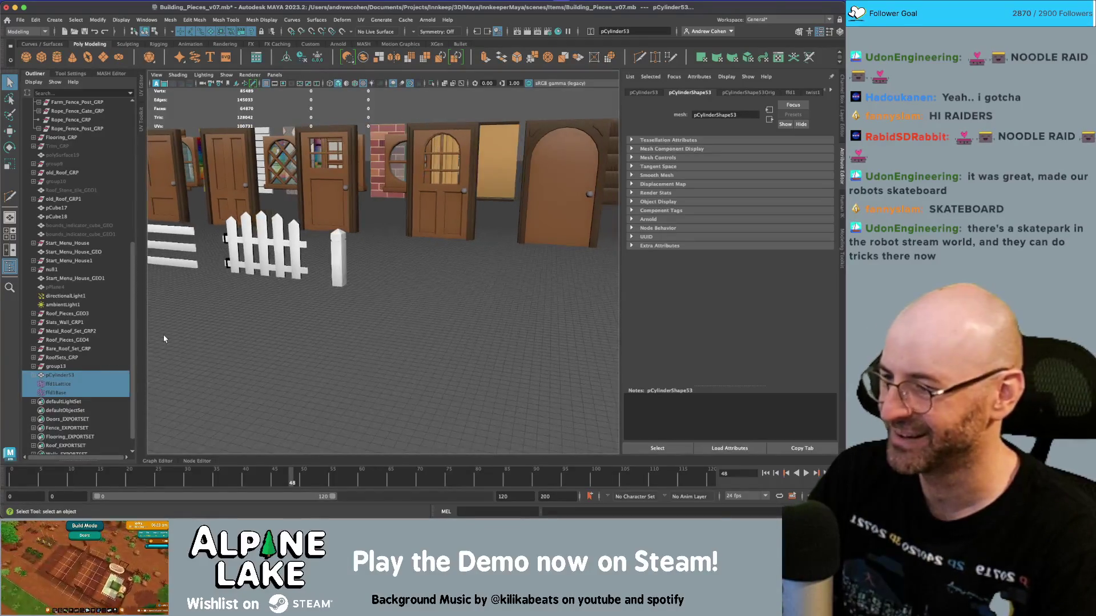
key(shift+h)
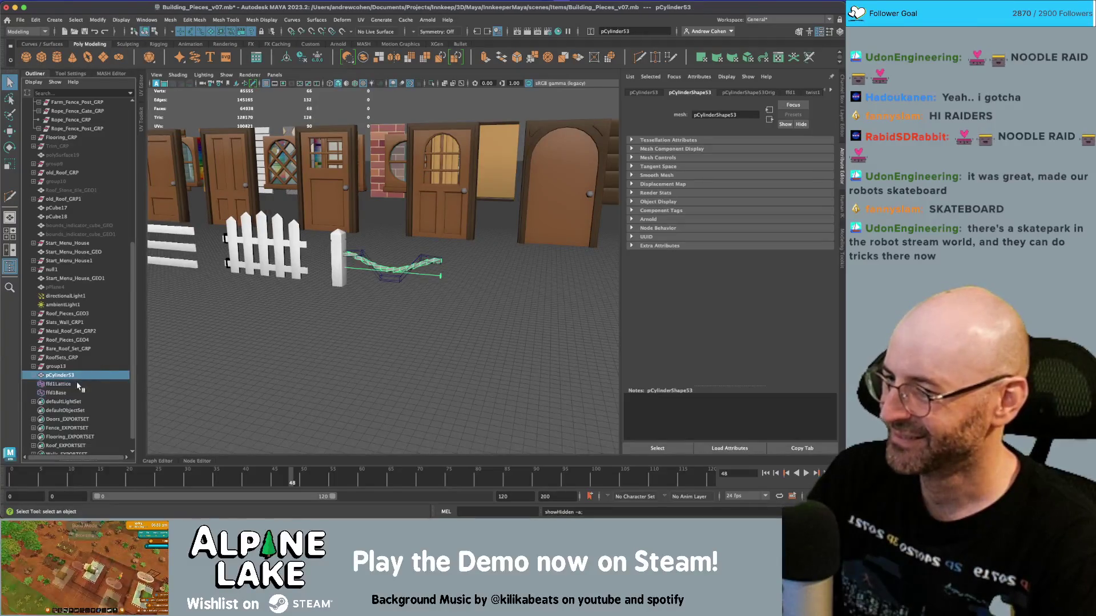
Step: Frame the rope's lattice and pull its middle points down
click(69, 376)
click(67, 385)
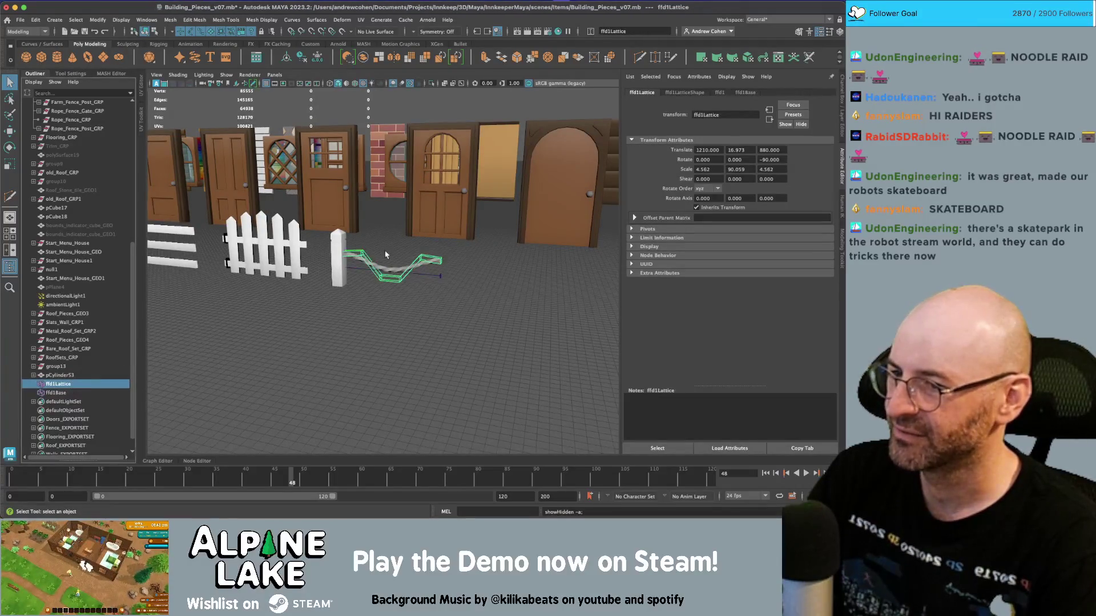
key(f)
click(180, 32)
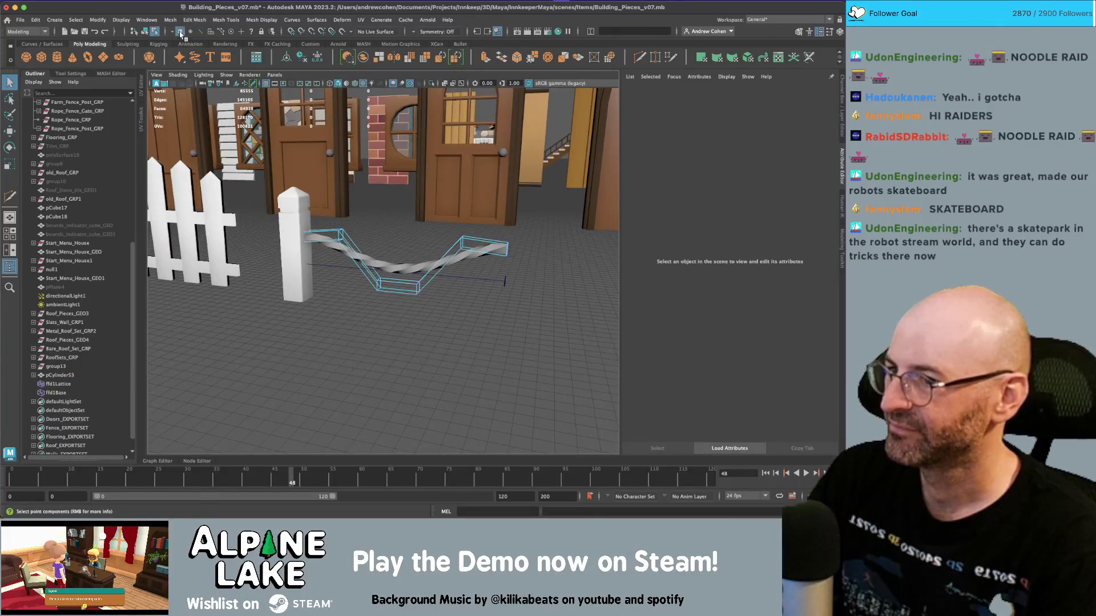
drag(377, 268, 377, 251)
key(w)
drag(336, 216, 473, 264)
drag(403, 267, 320, 269)
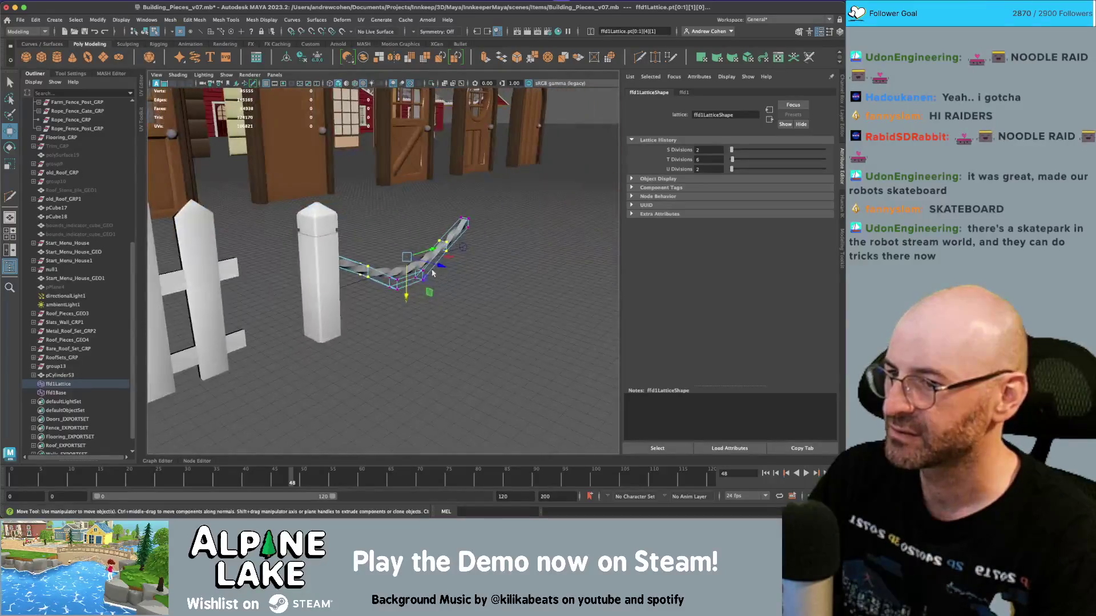
Step: Delete ffd1Lattice and select the straightened pCylinder53
key(q)
key(F8)
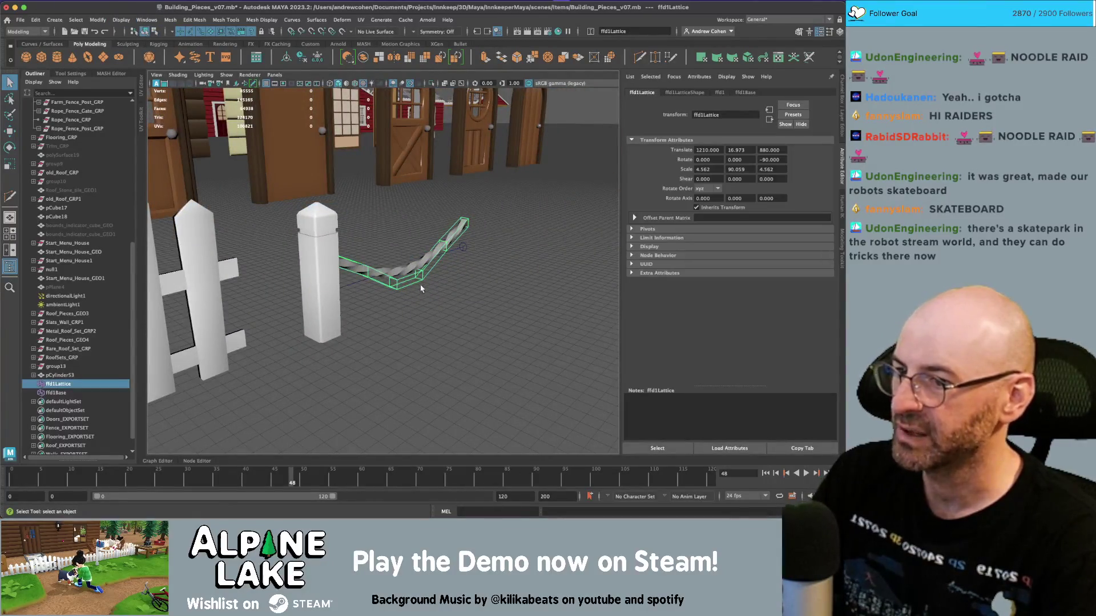
key(Delete)
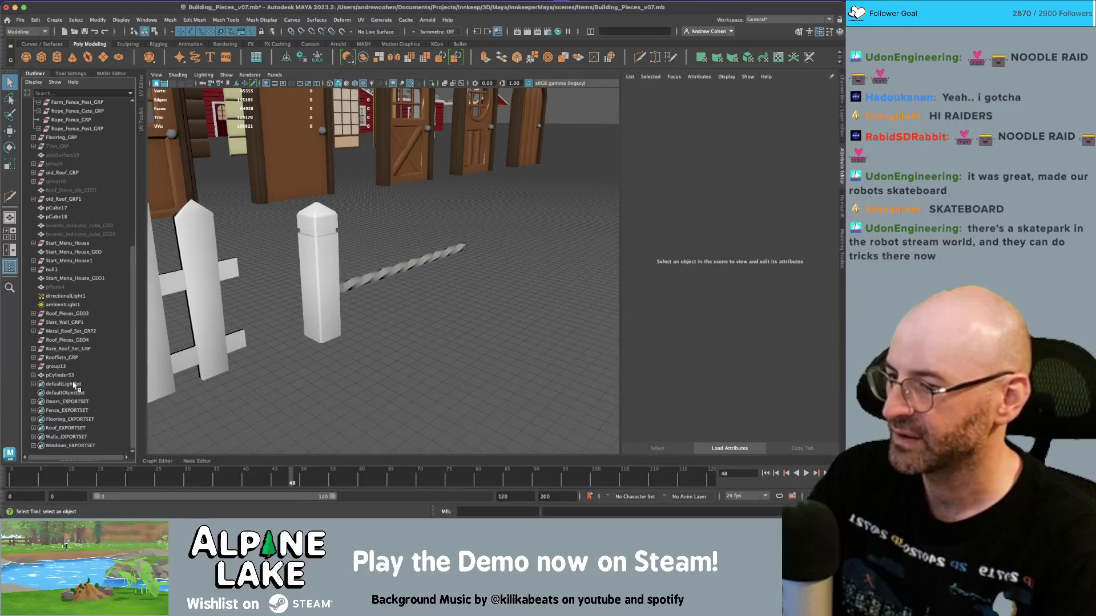
click(71, 375)
drag(351, 250, 343, 240)
Step: Add a Nonlinear Bend deformer to the rope and drag its curvature negative so it sags
click(296, 24)
mouse_move(342, 20)
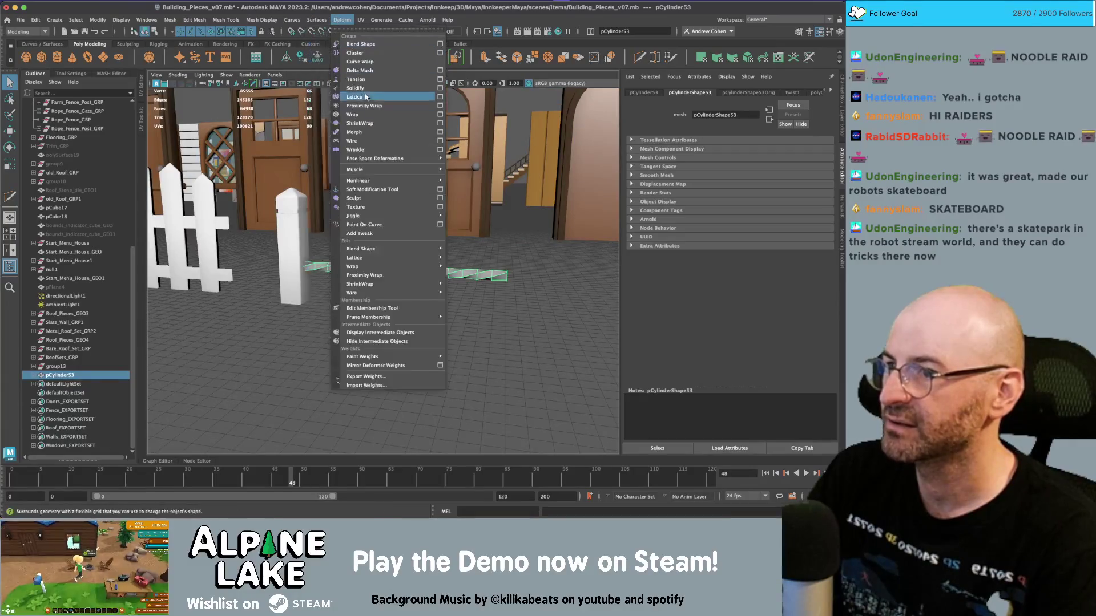
click(462, 180)
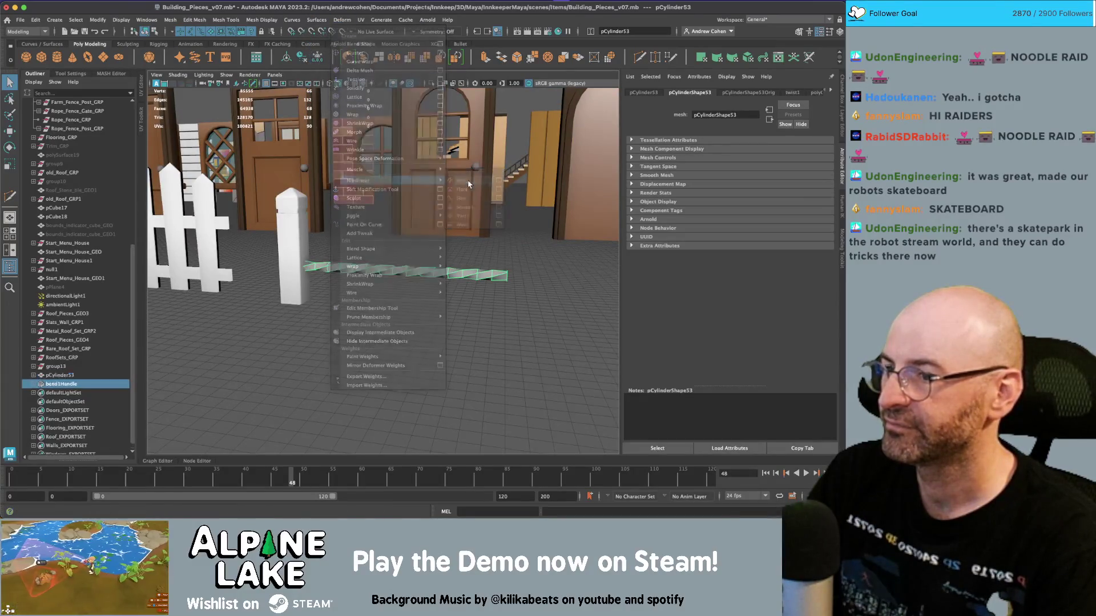
drag(792, 151, 768, 146)
drag(387, 262, 128, 342)
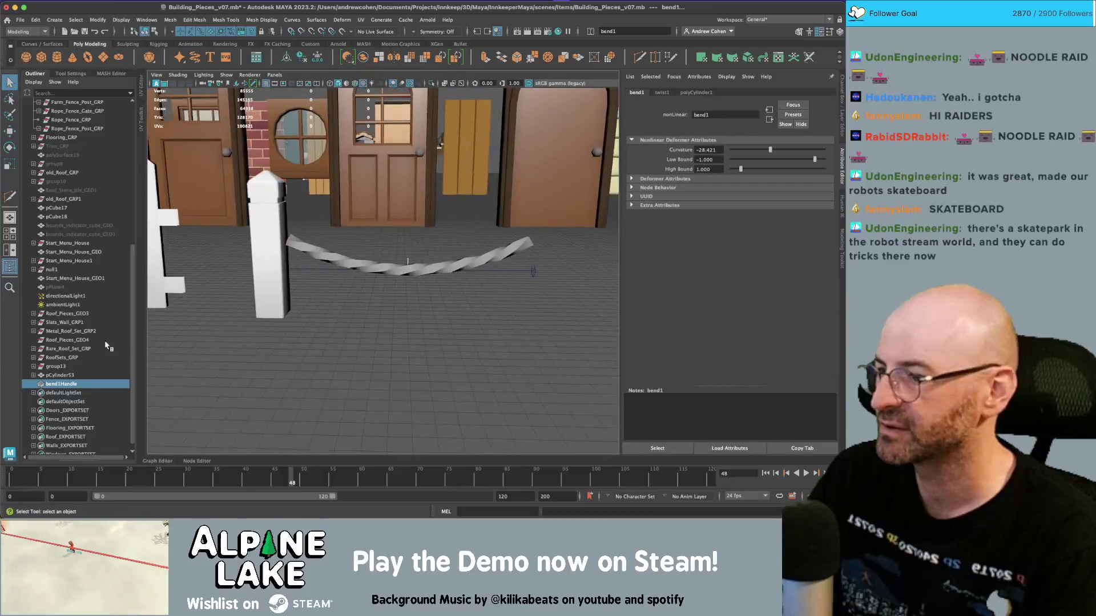
Step: Scale pCylinder53 up slightly and duplicate it into a second rope strand
click(60, 375)
key(r)
drag(407, 272, 367, 263)
key(ctrl+d)
key(w)
Step: Duplicate the fence post and move the copy to the ends of the ropes
key(q)
click(317, 241)
key(ctrl+d)
key(w)
drag(342, 311, 383, 232)
drag(488, 308, 464, 270)
key(q)
click(503, 320)
click(452, 254)
click(465, 297)
scroll(up, 3)
scroll(up, 3)
click(400, 251)
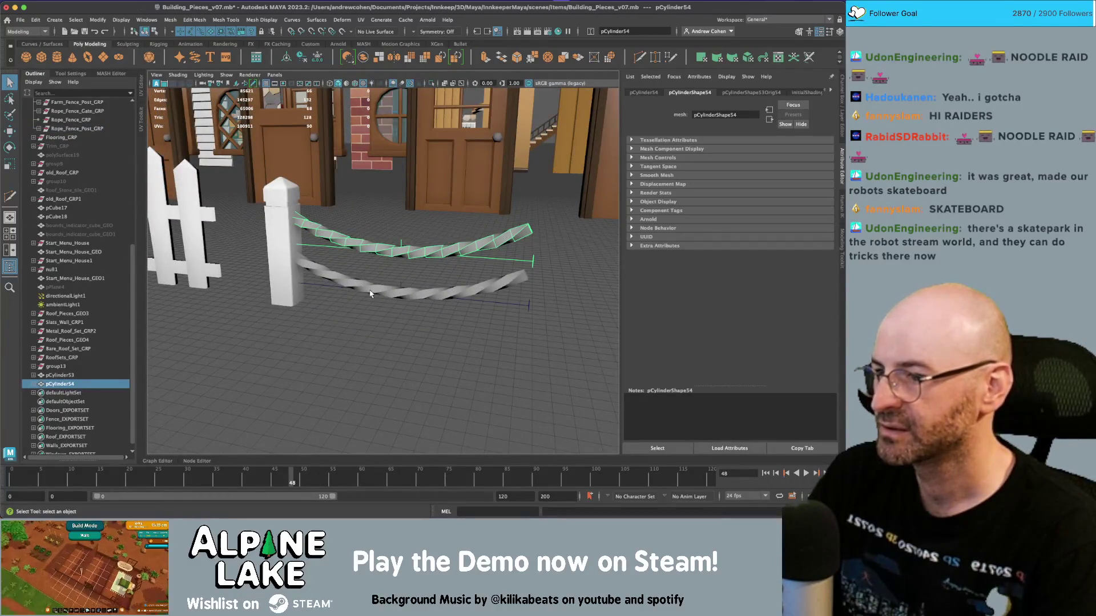
click(370, 293)
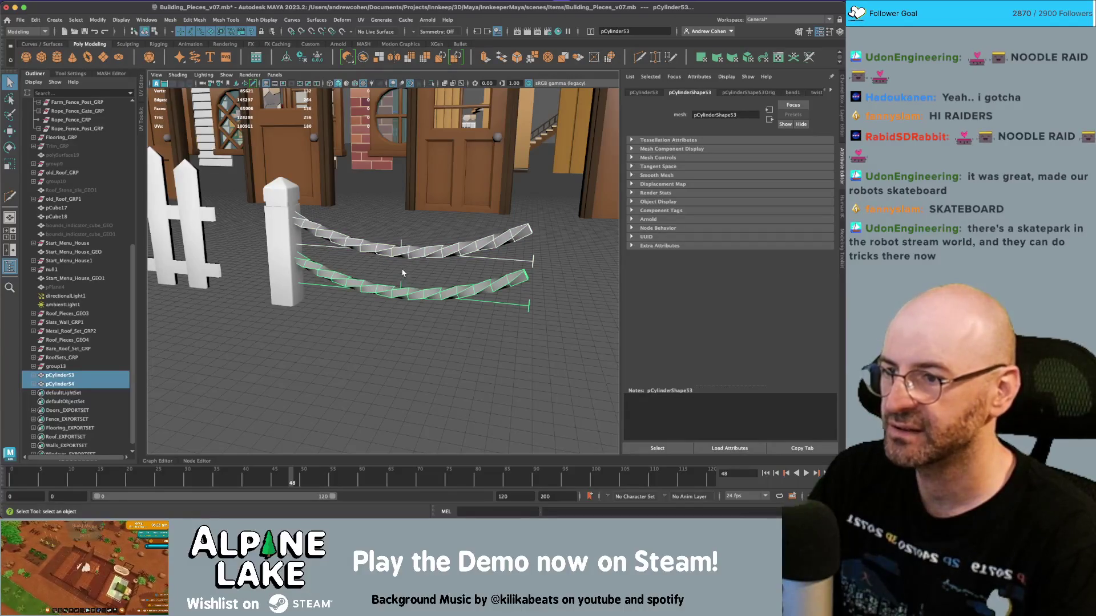
click(409, 260)
drag(408, 260, 440, 257)
scroll(up, 3)
drag(543, 247, 453, 239)
click(454, 240)
click(454, 278)
click(331, 231)
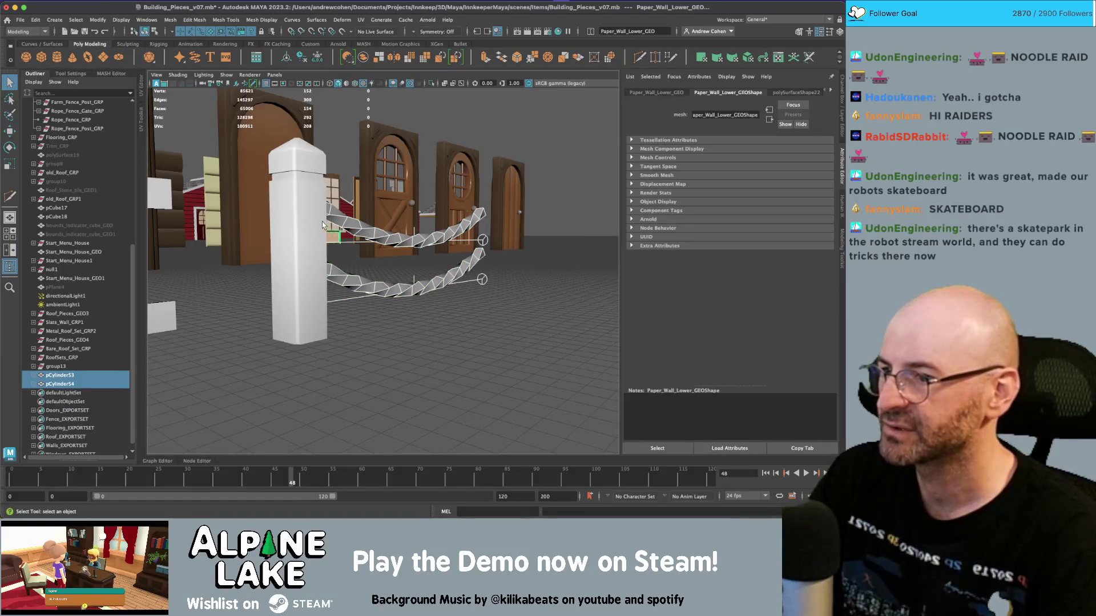
click(400, 234)
drag(399, 234, 468, 291)
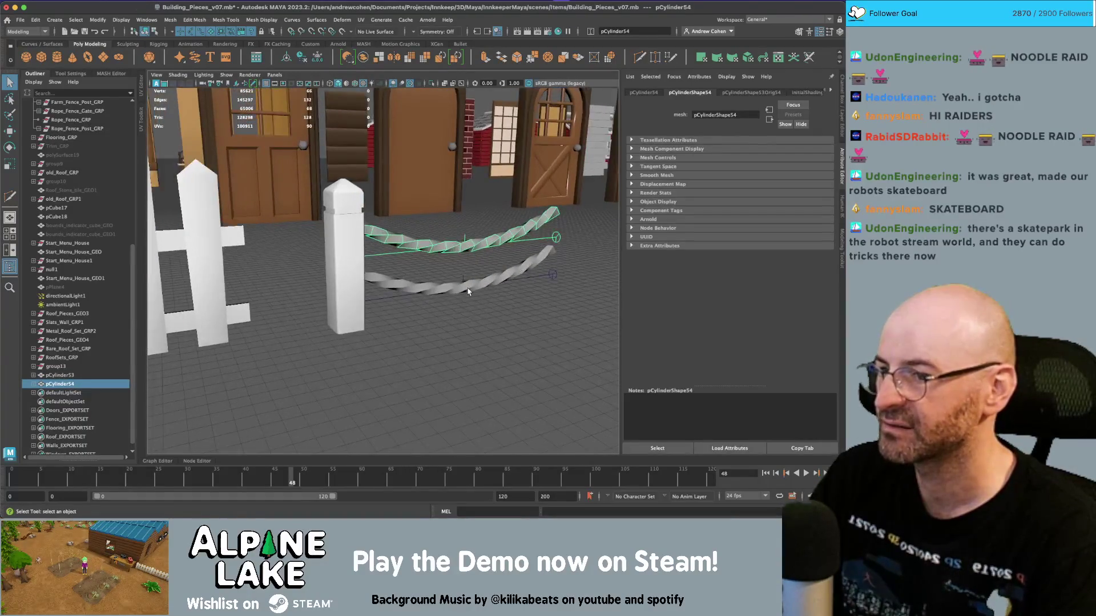
click(468, 291)
click(352, 265)
drag(440, 247, 389, 234)
click(387, 235)
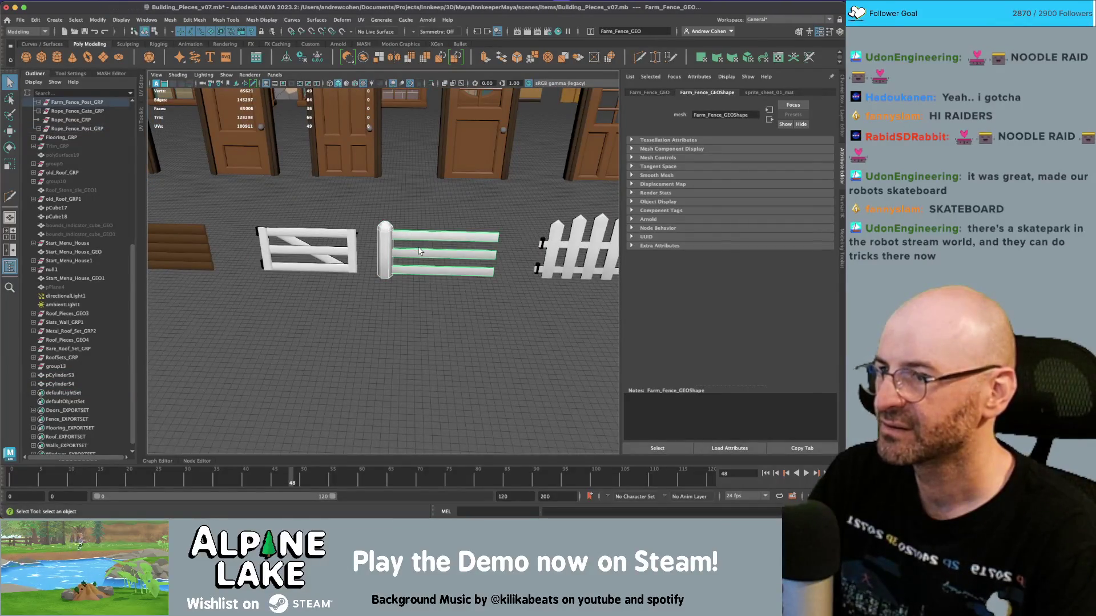
Step: Select the rope fence post, frame it with F, and orbit around it
drag(419, 251, 320, 251)
click(486, 265)
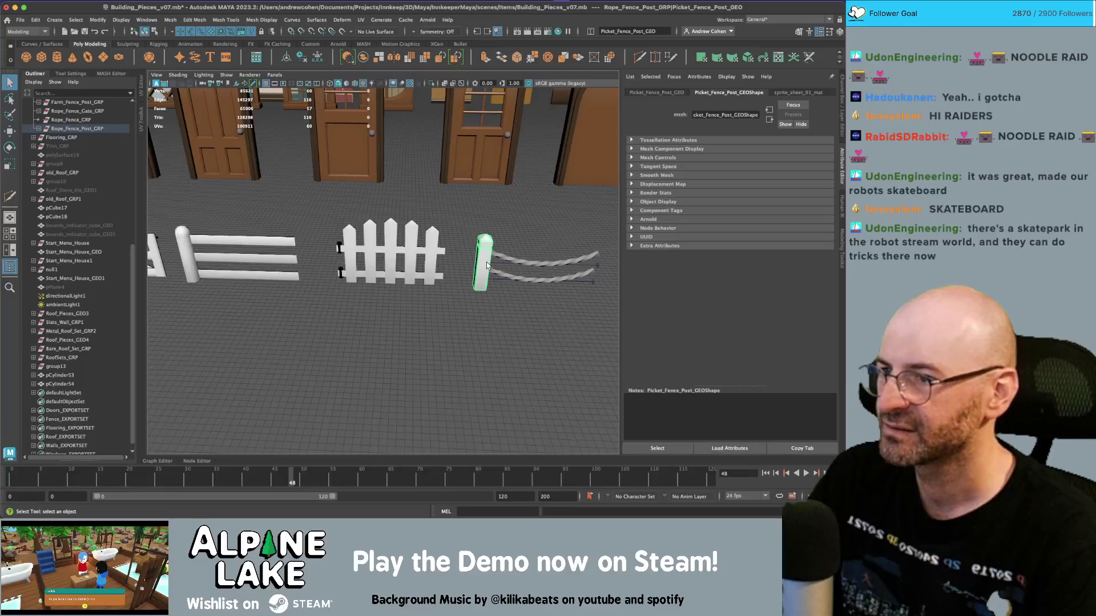
click(190, 252)
click(486, 264)
key(f)
drag(491, 262, 466, 255)
drag(387, 239, 406, 272)
Step: Toggle Isolate Select on the post, then zoom in on its cap and bring up the marking menu
key(ctrl+1)
click(445, 262)
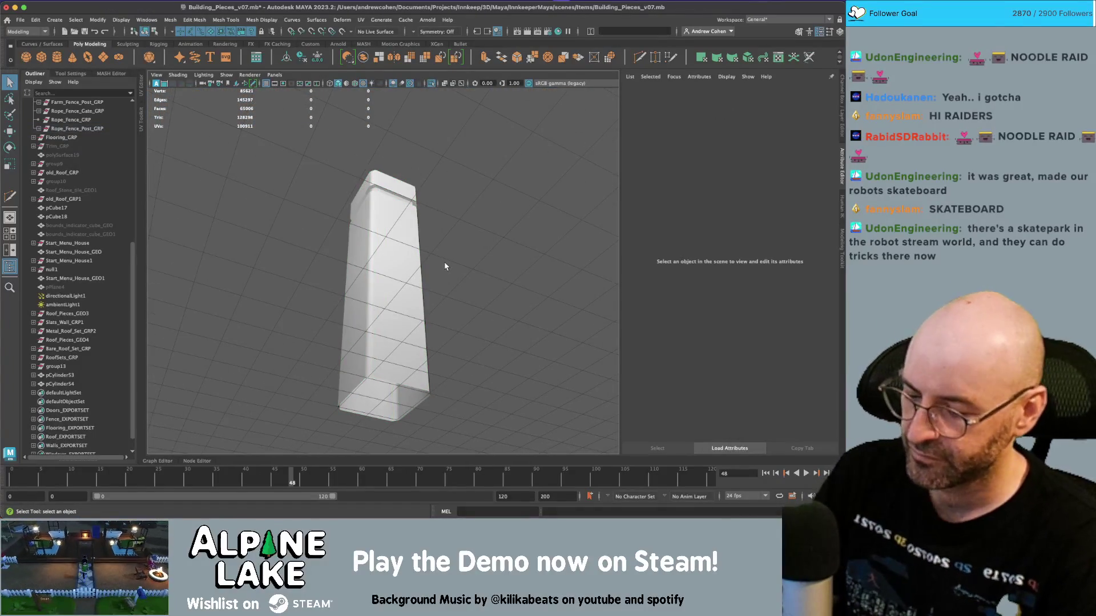
key(ctrl+1)
click(444, 264)
drag(444, 264, 394, 280)
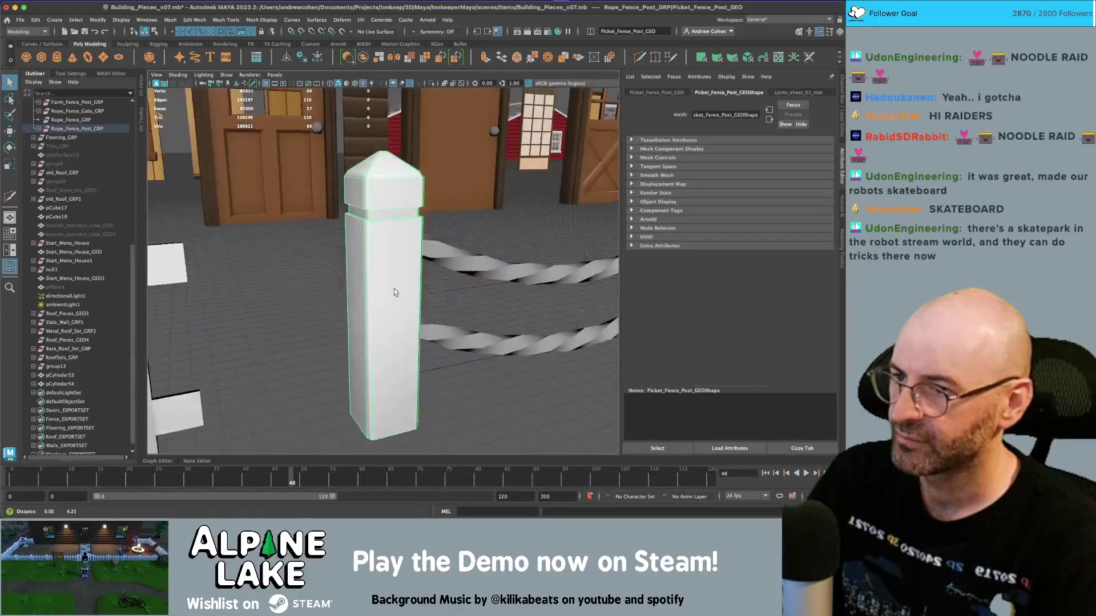
scroll(up, 3)
right_click(371, 215)
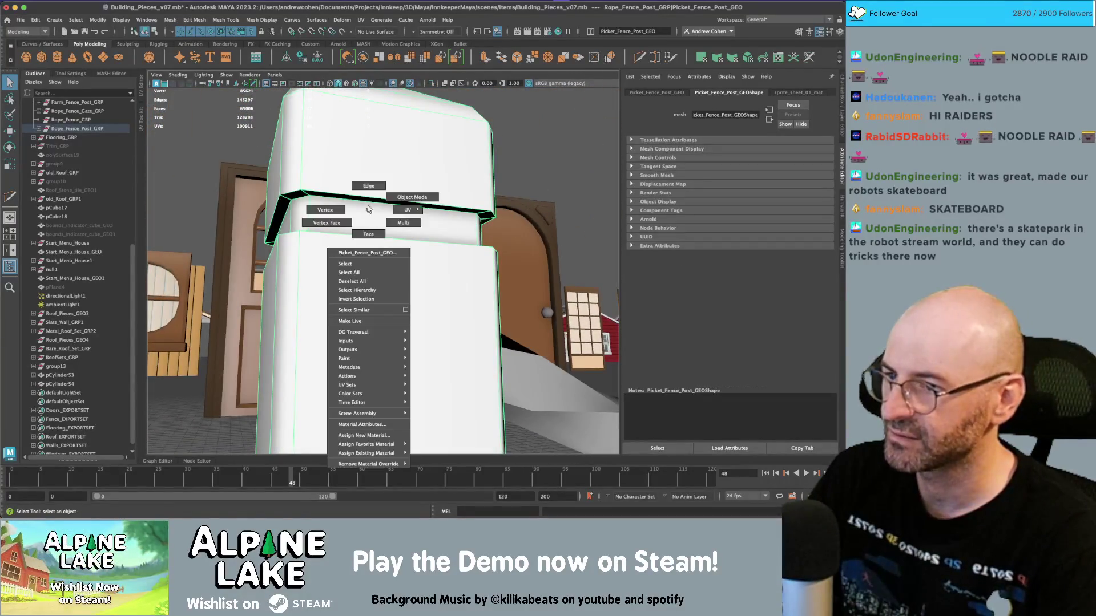
Step: In edge mode, delete both edge loops of the indented band below the post's cap
drag(364, 204, 343, 258)
click(353, 329)
key(Delete)
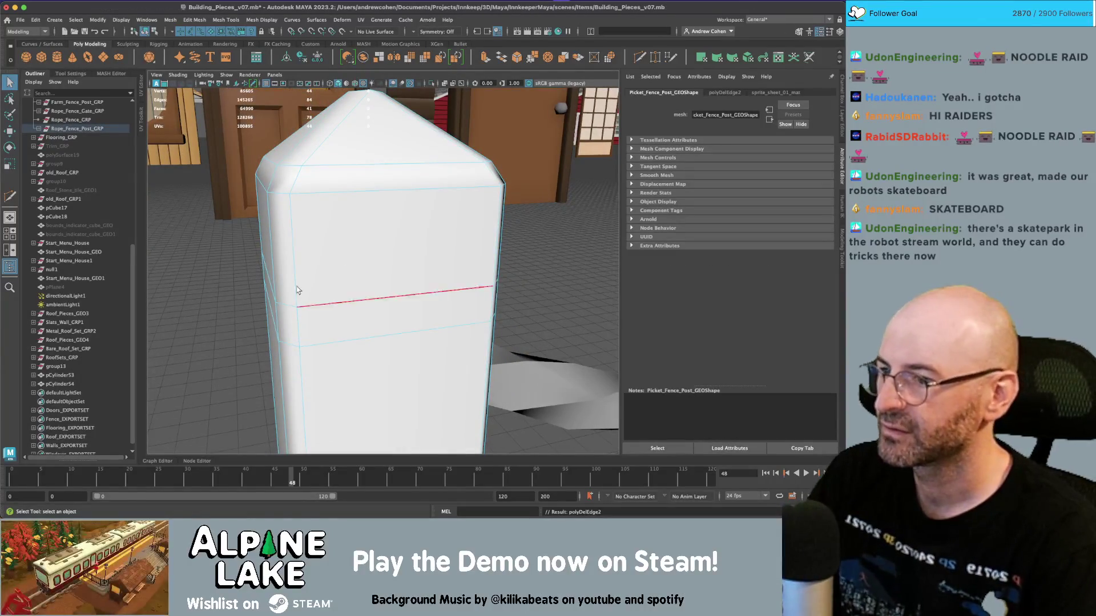
click(349, 344)
key(Delete)
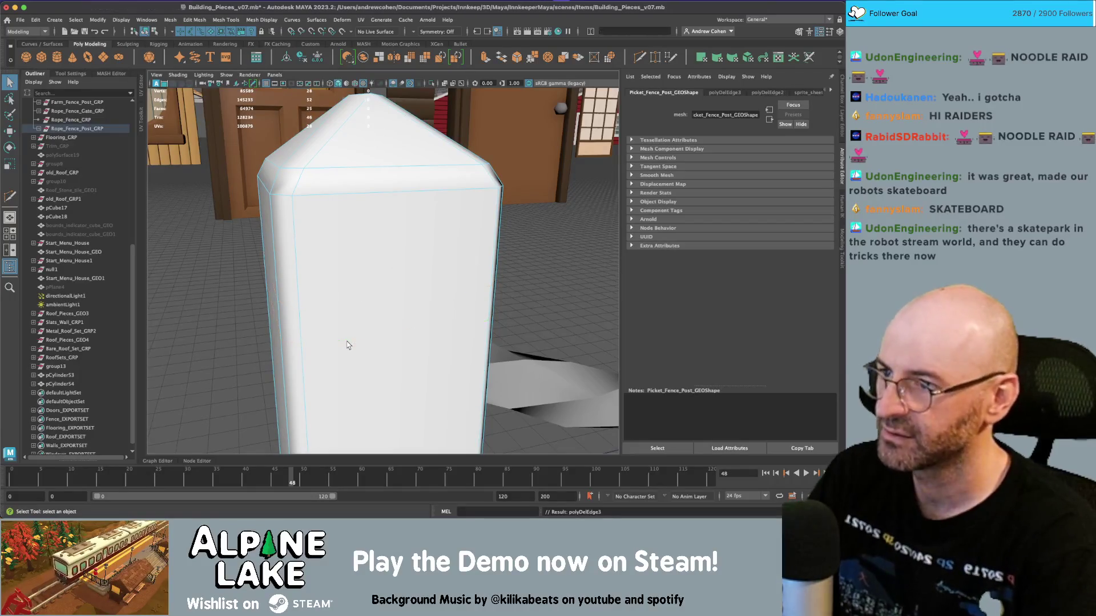
scroll(down, 3)
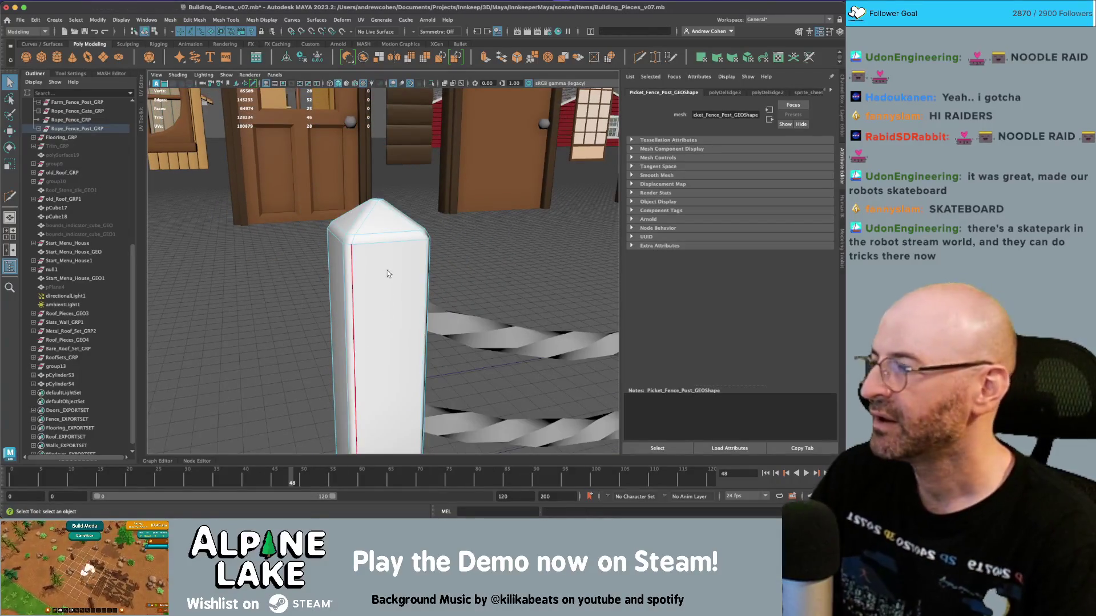
drag(406, 307, 365, 247)
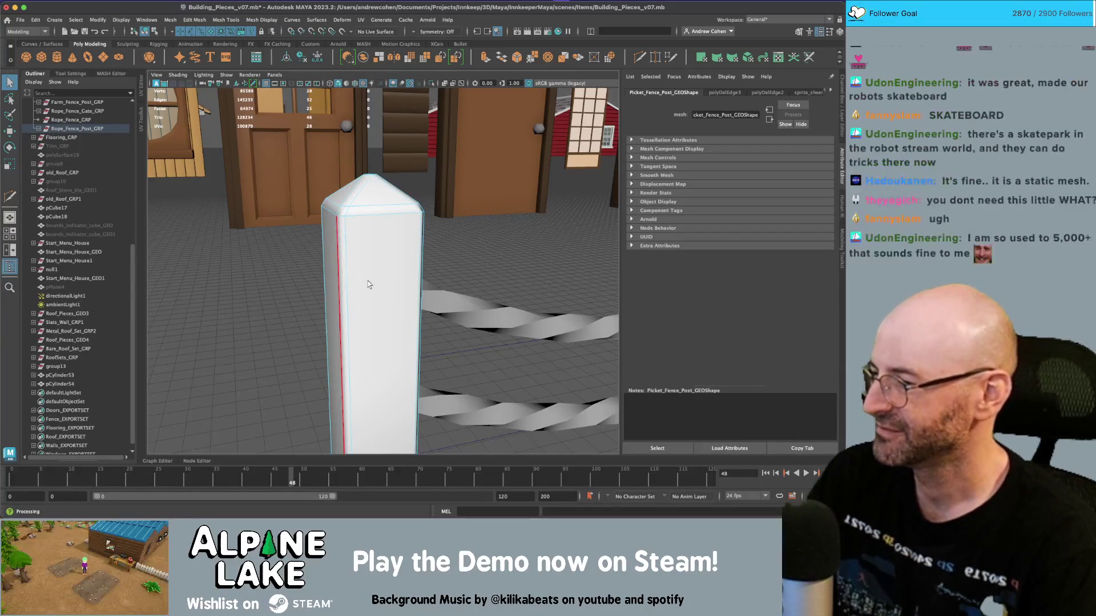
drag(362, 286, 305, 307)
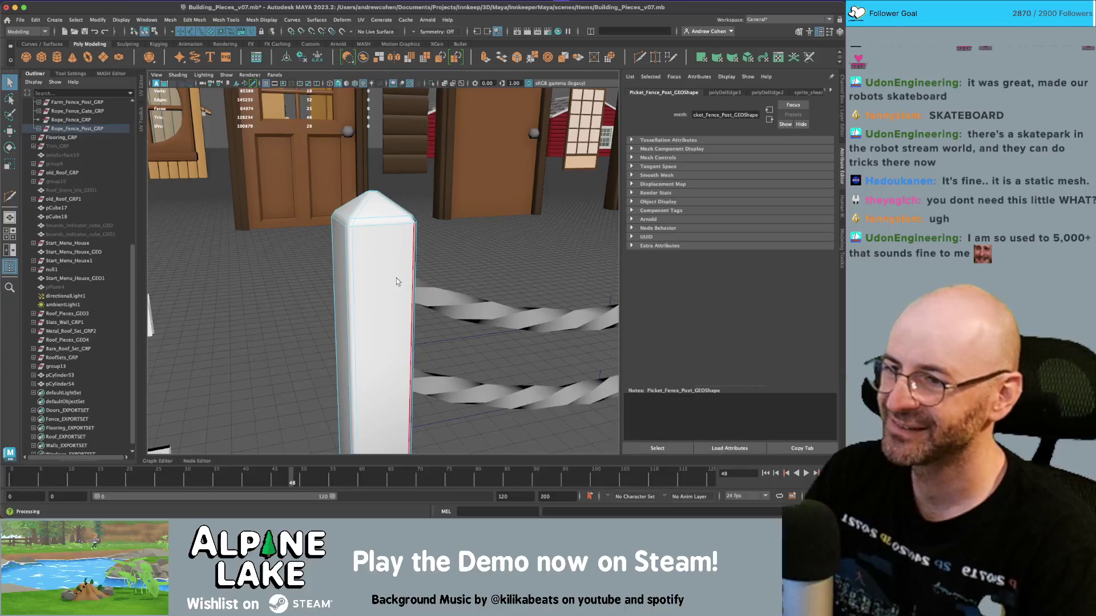
scroll(down, 3)
click(146, 31)
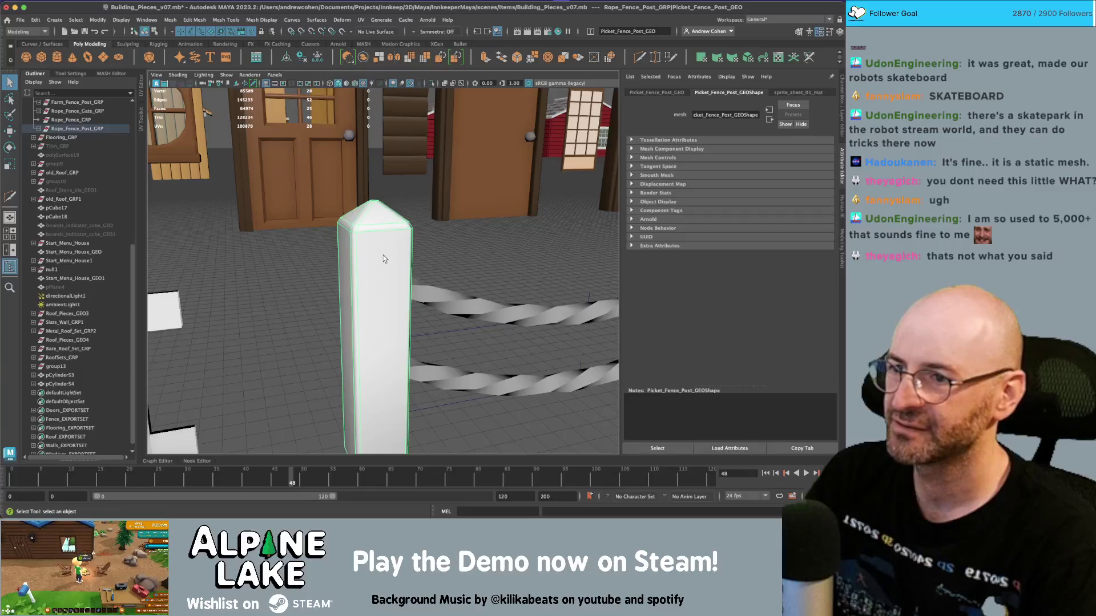
scroll(down, 3)
click(428, 262)
drag(428, 261, 468, 272)
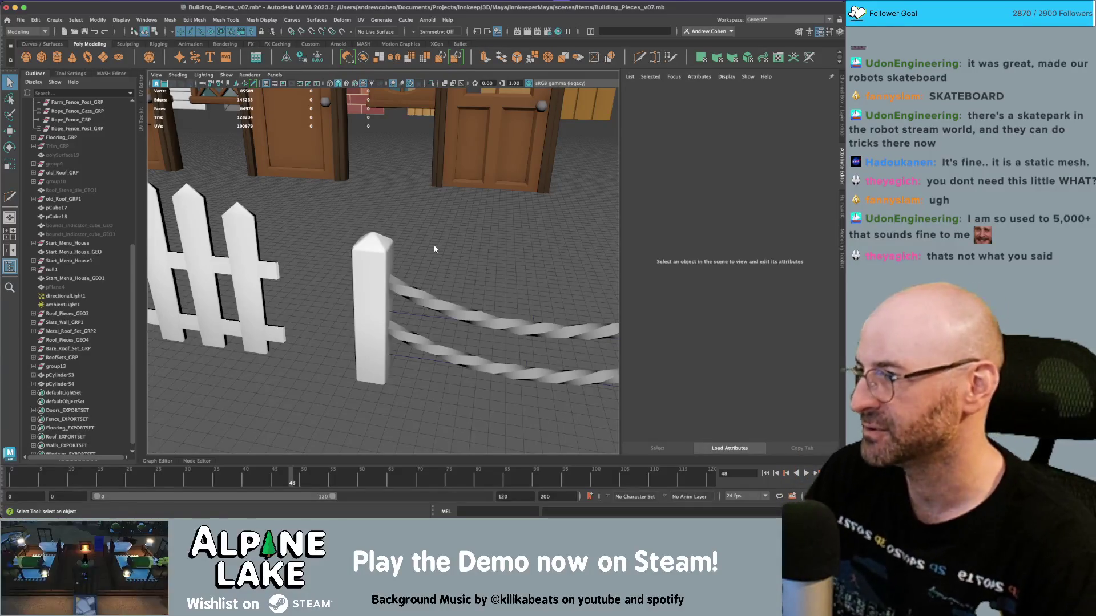
click(446, 308)
drag(470, 309, 368, 303)
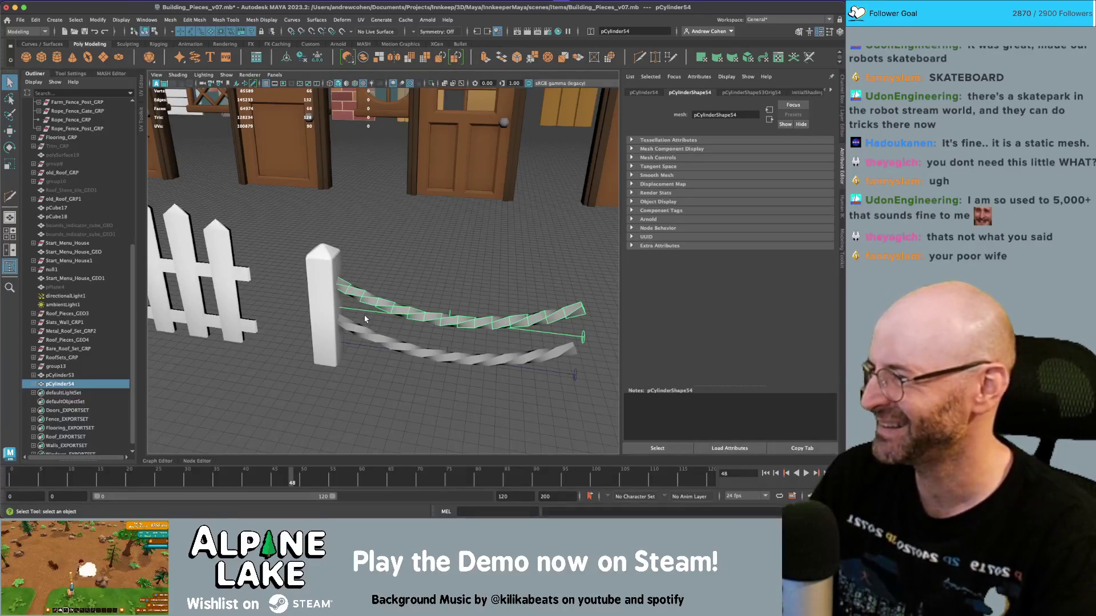
click(322, 285)
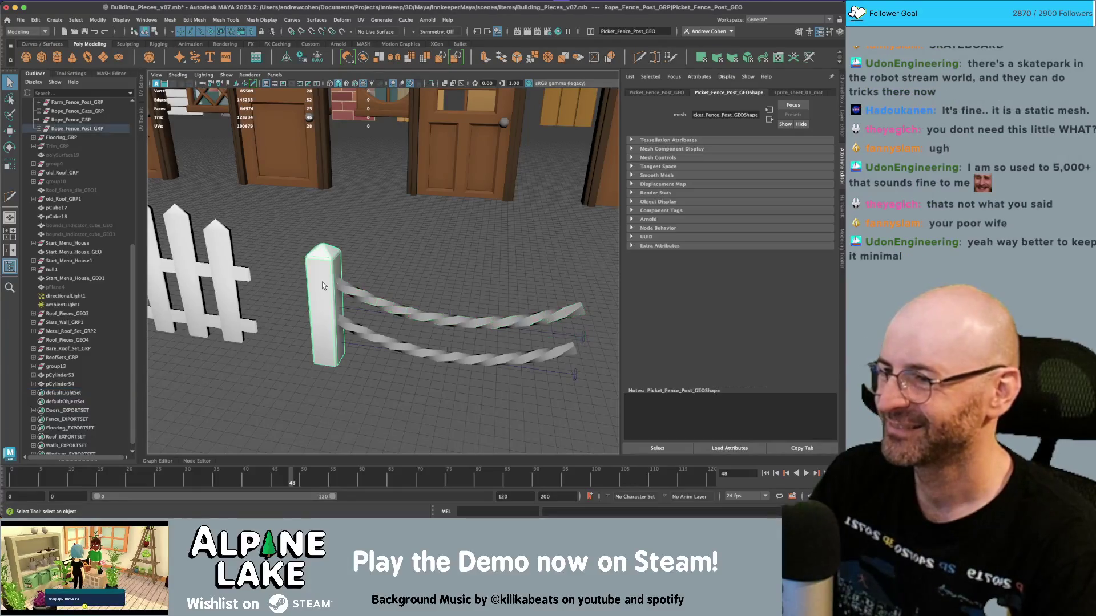
key(f)
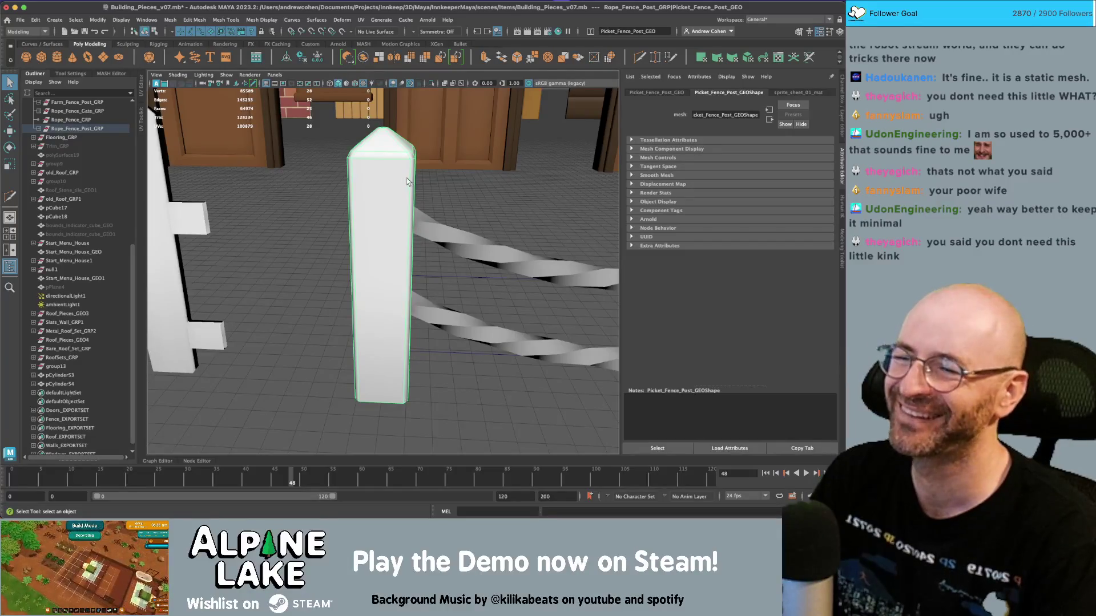
drag(407, 178, 314, 277)
scroll(up, 3)
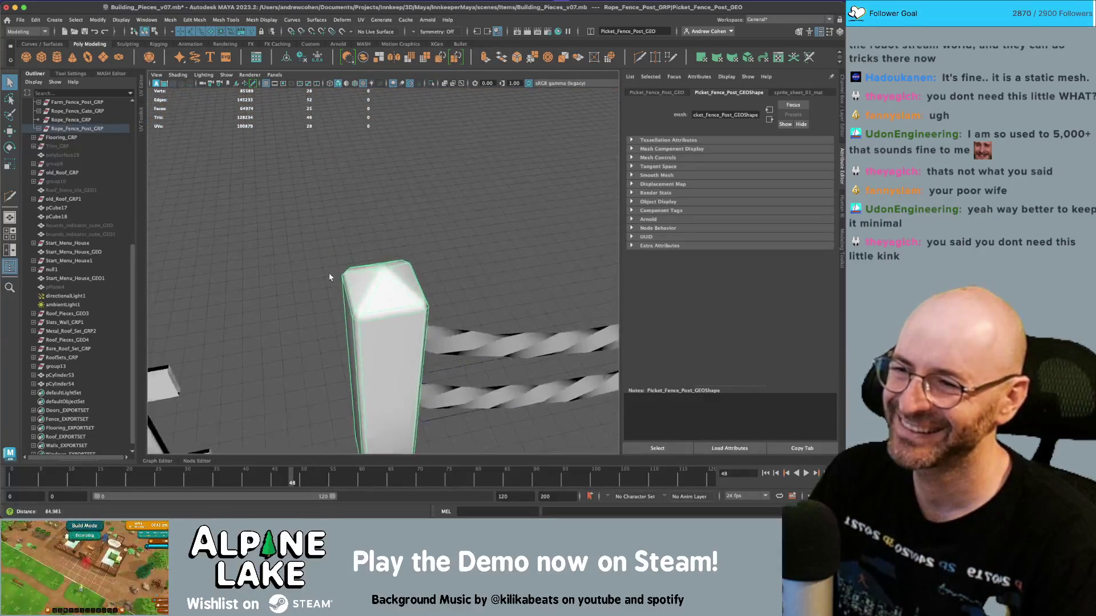
scroll(up, 3)
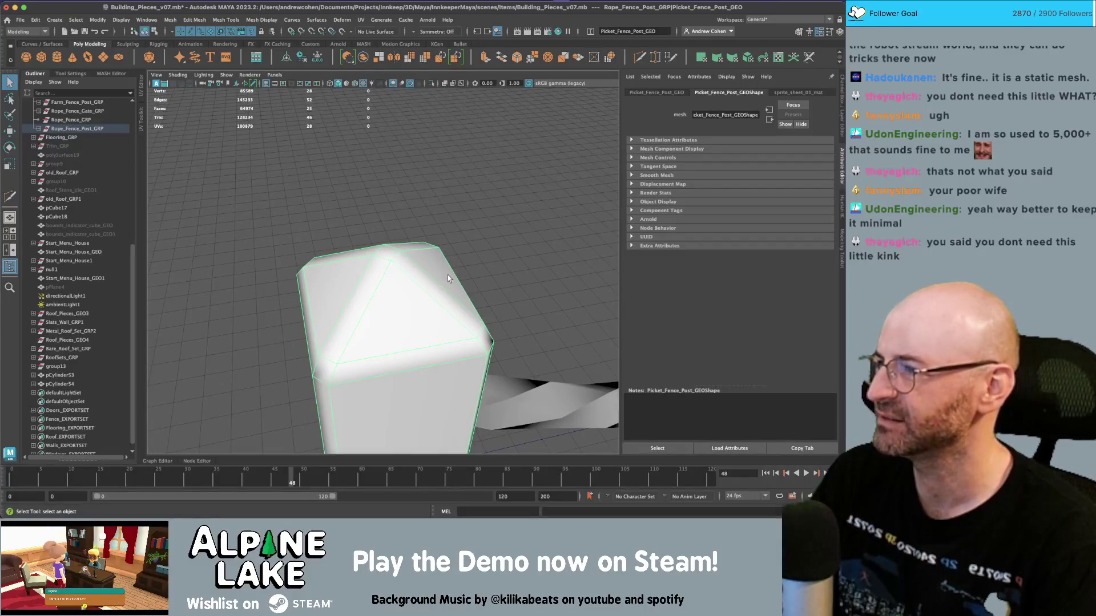
scroll(down, 3)
drag(447, 278, 610, 313)
scroll(down, 3)
drag(245, 298, 324, 299)
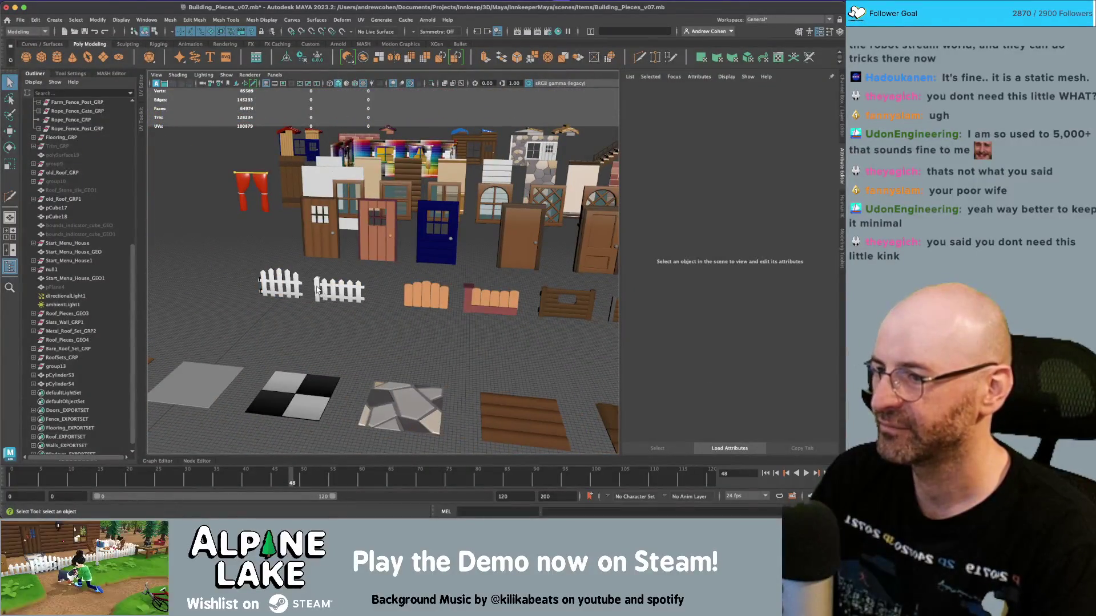
click(317, 290)
key(f)
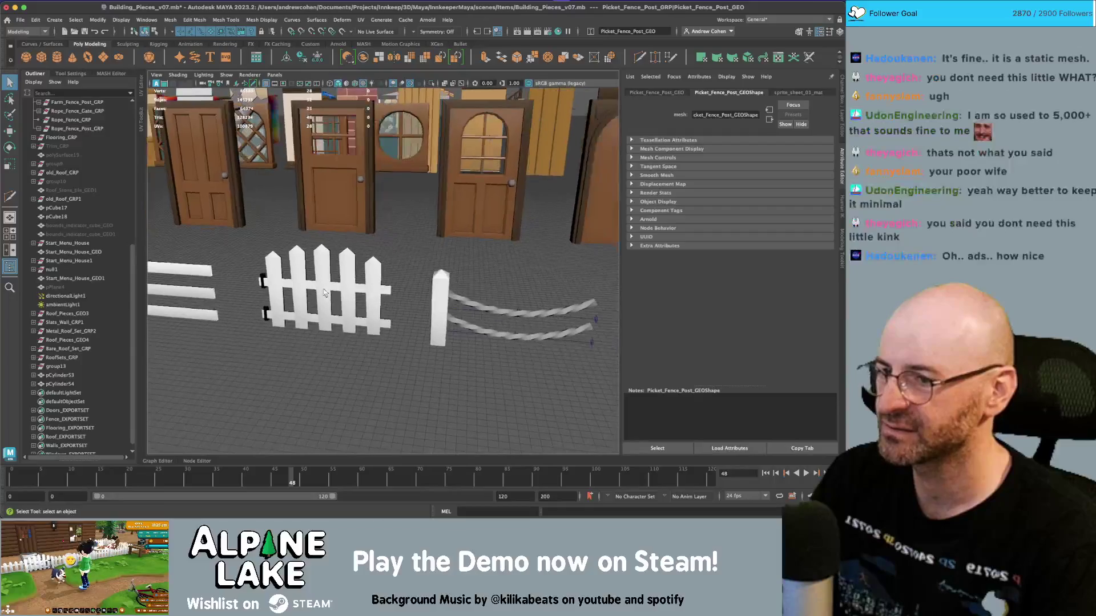
click(449, 295)
key(f)
key(super+Tab)
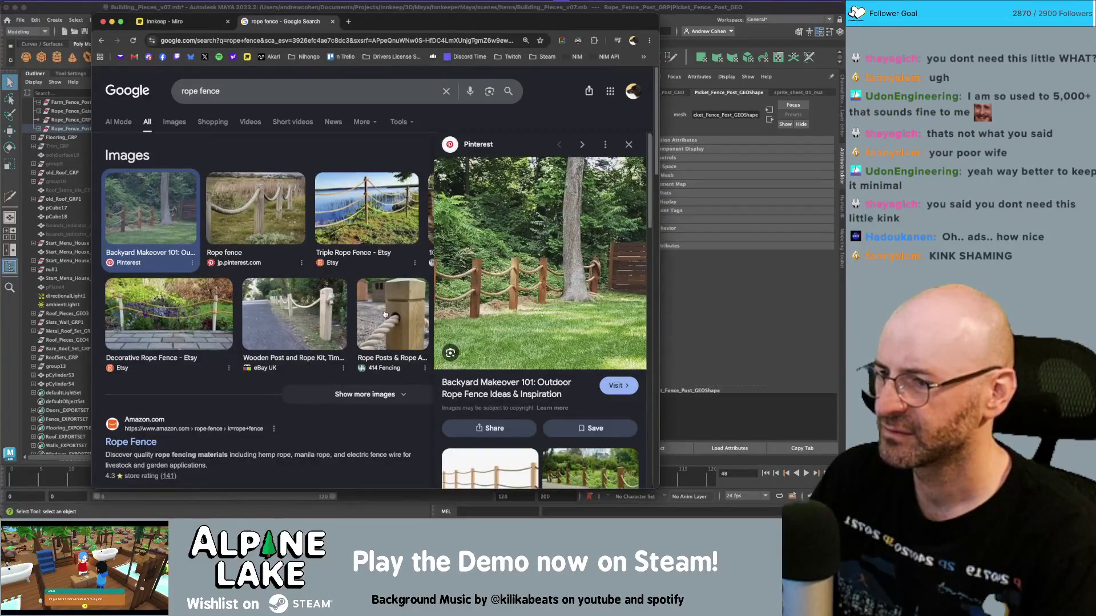
key(super+Tab)
scroll(up, 3)
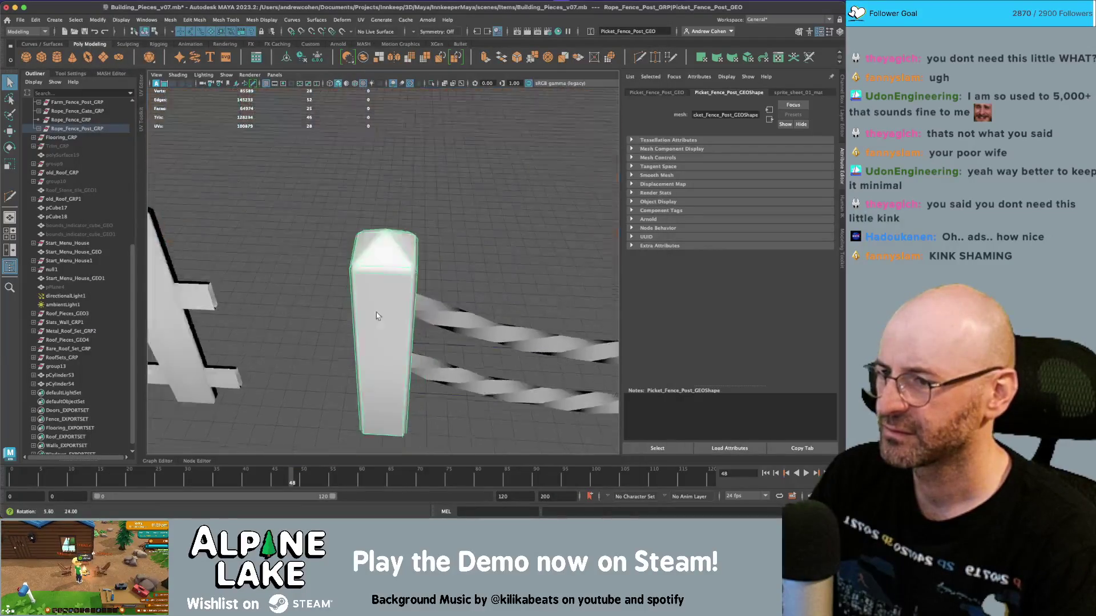
Step: Select the post's top vertices and move them down to flatten the pointed tip
right_click(396, 225)
drag(365, 242, 100, 3)
key(w)
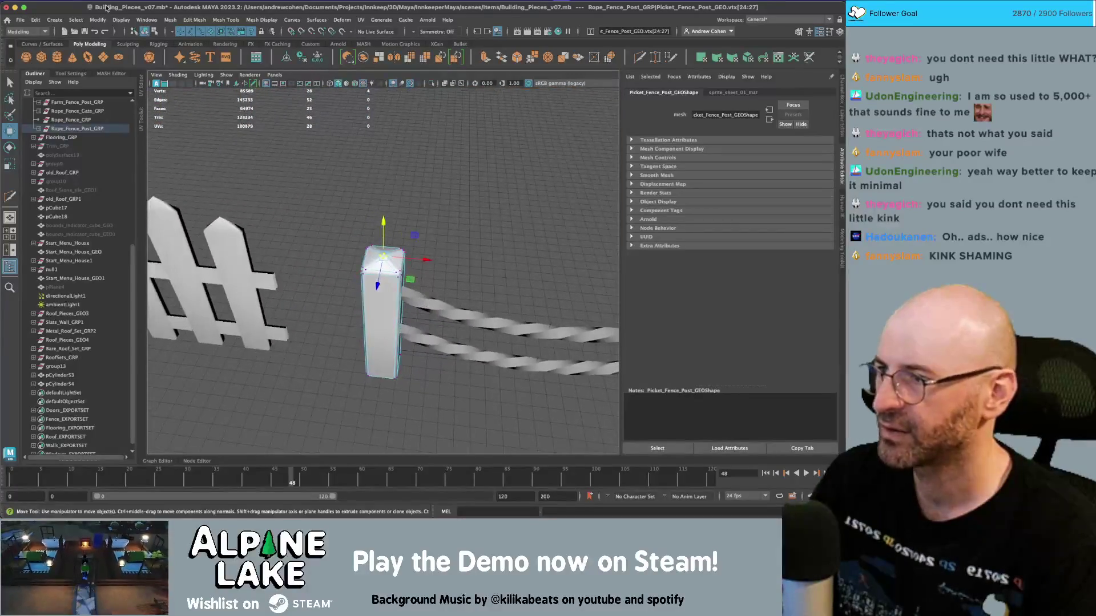
Step: Try rotating the post, undo the rotation, then switch to the rope fence images in Chrome
click(147, 32)
key(e)
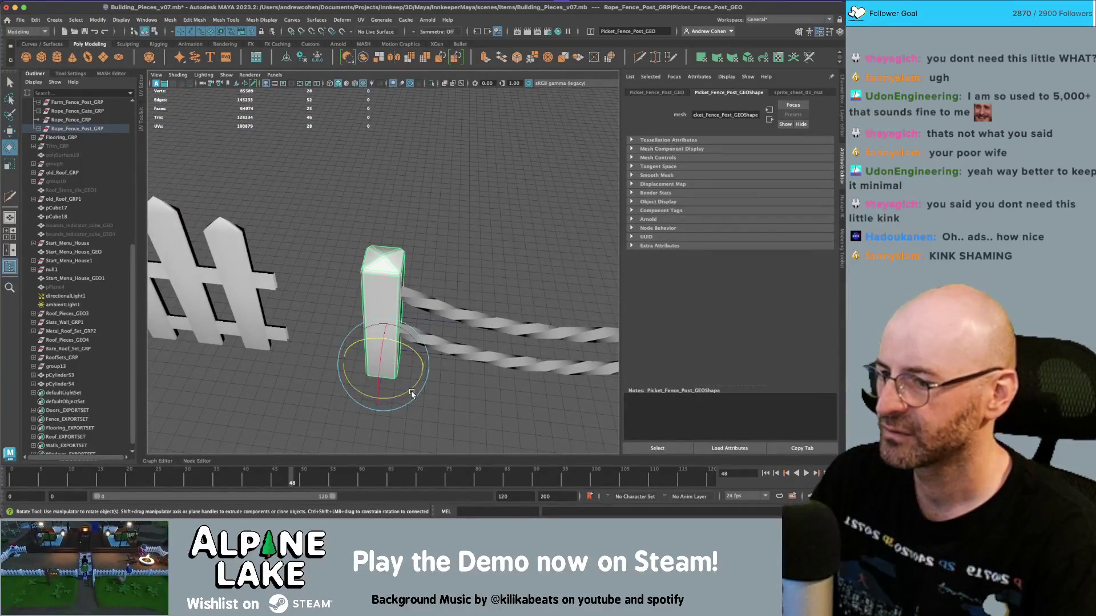
drag(410, 390, 384, 309)
click(423, 268)
drag(423, 268, 539, 245)
key(z)
key(z)
key(z)
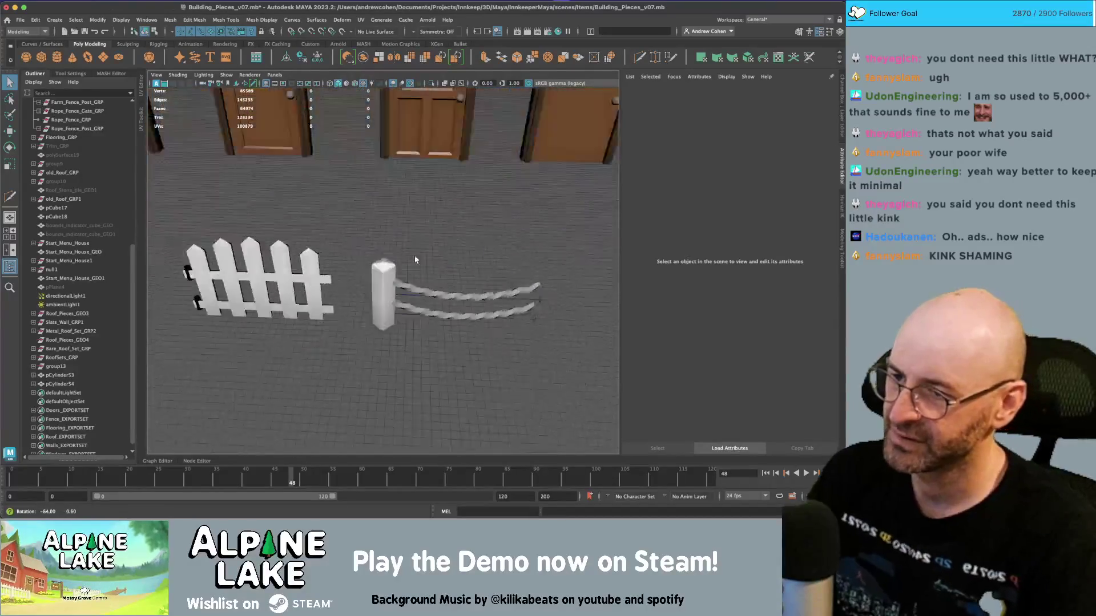
drag(402, 266, 443, 257)
scroll(up, 3)
scroll(down, 3)
key(super+Tab)
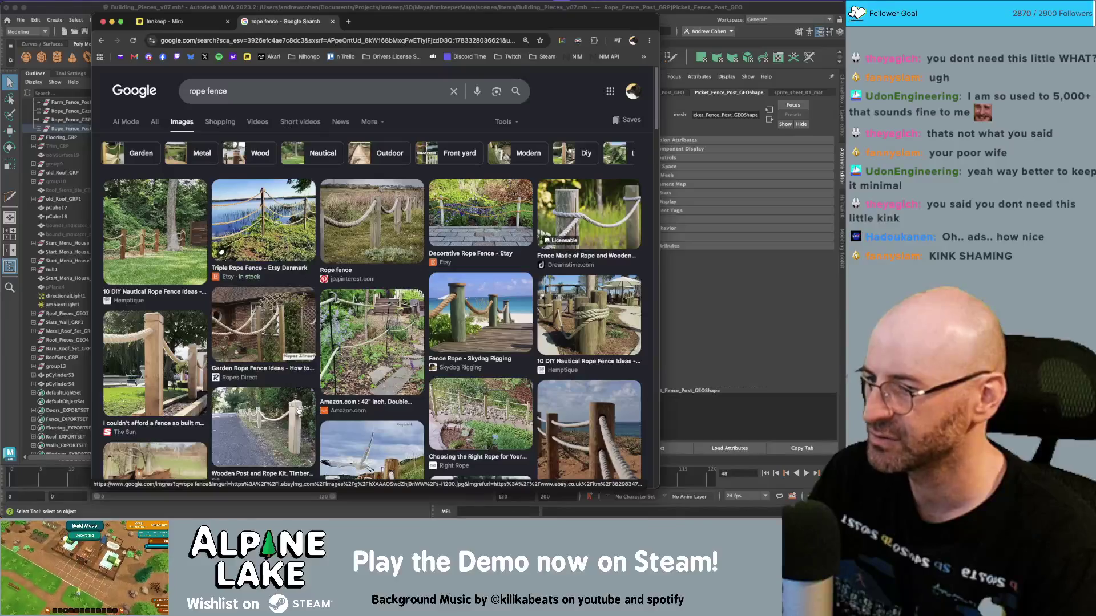
Step: Scroll through the rope fence reference photos, then return to the Maya scene
scroll(down, 3)
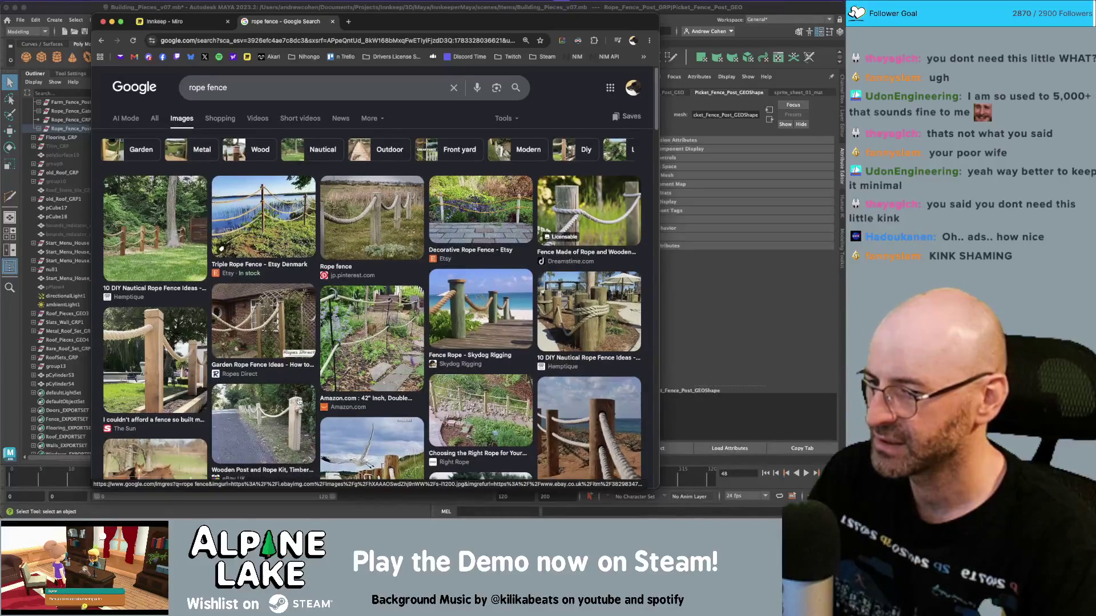
scroll(down, 3)
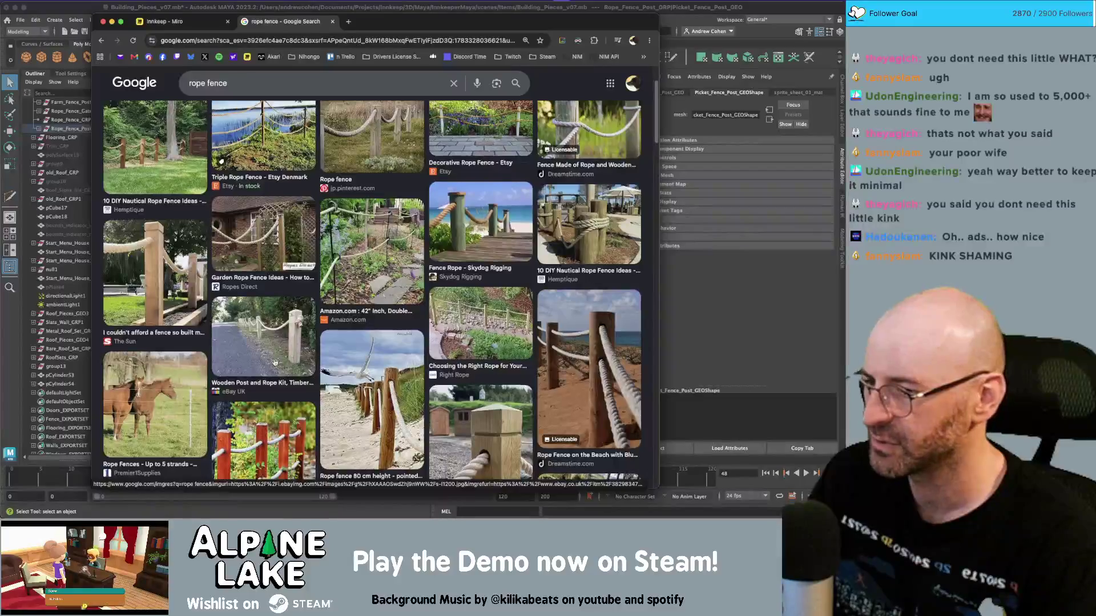
scroll(down, 3)
key(super+Tab)
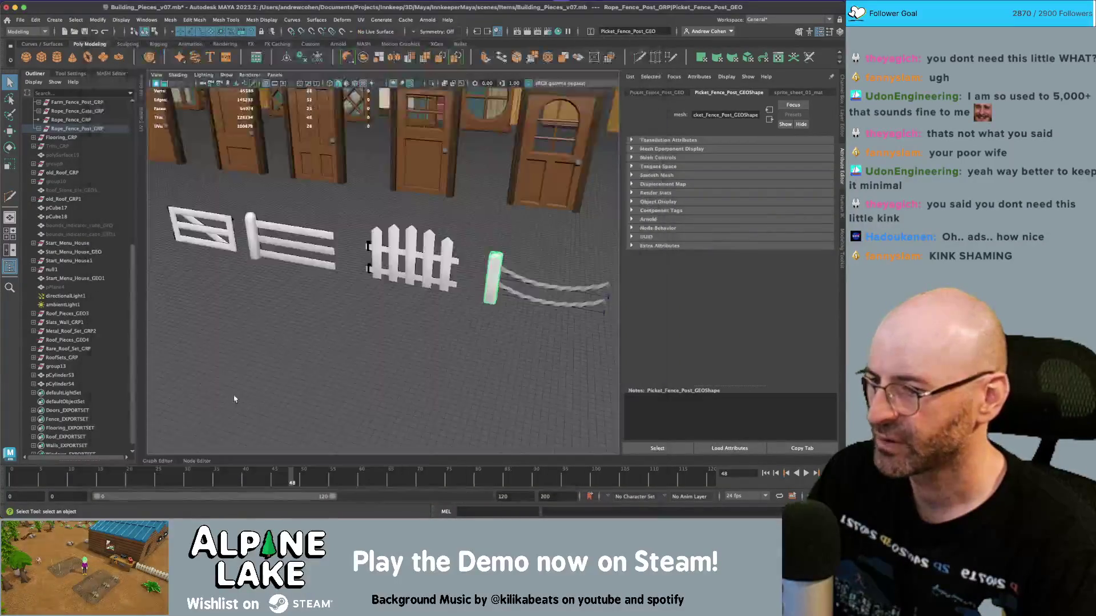
Step: Look over the post's top face in component mode, then reselect the whole post
scroll(up, 3)
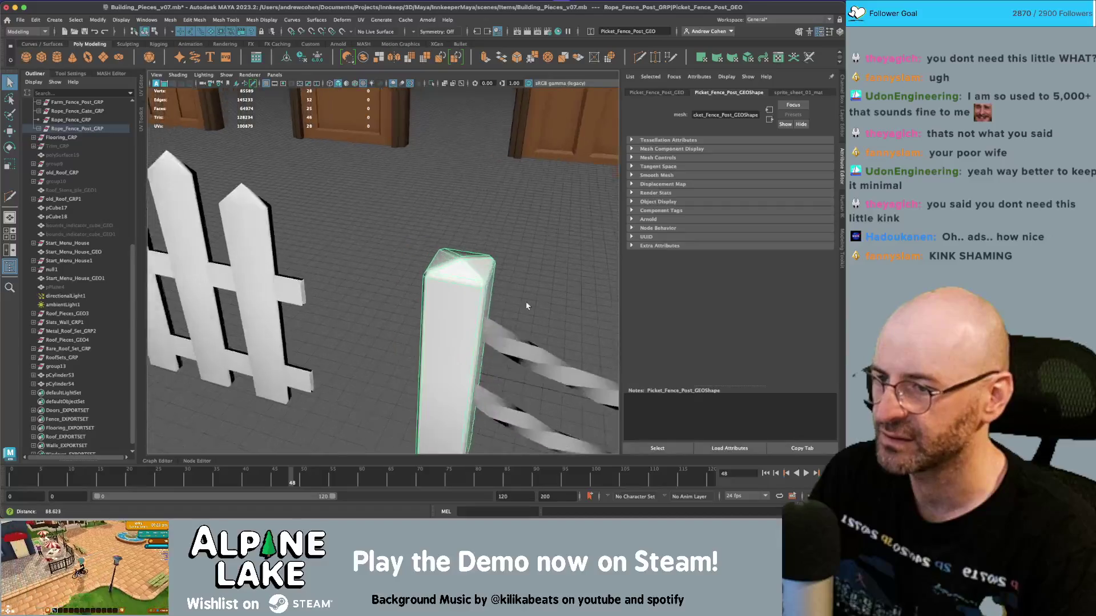
drag(501, 275, 435, 284)
right_click(435, 283)
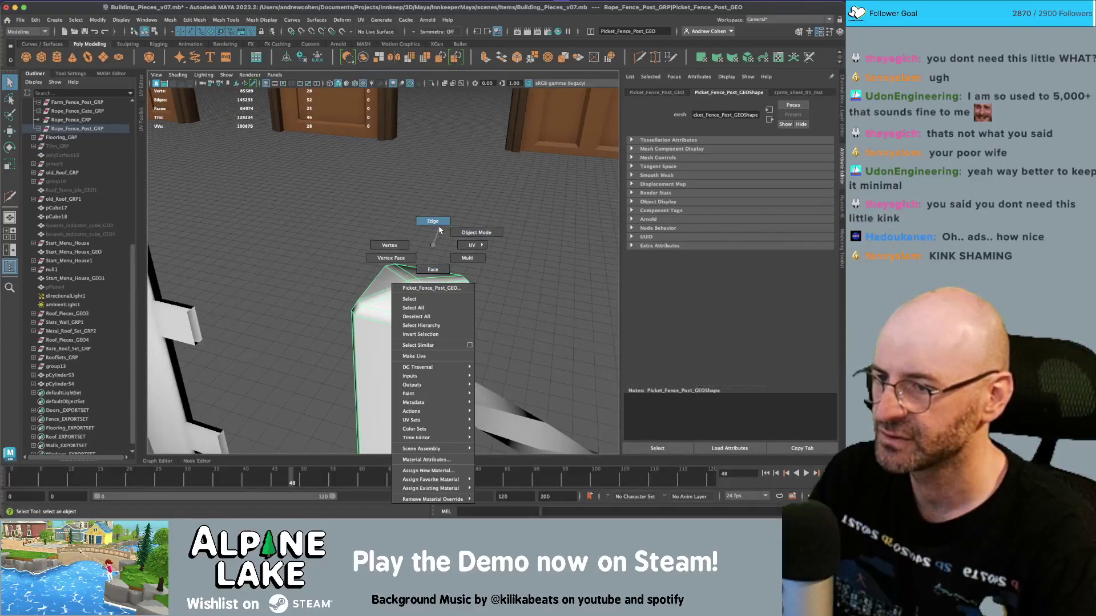
right_click(416, 282)
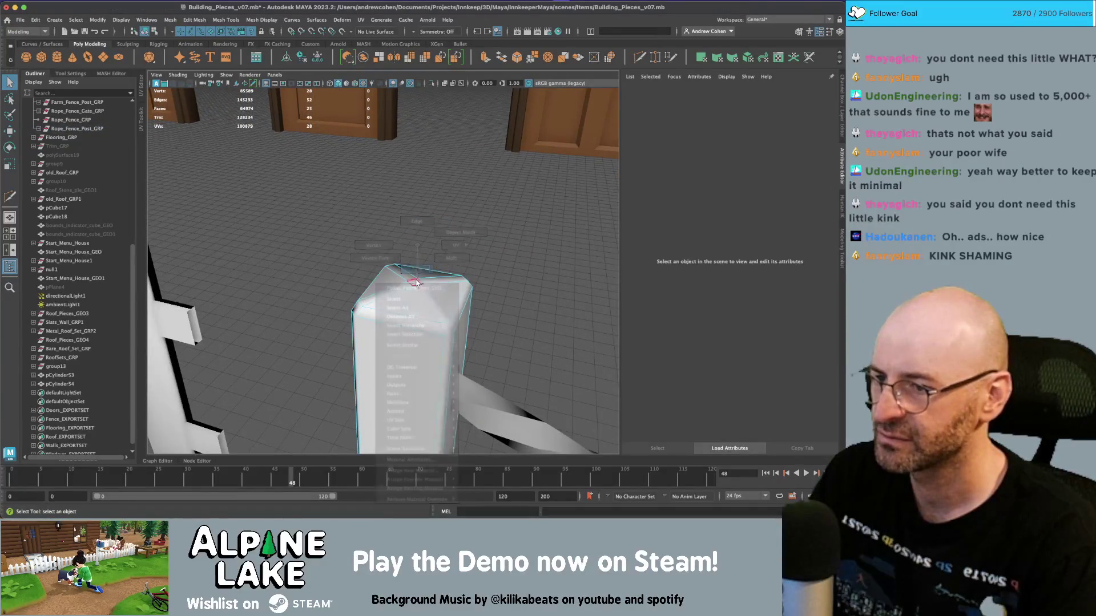
click(416, 282)
key(w)
drag(431, 303, 565, 277)
key(q)
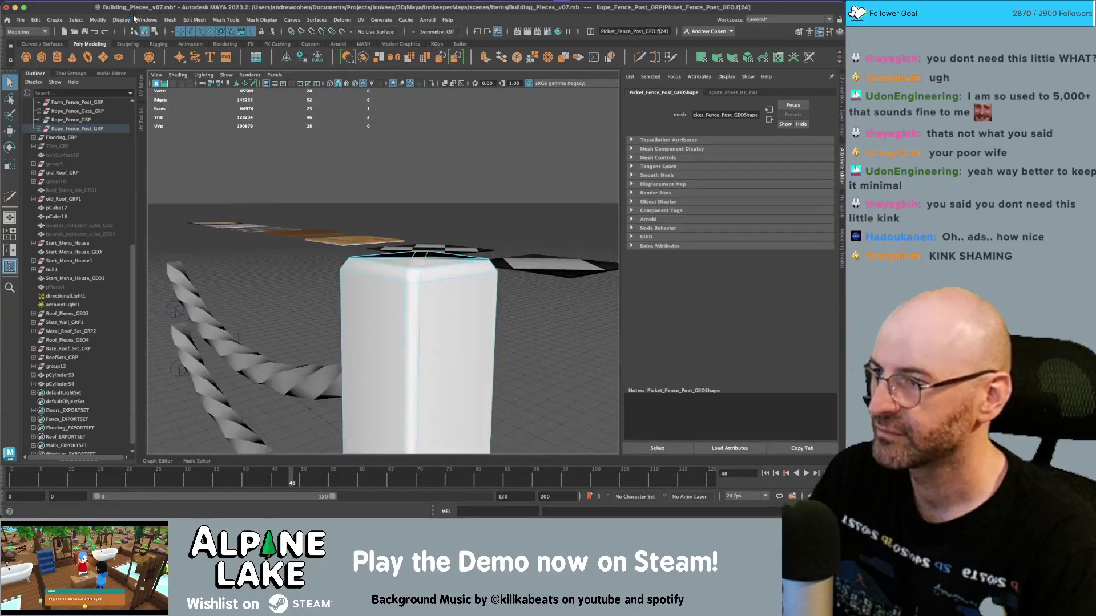
key(F8)
drag(501, 171, 412, 303)
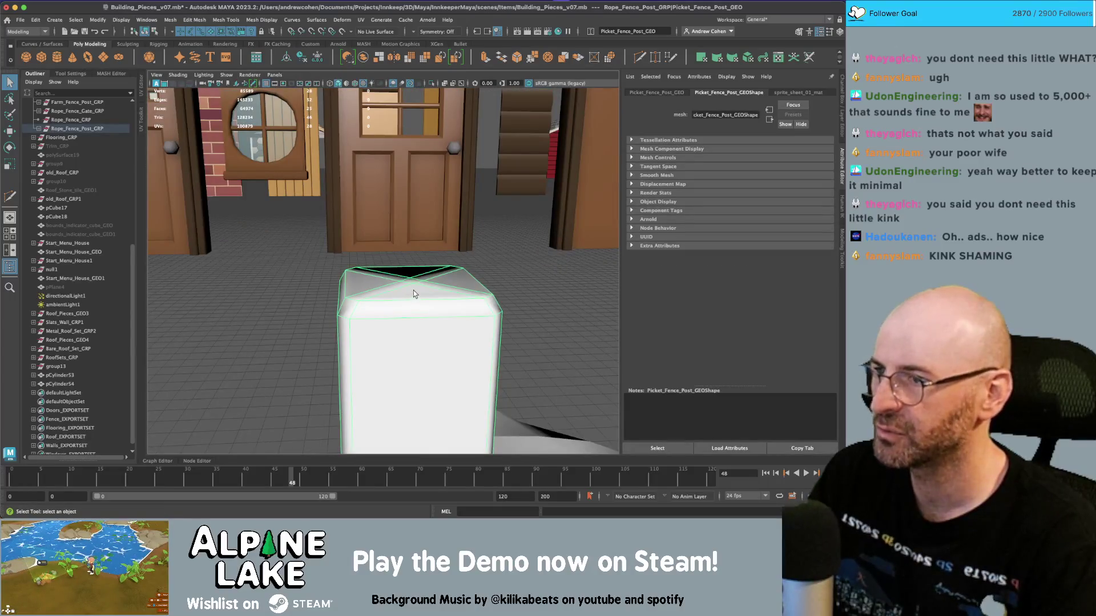
Step: Unlock the post's normals with Mesh Display > Unlock Normals
click(262, 20)
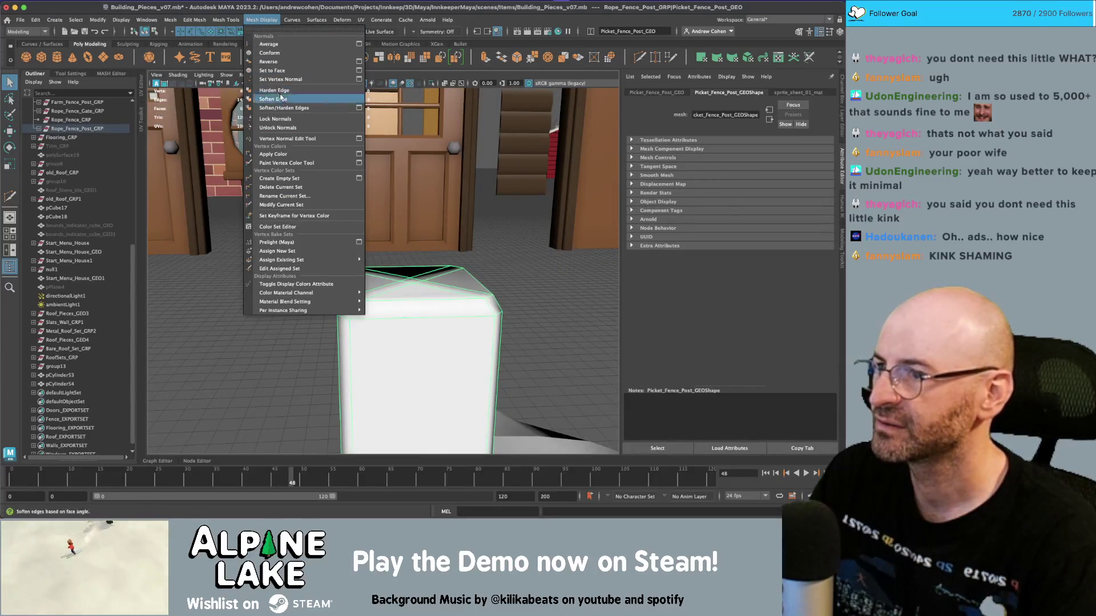
click(281, 128)
scroll(down, 3)
drag(418, 311, 427, 307)
scroll(up, 3)
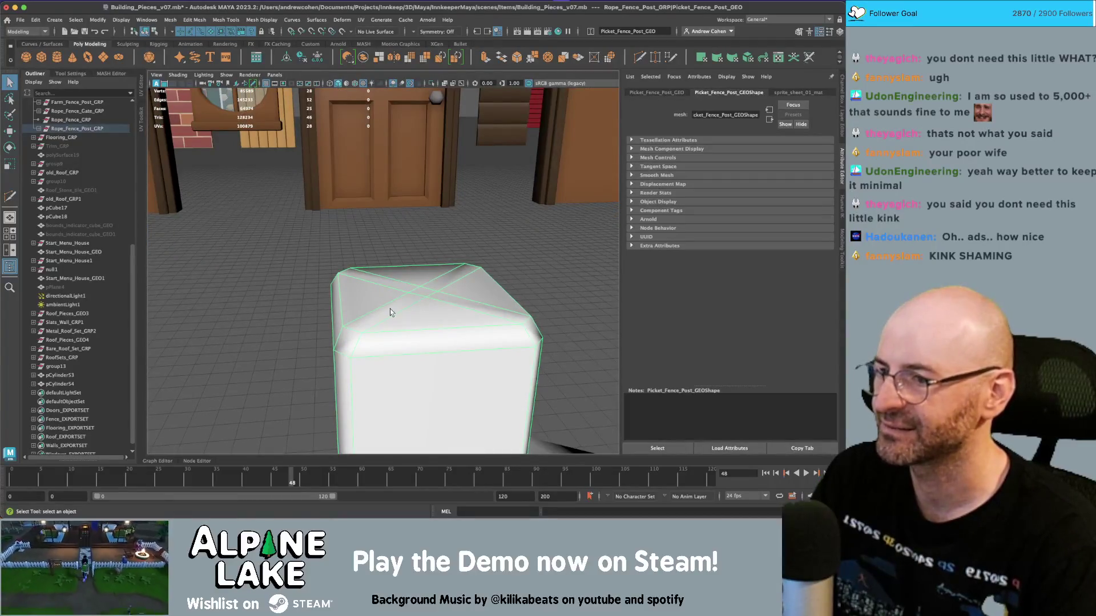
Step: Target Weld the four extra corner vertices on the post's top into their neighbours
right_click(390, 245)
click(390, 221)
click(351, 332)
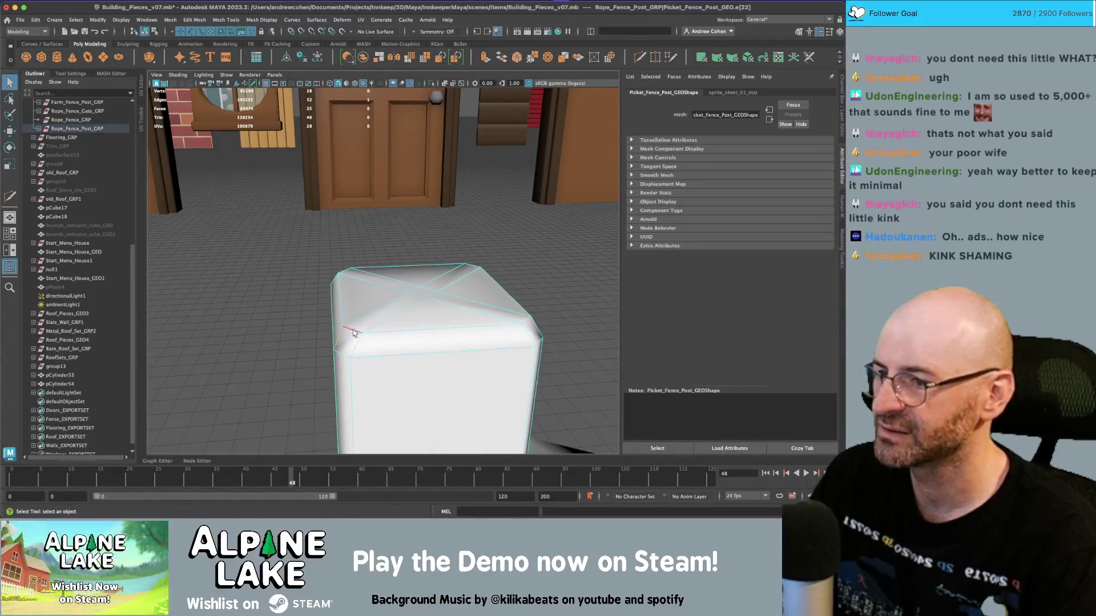
drag(357, 334, 353, 330)
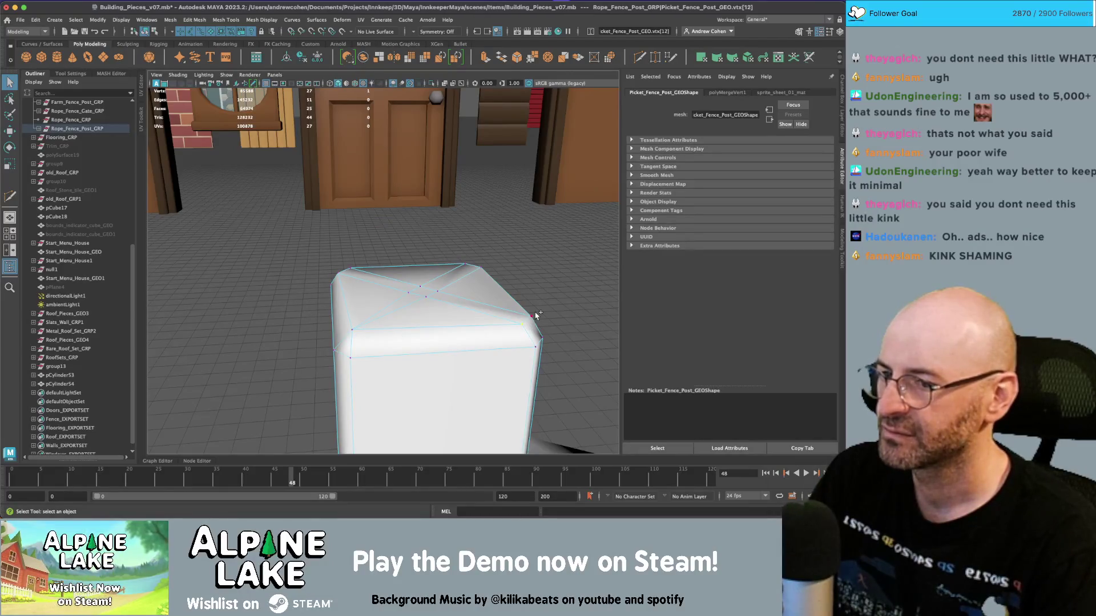
drag(535, 314, 445, 326)
drag(375, 306, 334, 307)
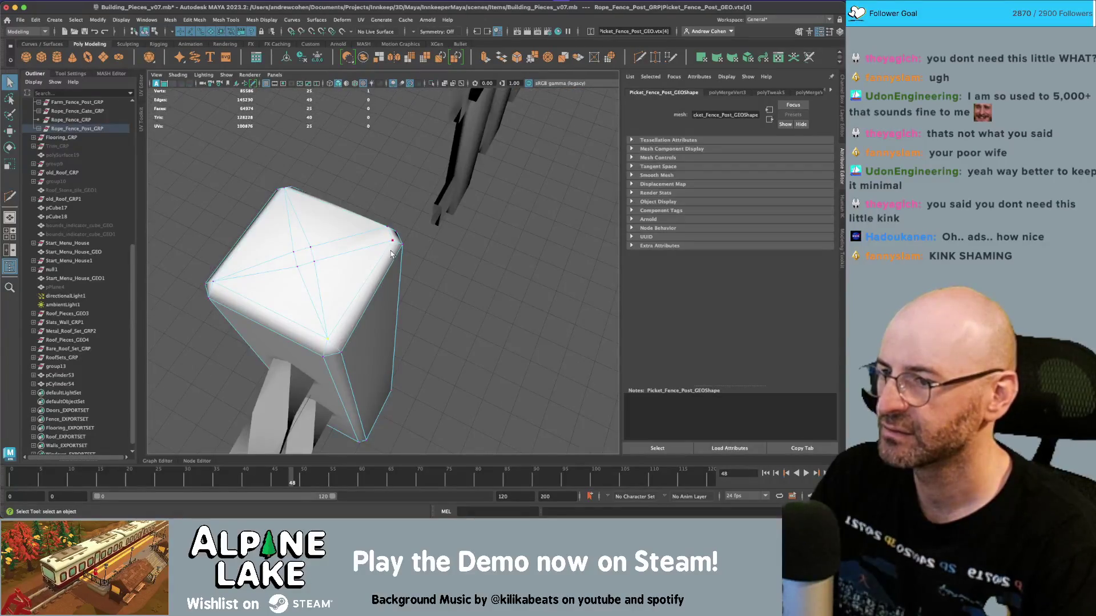
drag(391, 230, 373, 246)
Step: Select the diagonal crossing edges on the post's top and delete them
right_click(373, 246)
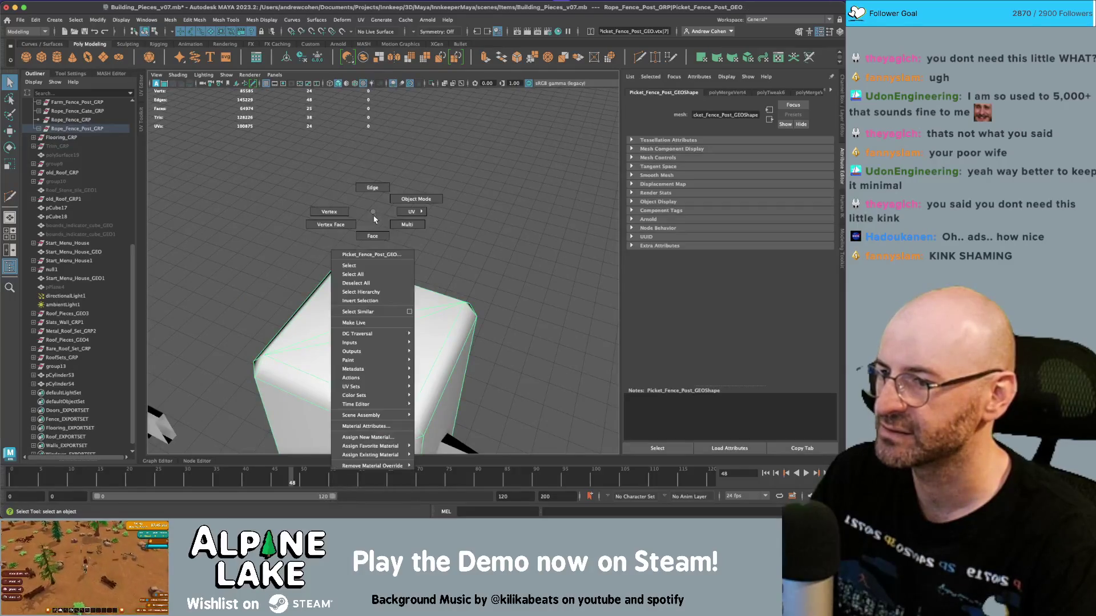
click(416, 233)
right_click(333, 246)
double_click(361, 332)
double_click(384, 324)
click(387, 348)
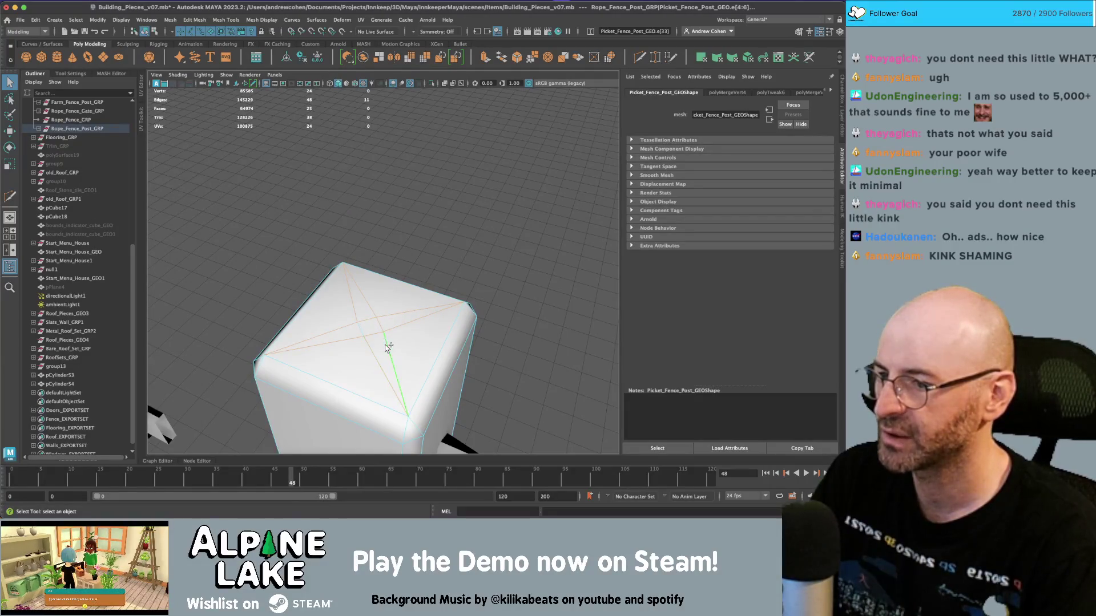
key(Delete)
drag(410, 327, 357, 297)
click(147, 30)
click(357, 296)
Step: Insert an edge loop near the post's top and try extruding the face ring, then undo it
key(f)
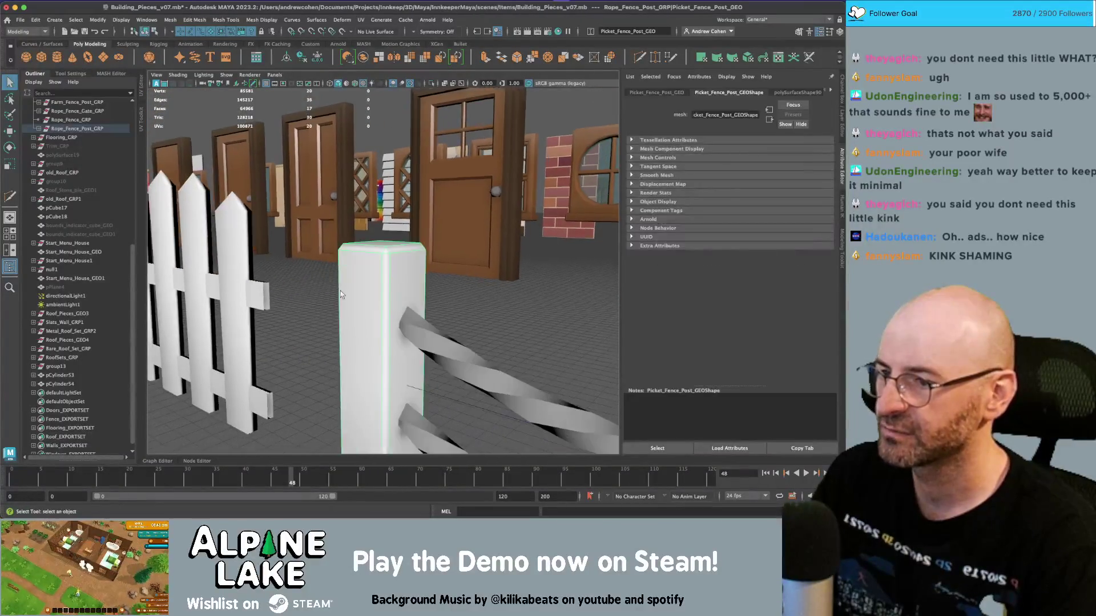
click(394, 294)
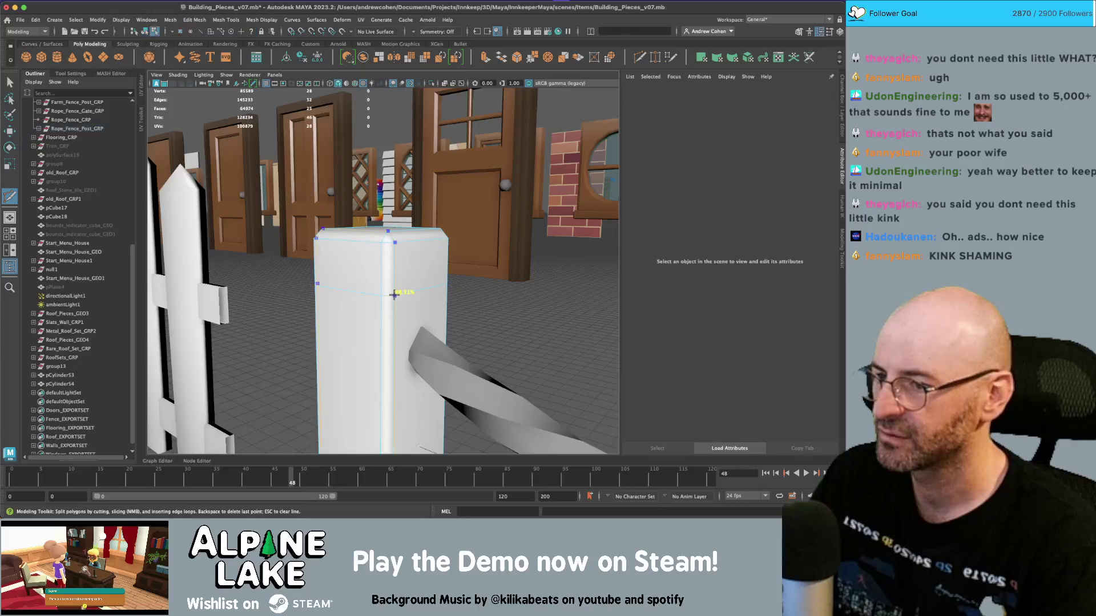
double_click(387, 303)
drag(402, 302, 411, 317)
key(r)
click(414, 319)
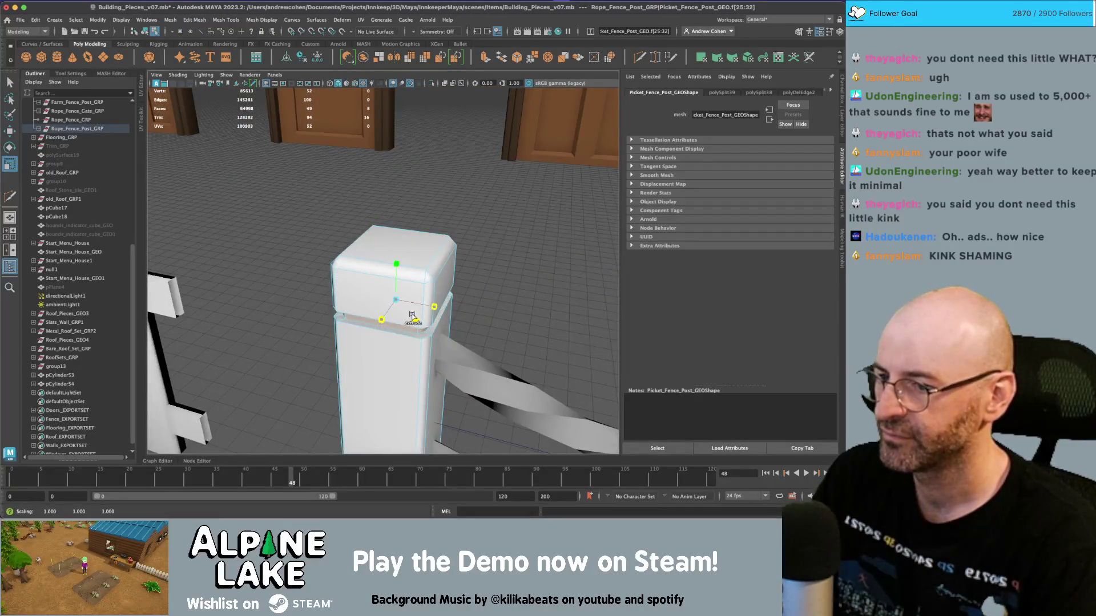
key(q)
click(514, 228)
drag(514, 228, 489, 276)
click(402, 281)
key(ctrl+z)
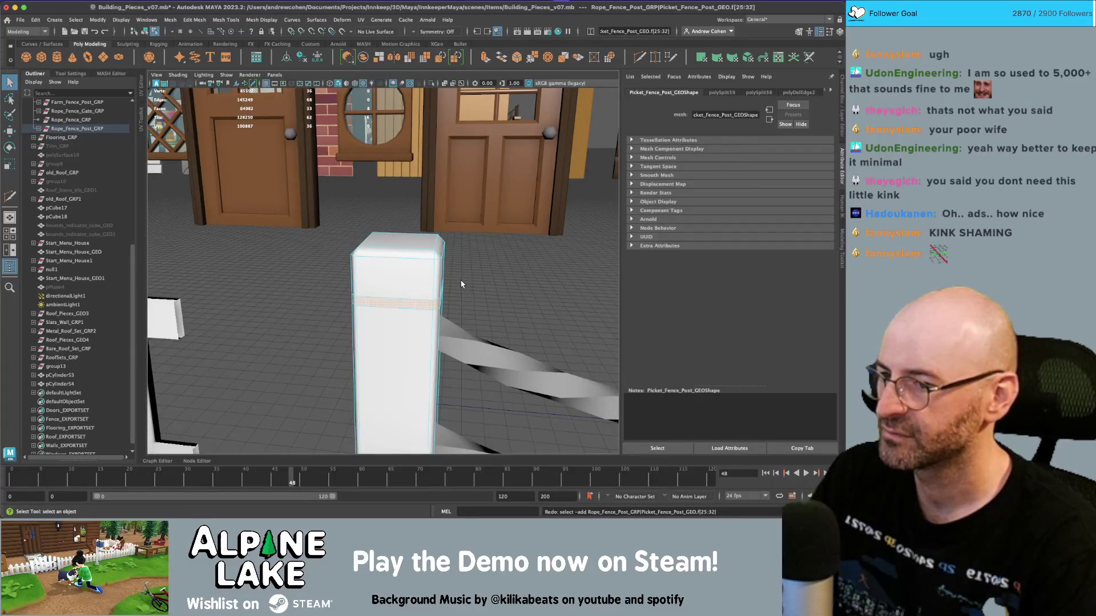
key(shift+z)
key(shift+z)
drag(447, 253, 413, 265)
key(ctrl+z)
key(ctrl+z)
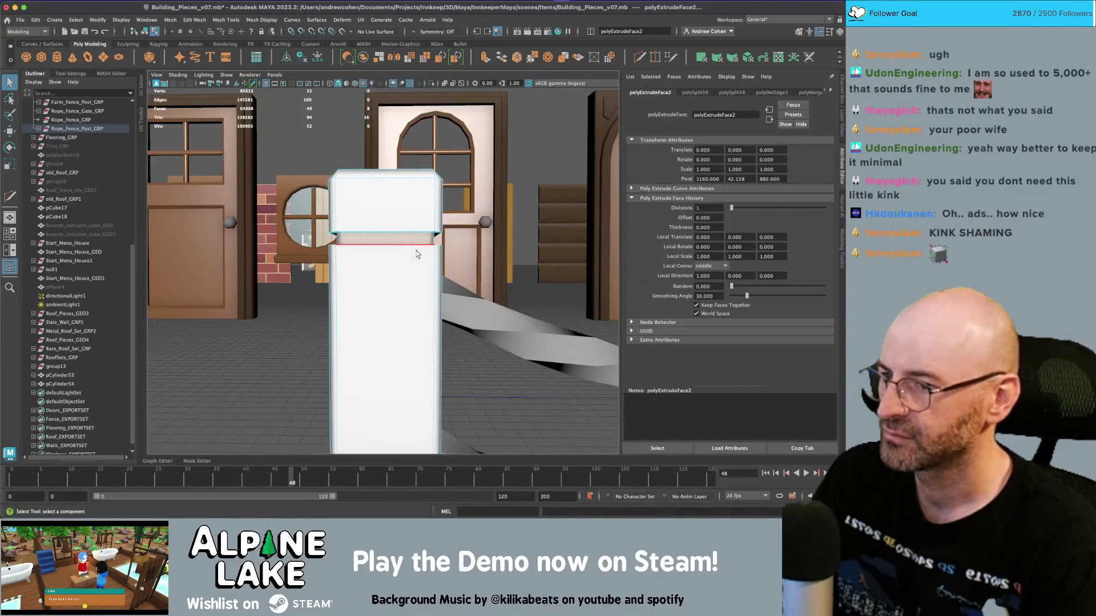
Step: Box-select the faces above the new loop and scale them outward into a wider cap
click(409, 208)
drag(409, 208, 390, 233)
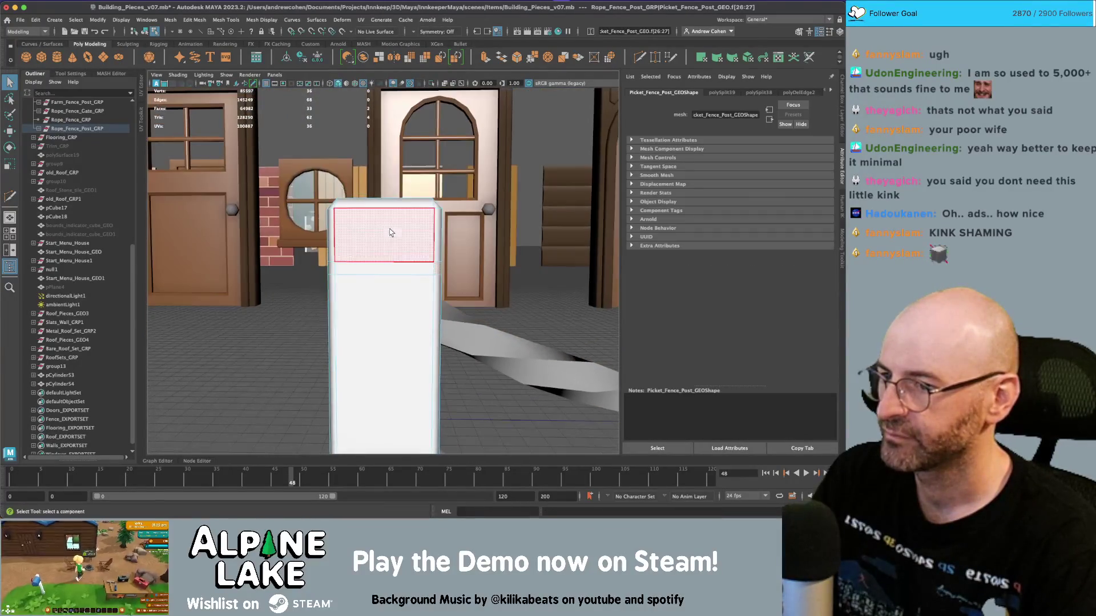
key(r)
drag(497, 242, 385, 219)
key(w)
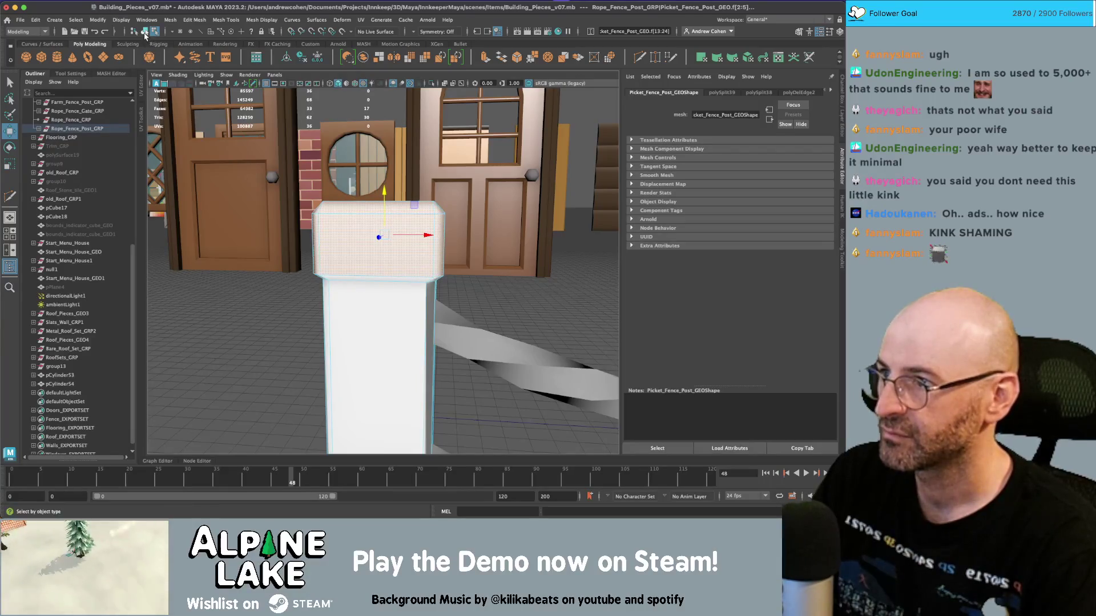
click(145, 36)
drag(399, 258, 368, 240)
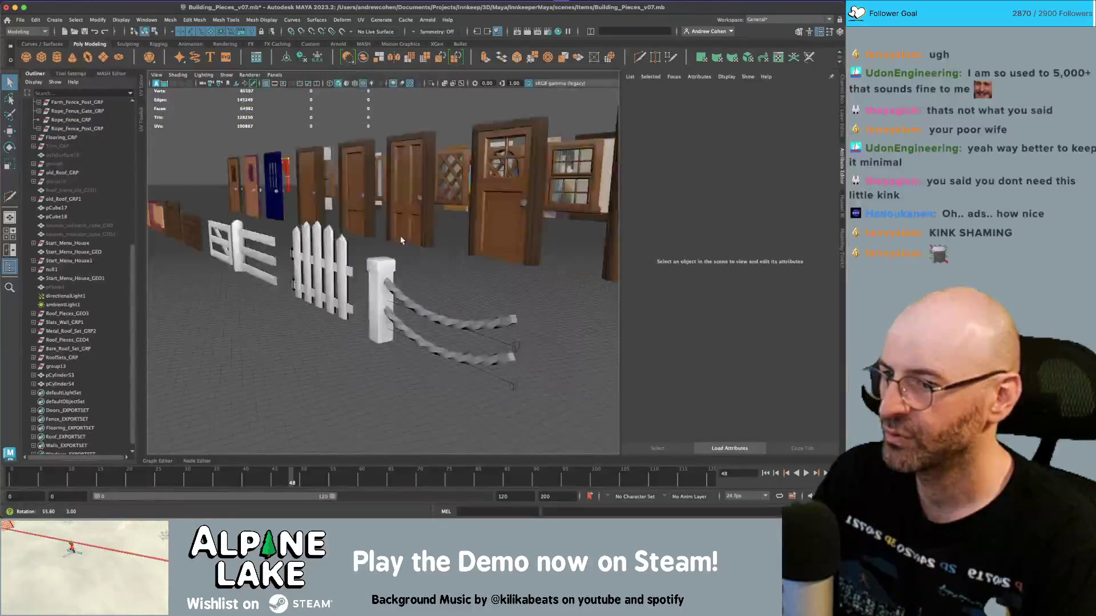
Step: Select the vertices at the post's top and move them to reshape the cap
scroll(down, 3)
click(382, 251)
right_click(382, 245)
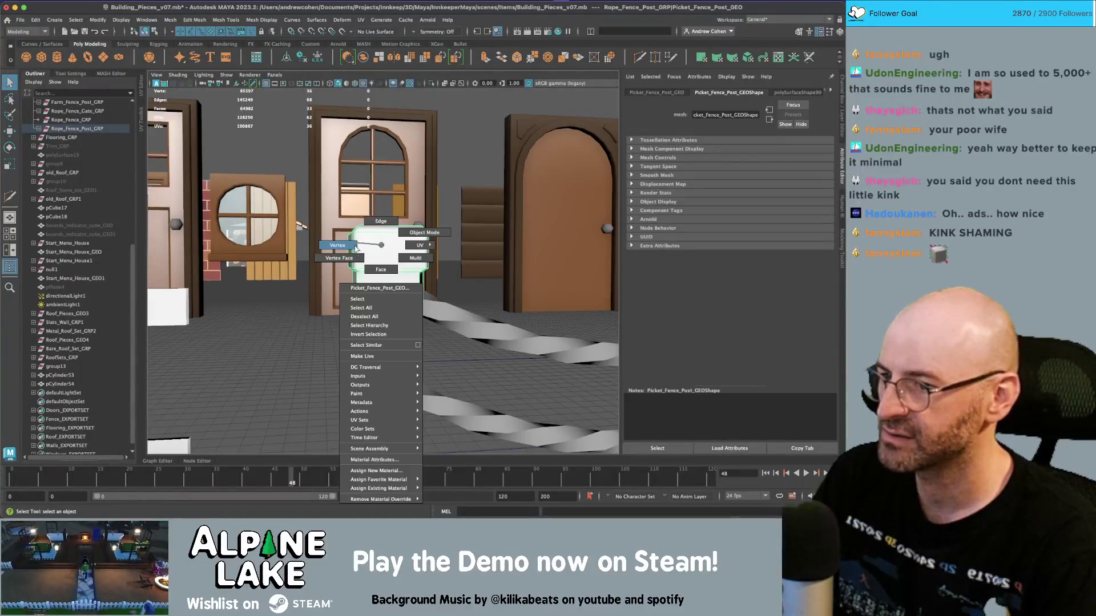
drag(342, 220, 433, 254)
key(w)
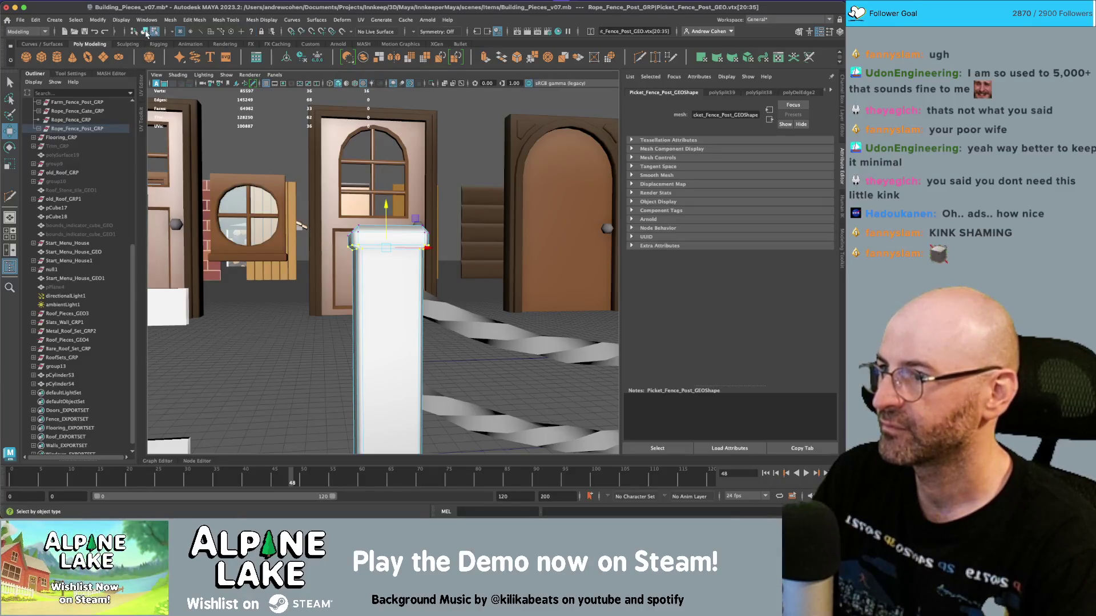
click(145, 31)
key(q)
scroll(up, 3)
drag(316, 259, 421, 286)
click(408, 268)
scroll(down, 3)
Step: Select the edge loop around the cap's top and apply Mesh Display > Harden Edge
click(420, 287)
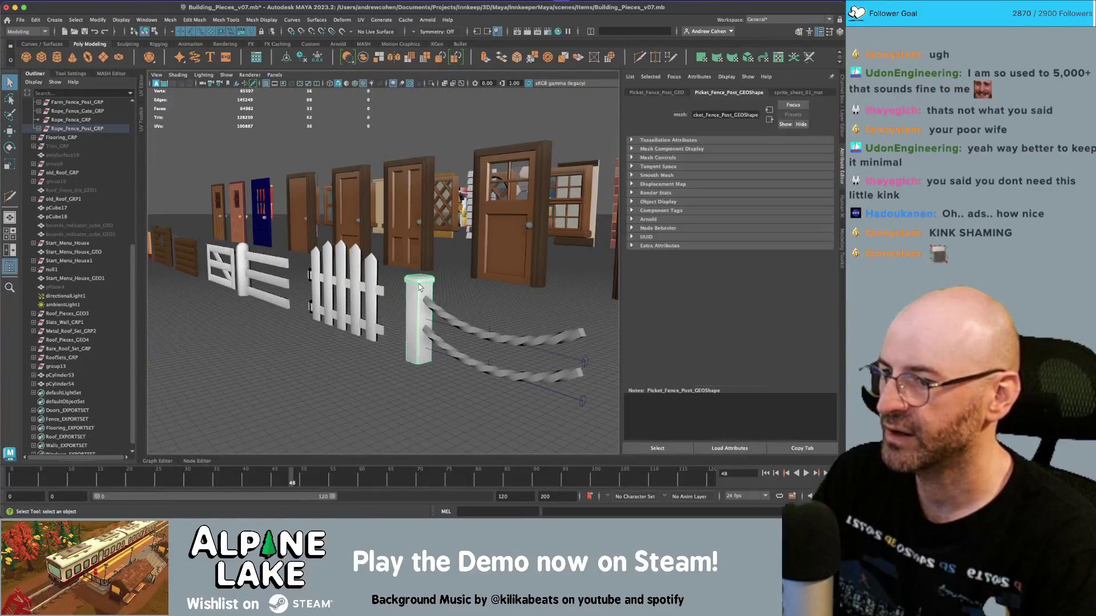
key(f)
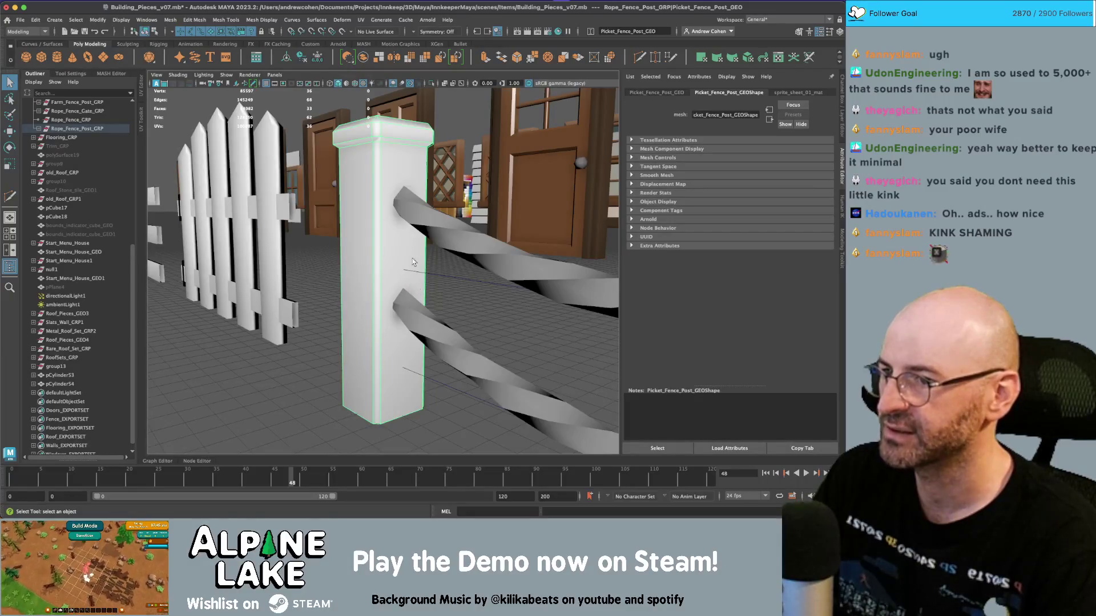
drag(399, 160, 391, 177)
right_click(391, 174)
double_click(385, 173)
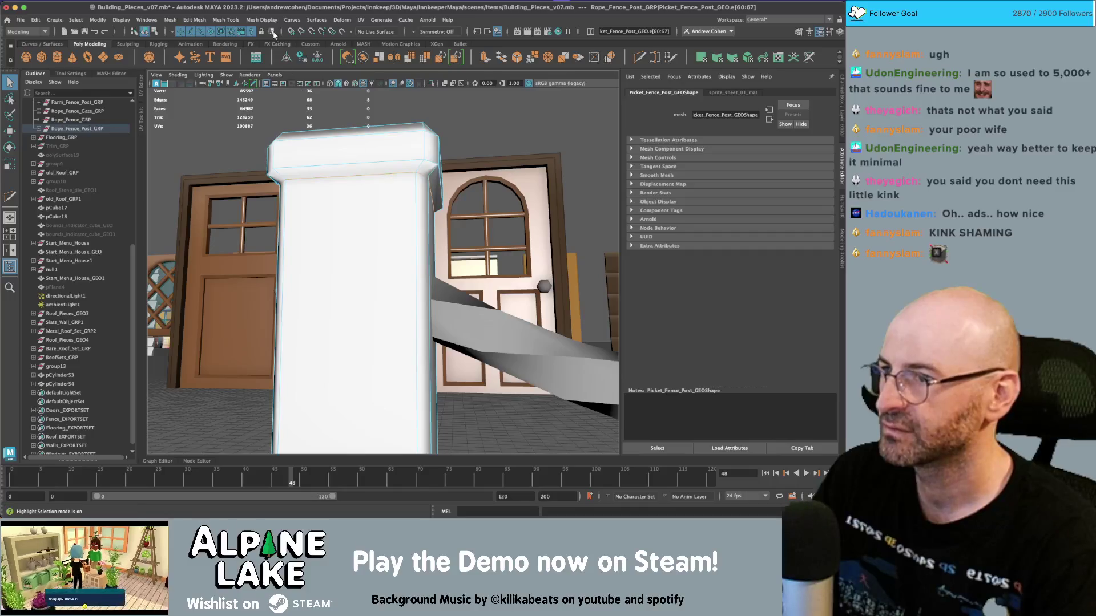
click(261, 19)
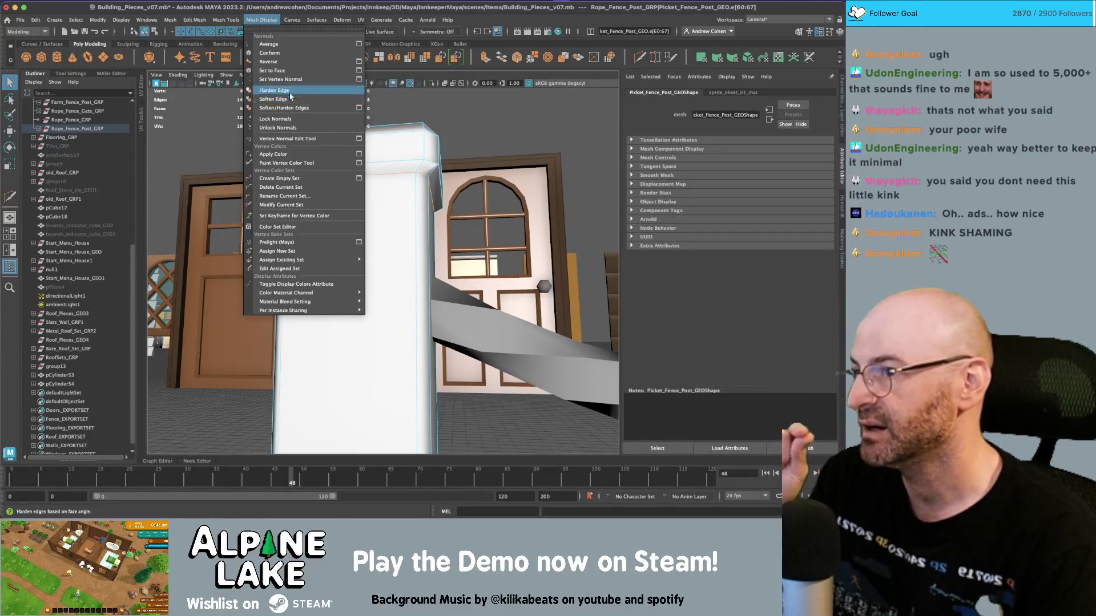
click(289, 99)
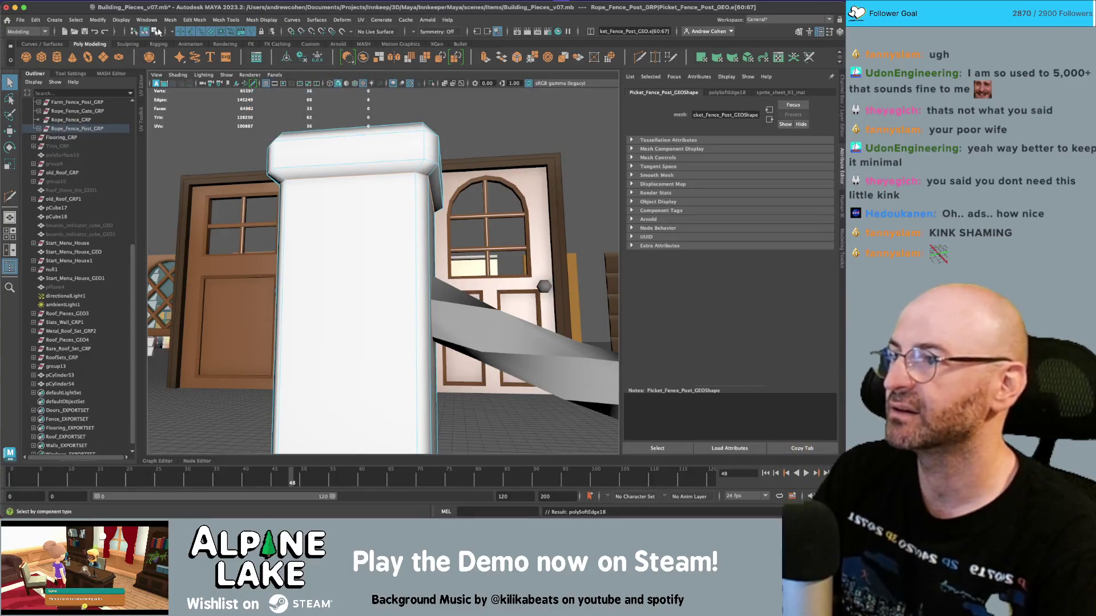
Step: Orbit around the post to review the hardened cap and the whole rope fence
click(153, 32)
drag(399, 188, 406, 234)
click(382, 223)
drag(419, 228, 393, 228)
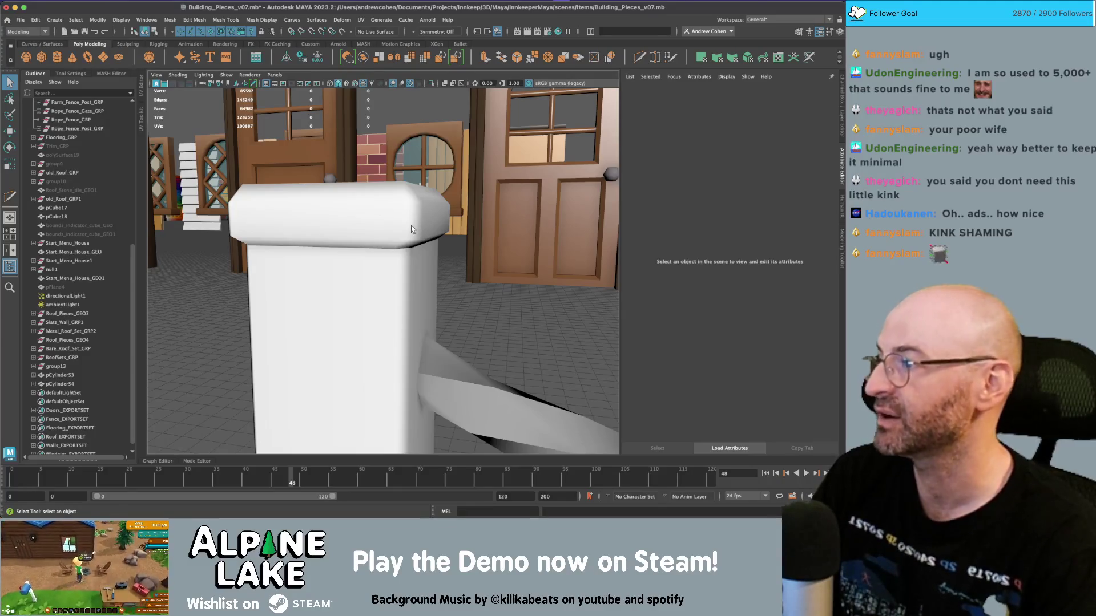
drag(476, 222, 318, 250)
click(378, 269)
drag(381, 291, 446, 273)
scroll(up, 3)
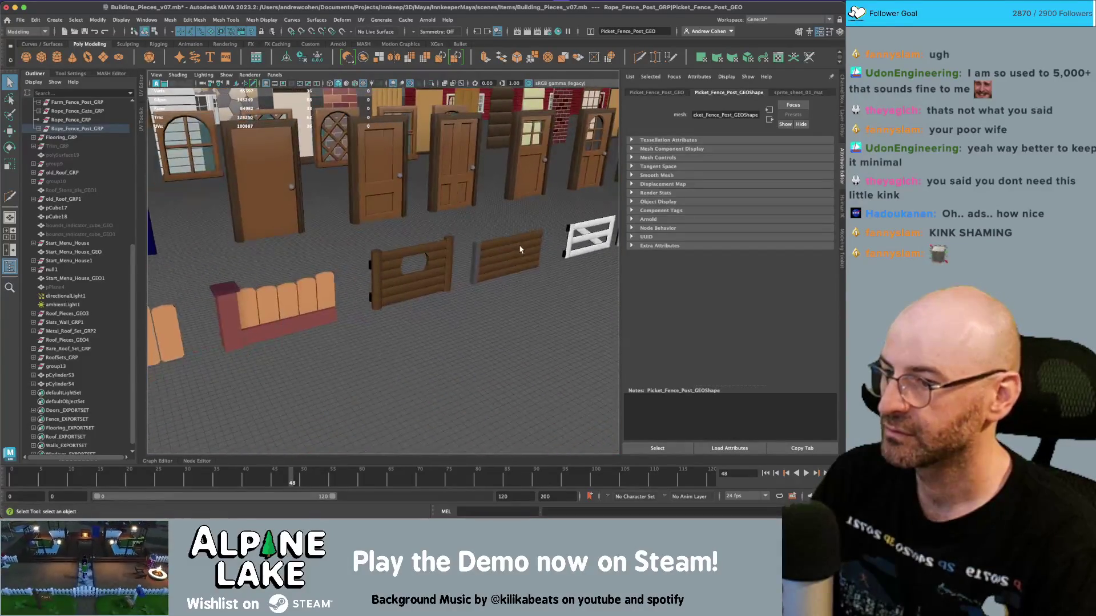
click(312, 264)
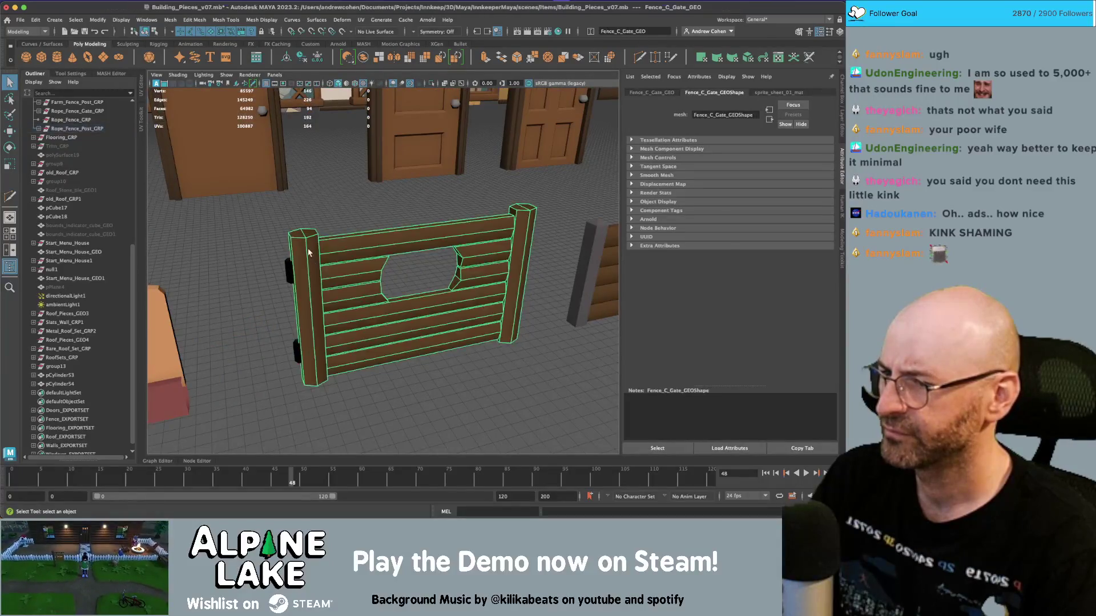
scroll(down, 3)
drag(301, 276, 448, 242)
click(415, 252)
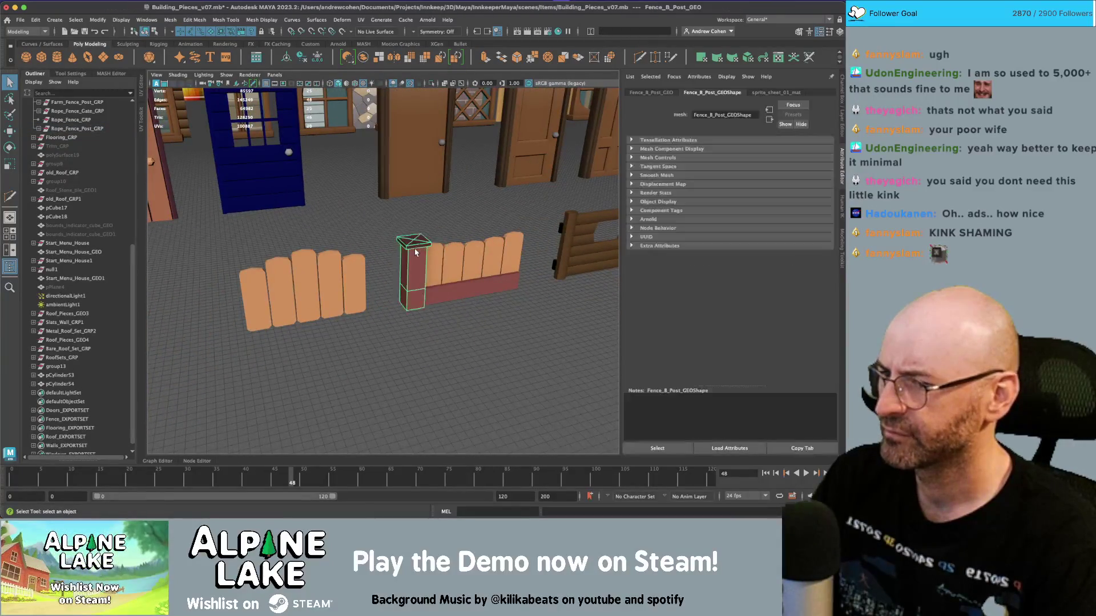
scroll(down, 3)
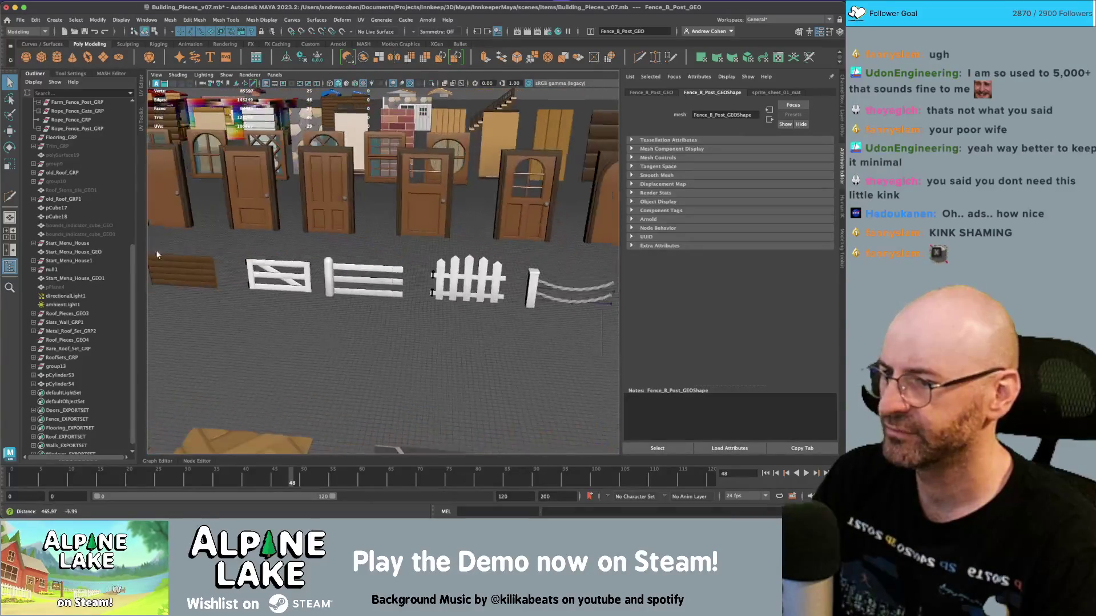
scroll(down, 3)
click(371, 236)
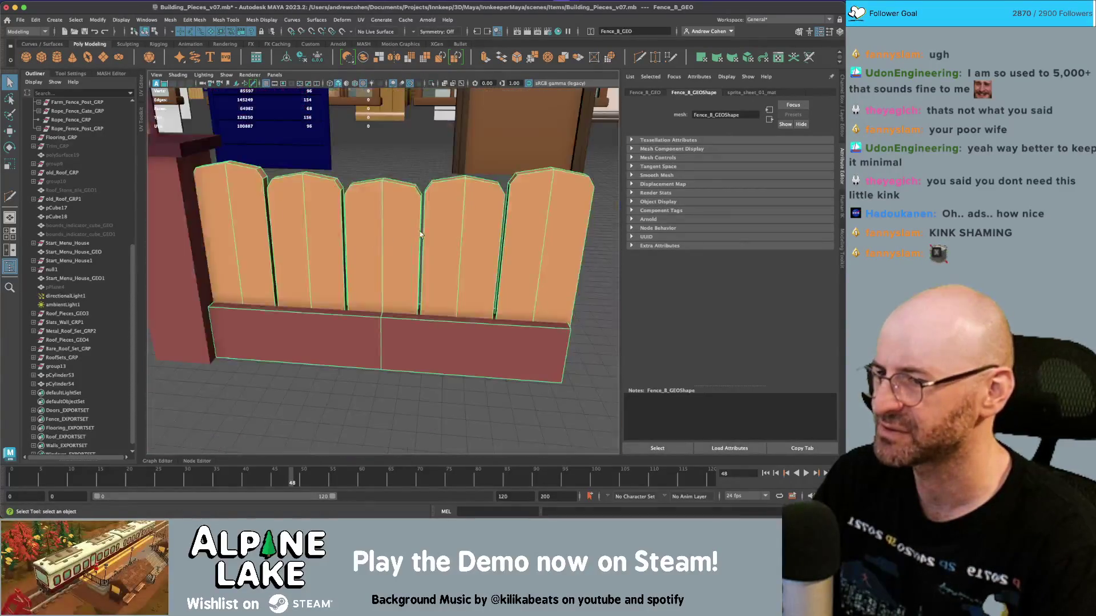
key(f)
scroll(down, 3)
drag(336, 275, 324, 254)
click(323, 253)
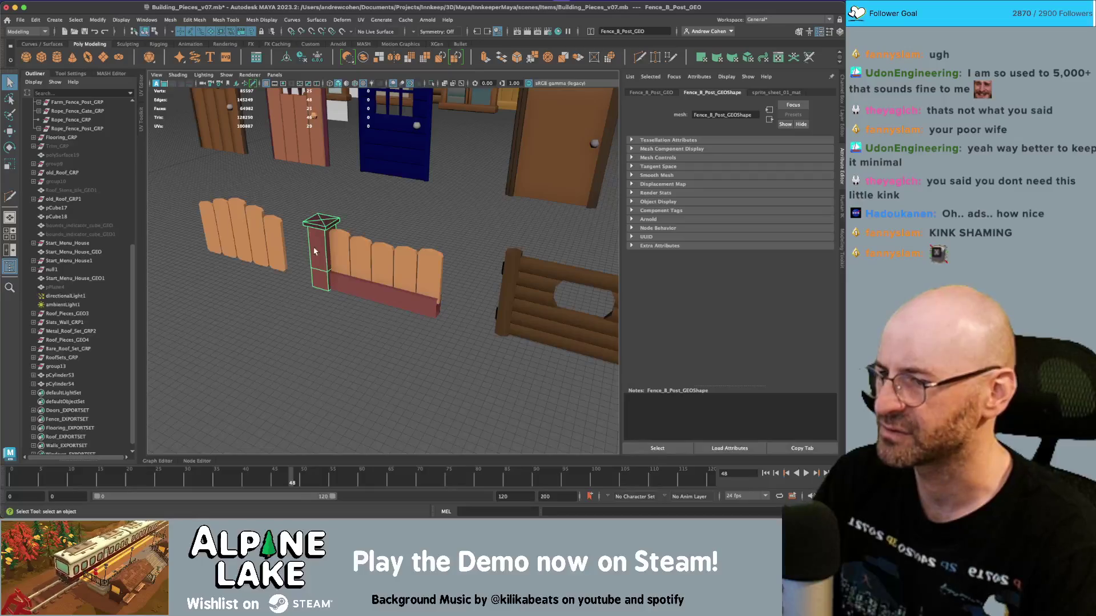
scroll(down, 3)
scroll(up, 3)
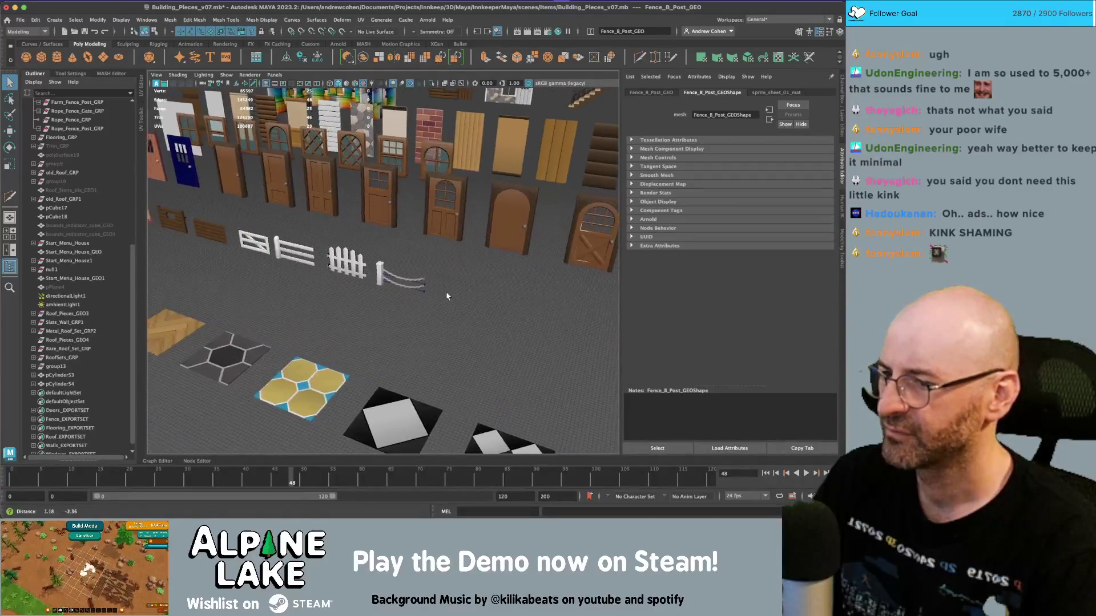
click(393, 273)
Step: Add the second rope strand to the selection, combine them, and move the combined mesh into Rope_Fence_GRP
click(398, 294)
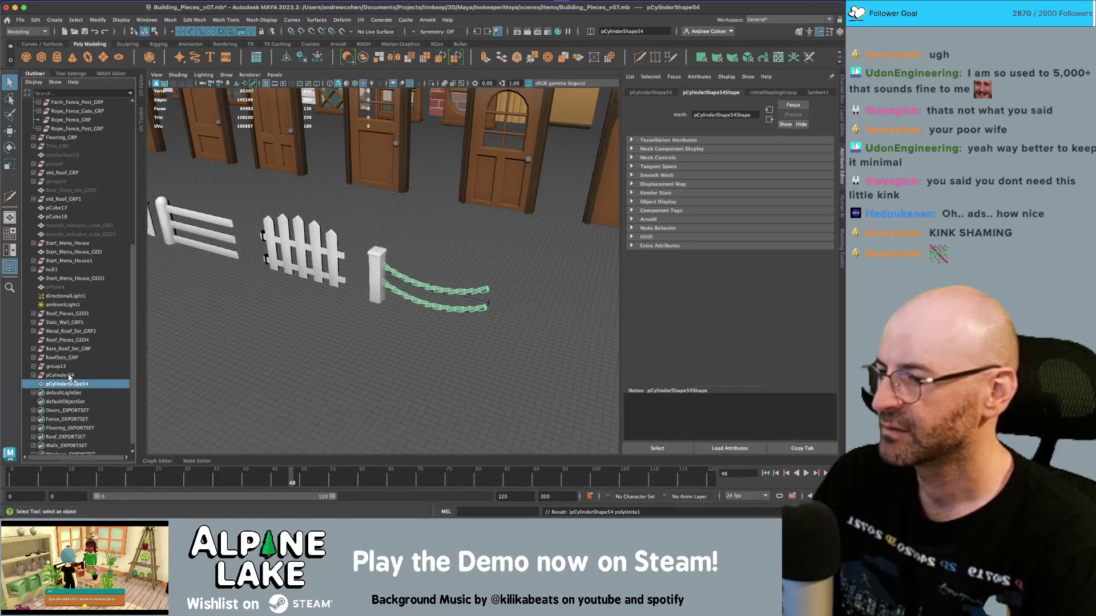
drag(69, 375, 87, 121)
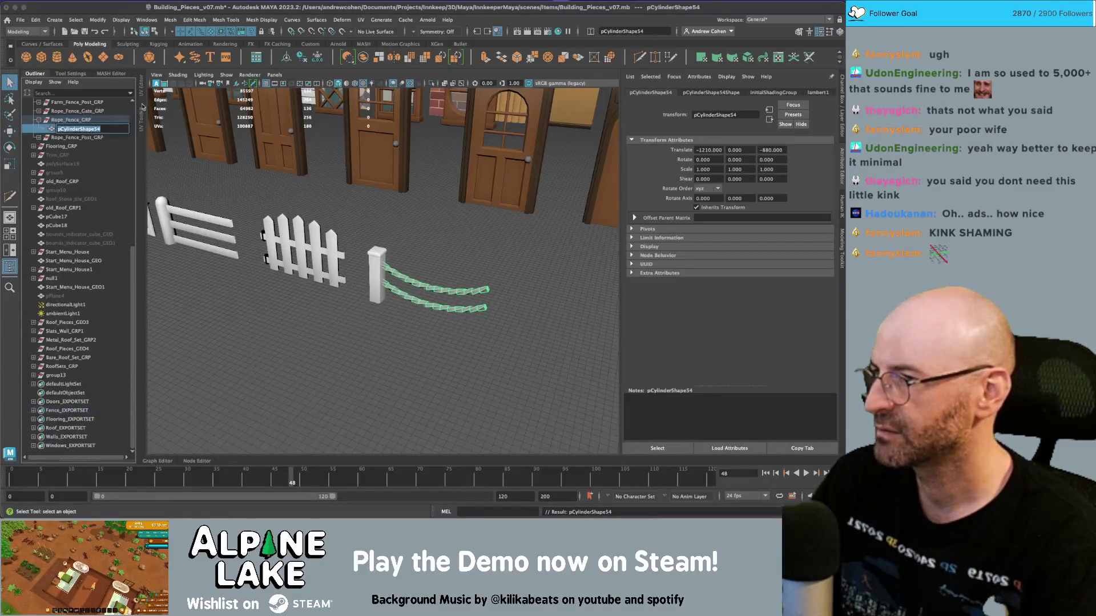
Step: Rename the combined mesh Rope_Fence_GEO and show its UV layout with all rope faces selected
text(Rope_Fence_GRP)
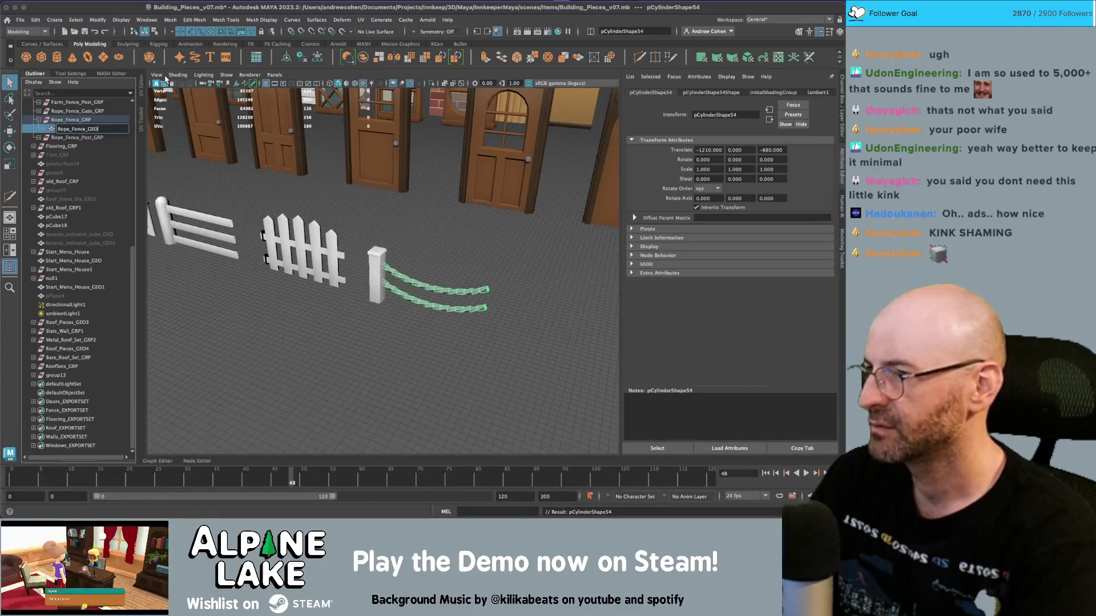
key(Return)
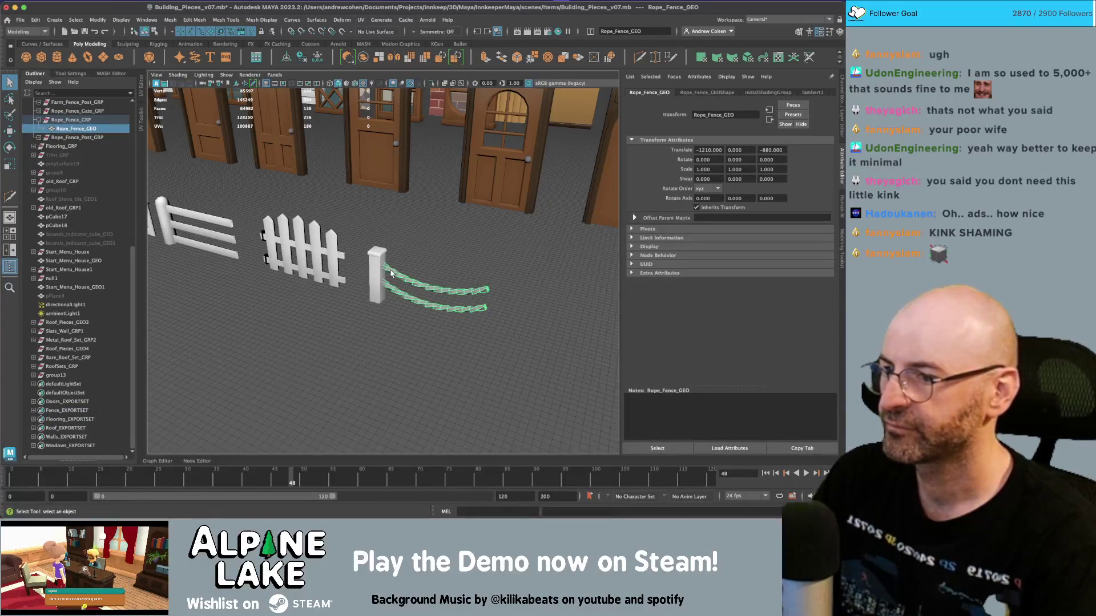
click(142, 101)
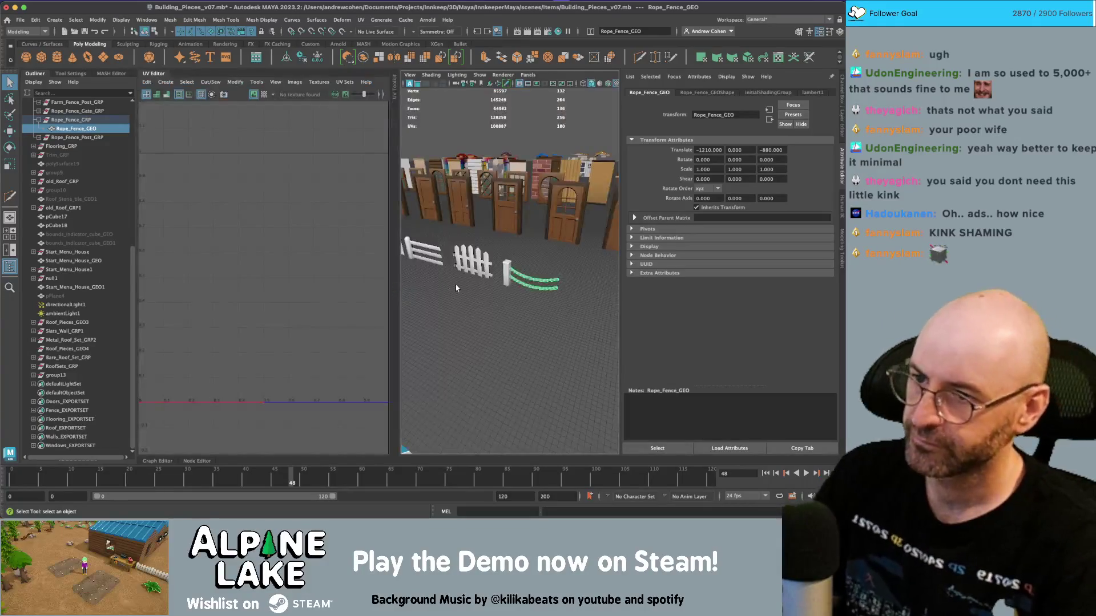
right_click(268, 258)
drag(305, 183, 366, 316)
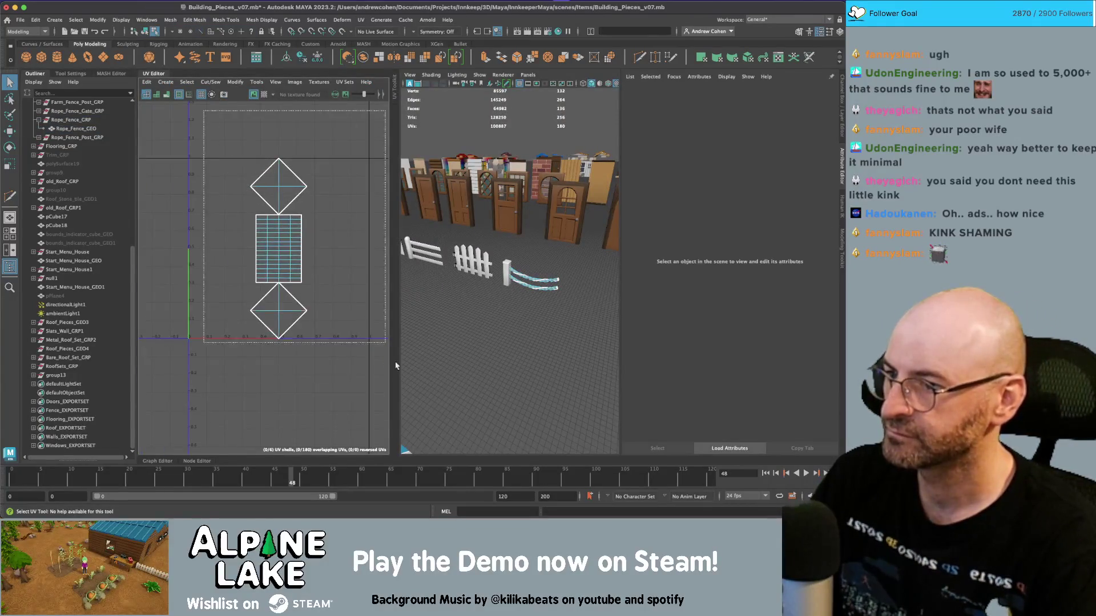
scroll(up, 3)
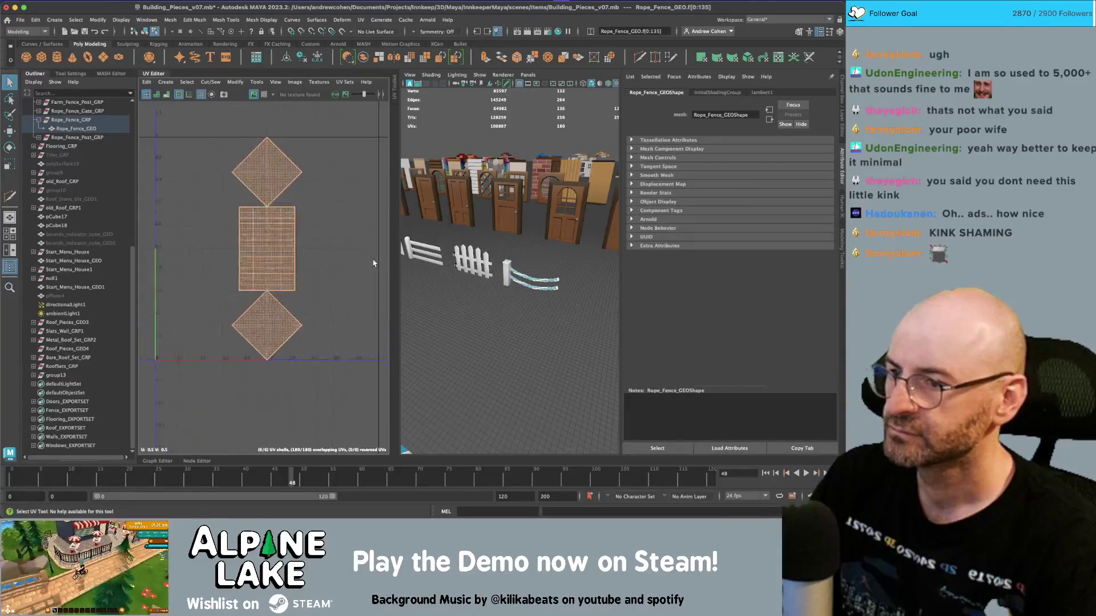
key(f)
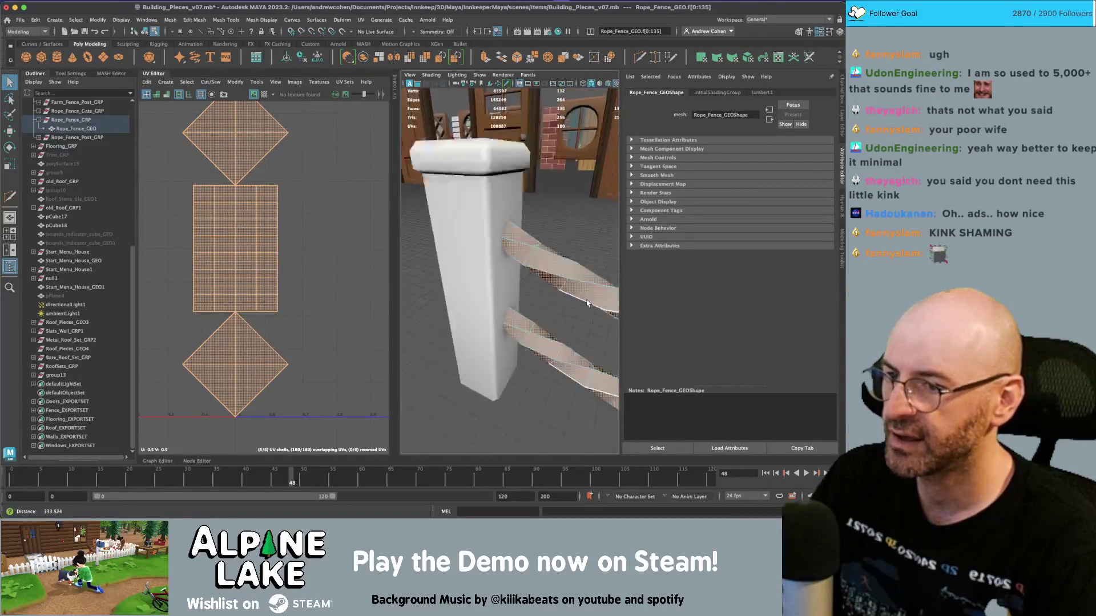
Step: Cut the rope's long UV strip along two selected edges
right_click(241, 220)
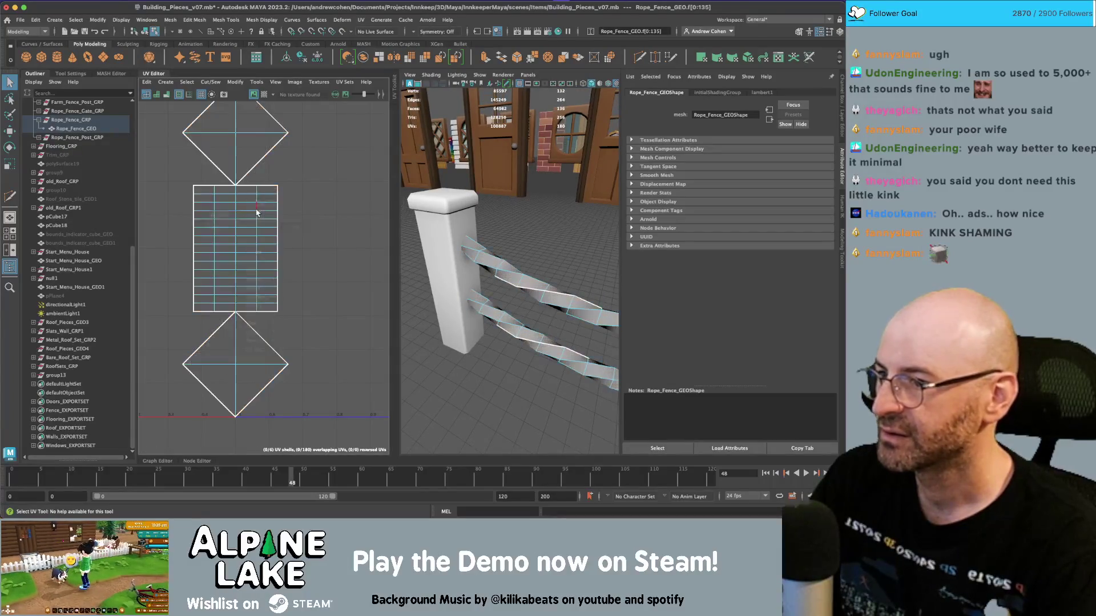
click(231, 211)
click(207, 210)
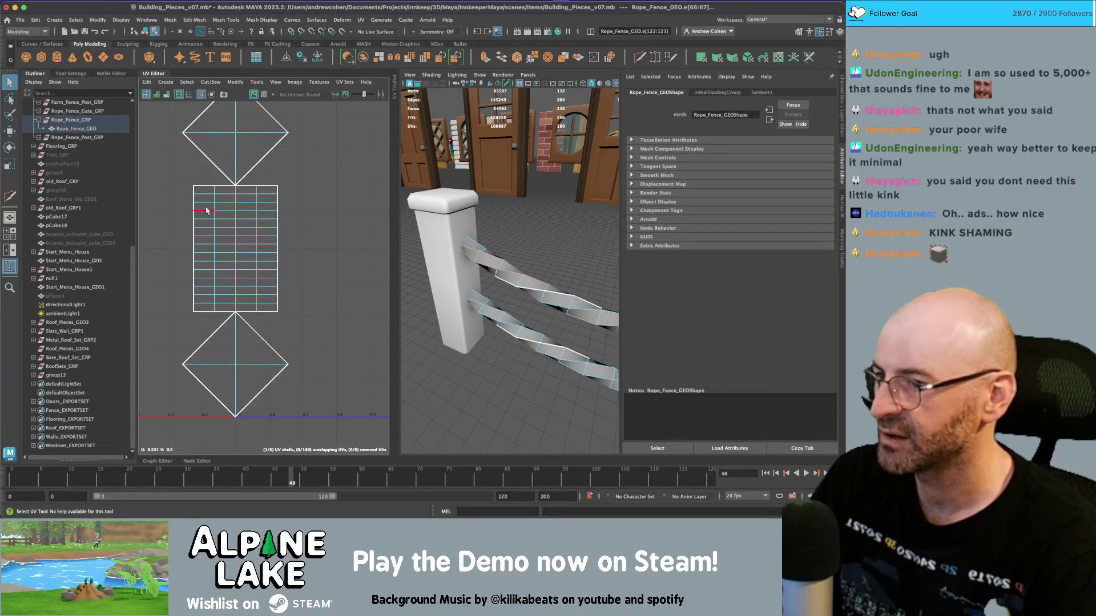
click(209, 82)
click(217, 131)
Step: Move the cut UV face columns onto the neighbouring strips so they overlap as one narrow strip
right_click(239, 228)
click(247, 256)
click(205, 232)
right_click(212, 232)
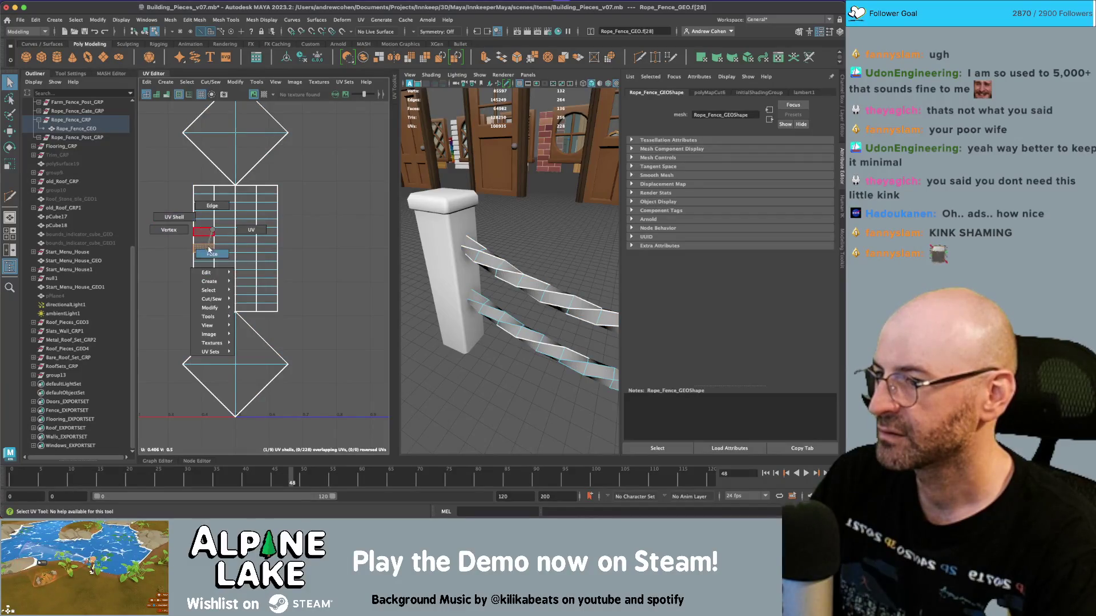
click(210, 253)
drag(201, 296, 203, 296)
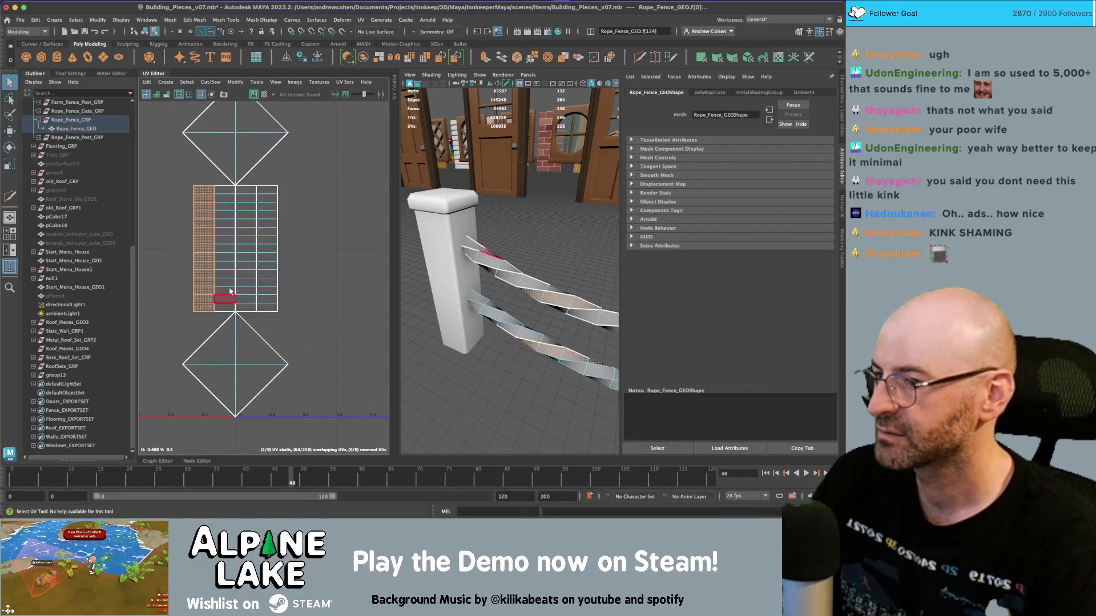
key(w)
drag(252, 247, 258, 253)
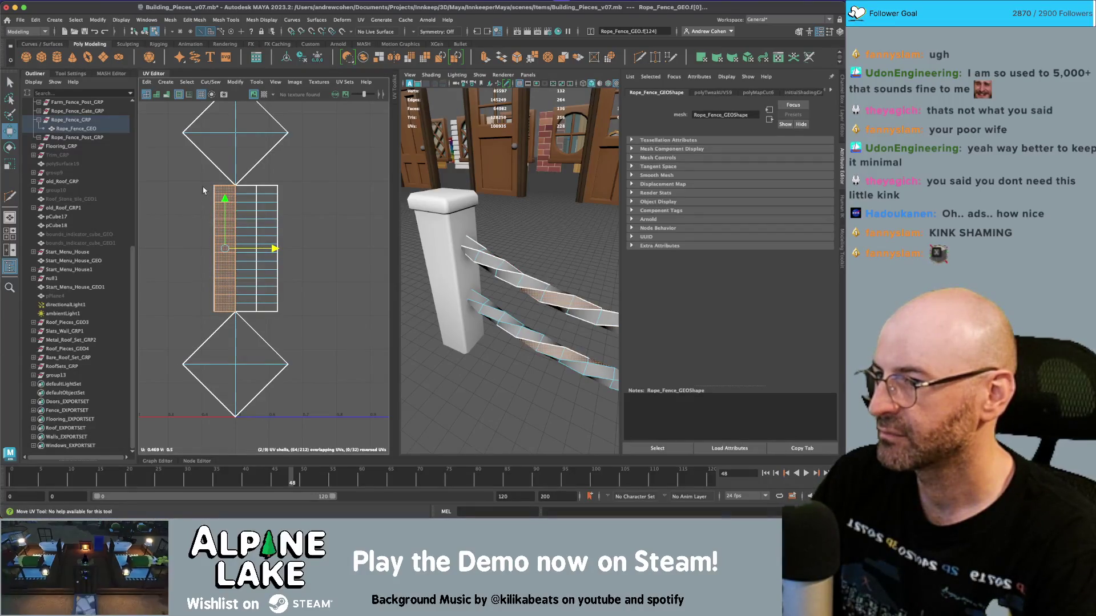
drag(253, 255, 273, 255)
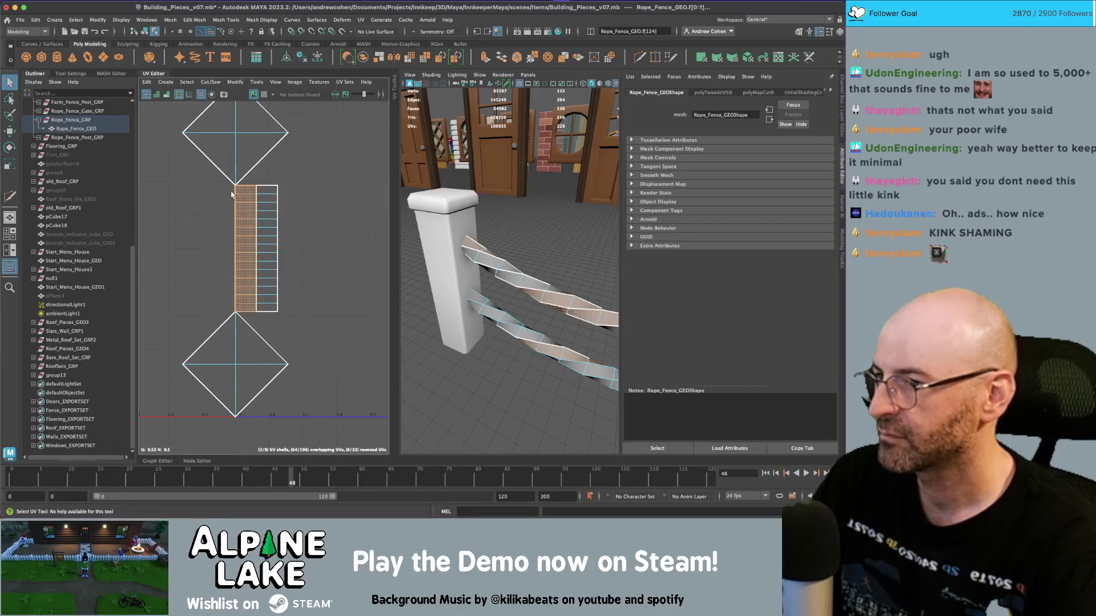
drag(271, 249, 291, 253)
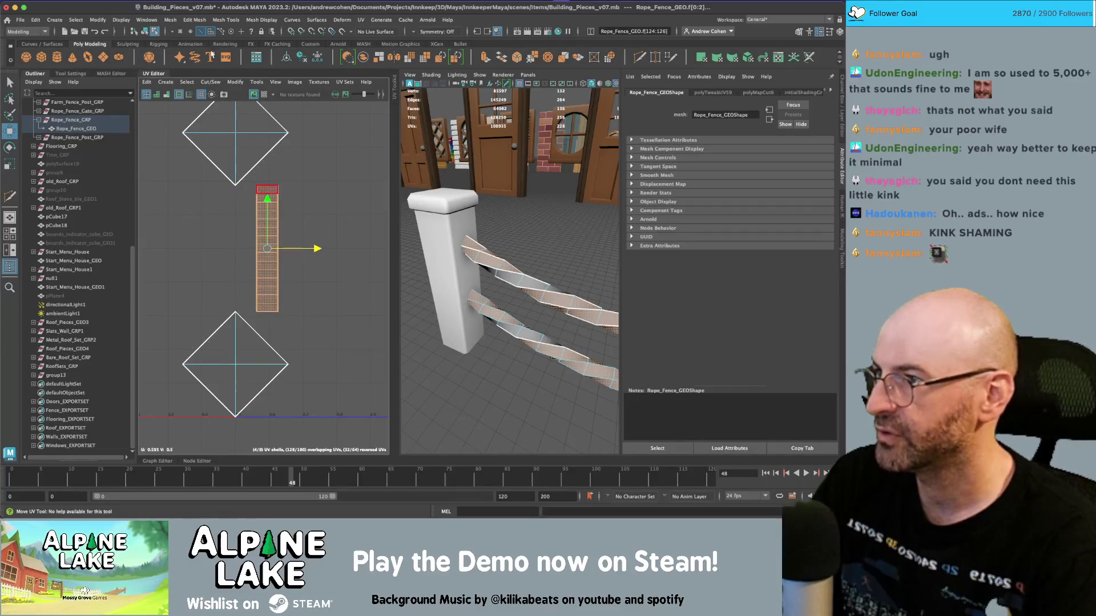
click(147, 32)
right_click(507, 245)
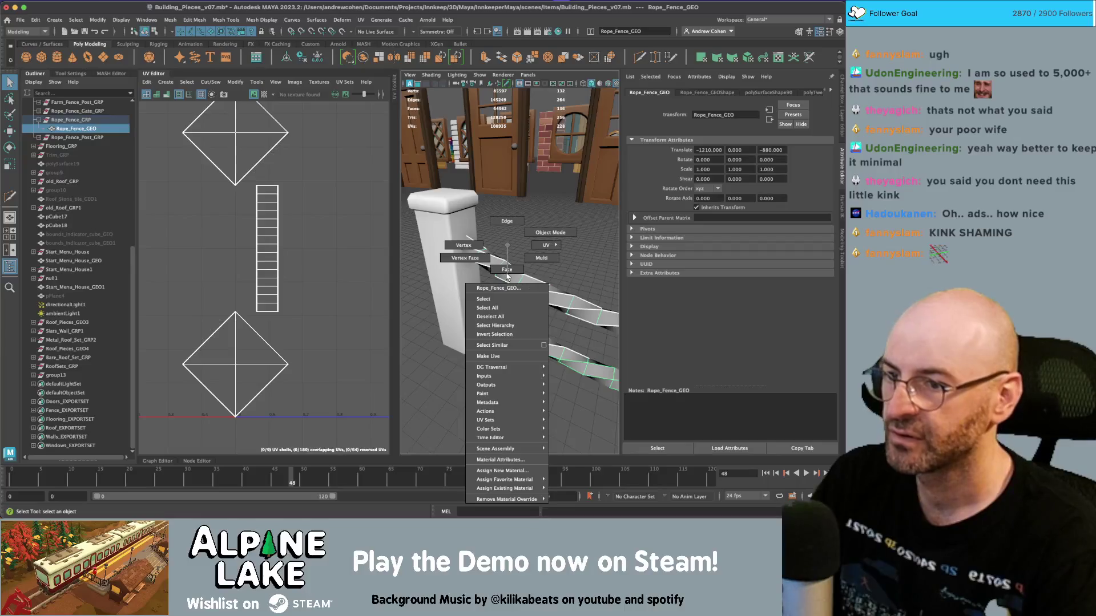
Step: Assign sprite_sheet_01_mat to the rope and scale its UV shell down onto the beige swatches
mouse_move(519, 490)
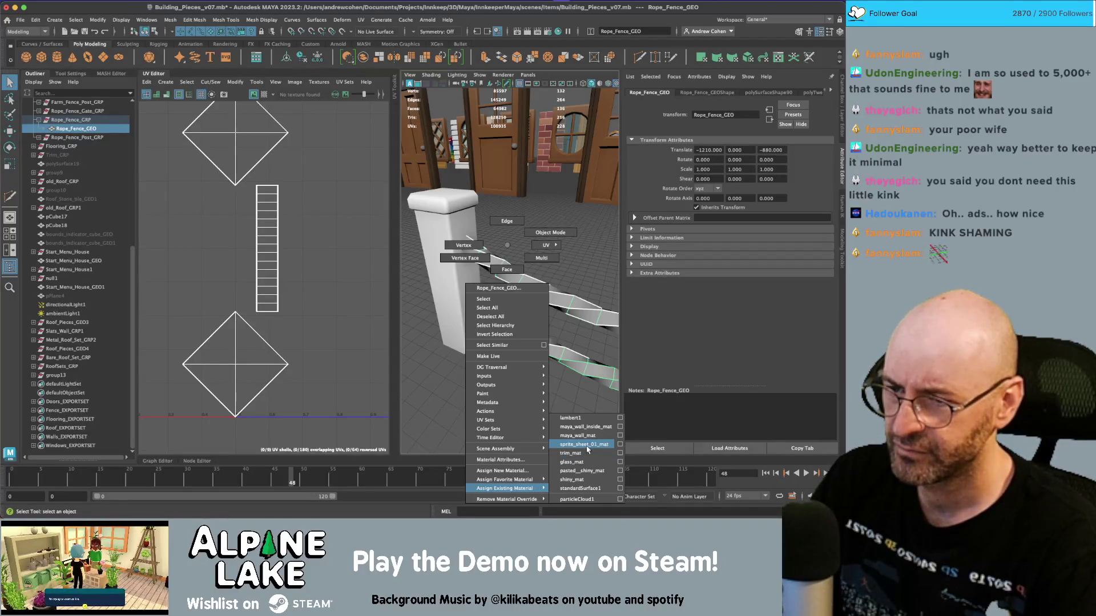
click(584, 445)
right_click(282, 233)
click(268, 246)
key(e)
drag(314, 240, 293, 386)
key(ctrl+z)
key(r)
drag(267, 248, 329, 307)
key(w)
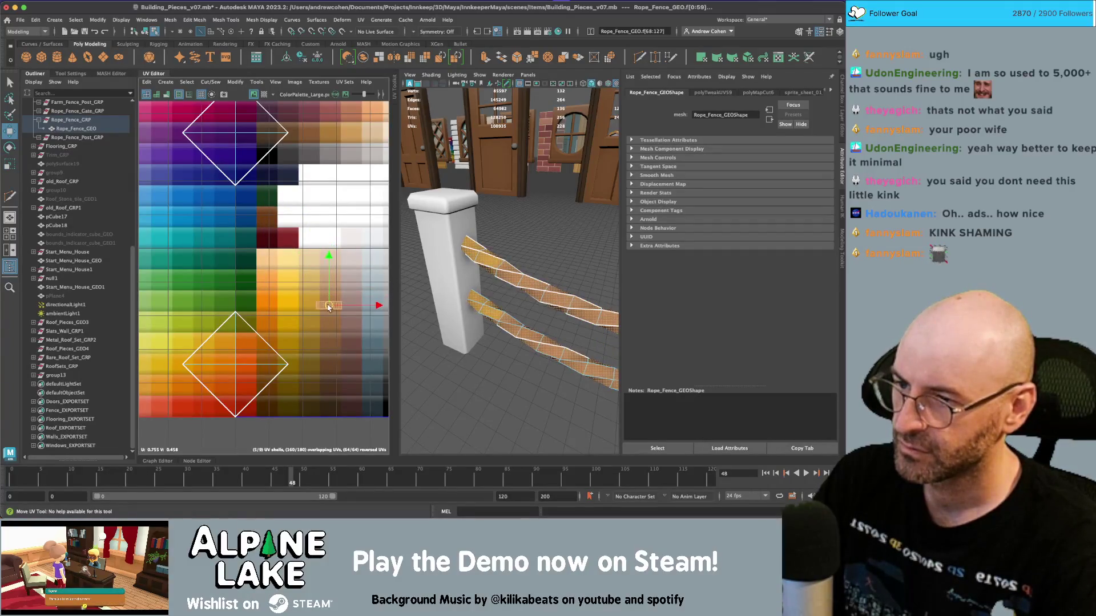
key(r)
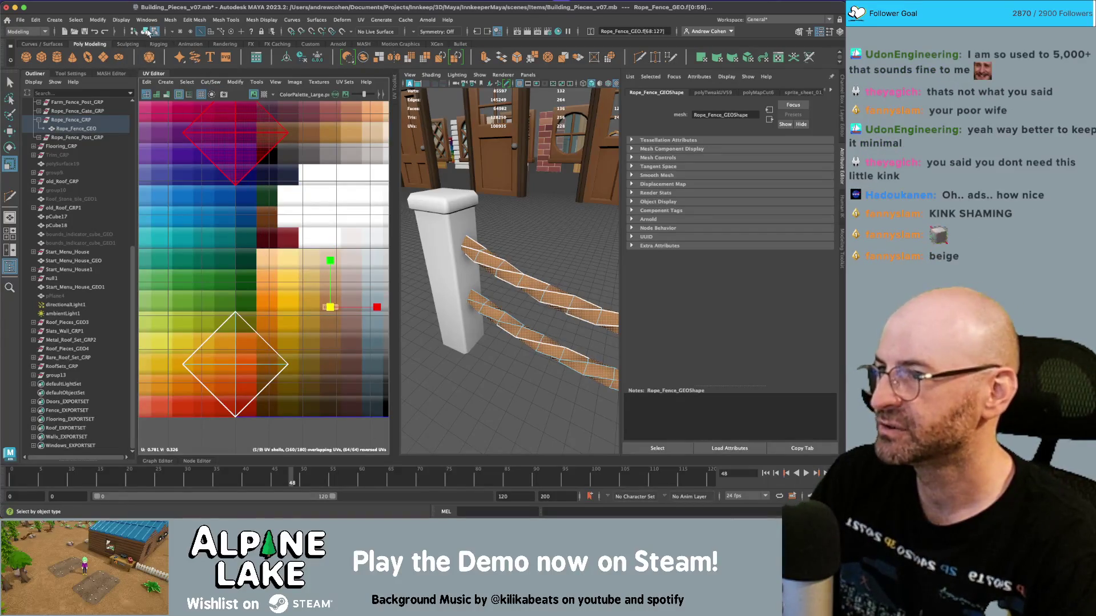
Step: Delete the rope's lower diamond end-cap faces and their UVs
click(147, 31)
right_click(231, 165)
click(242, 346)
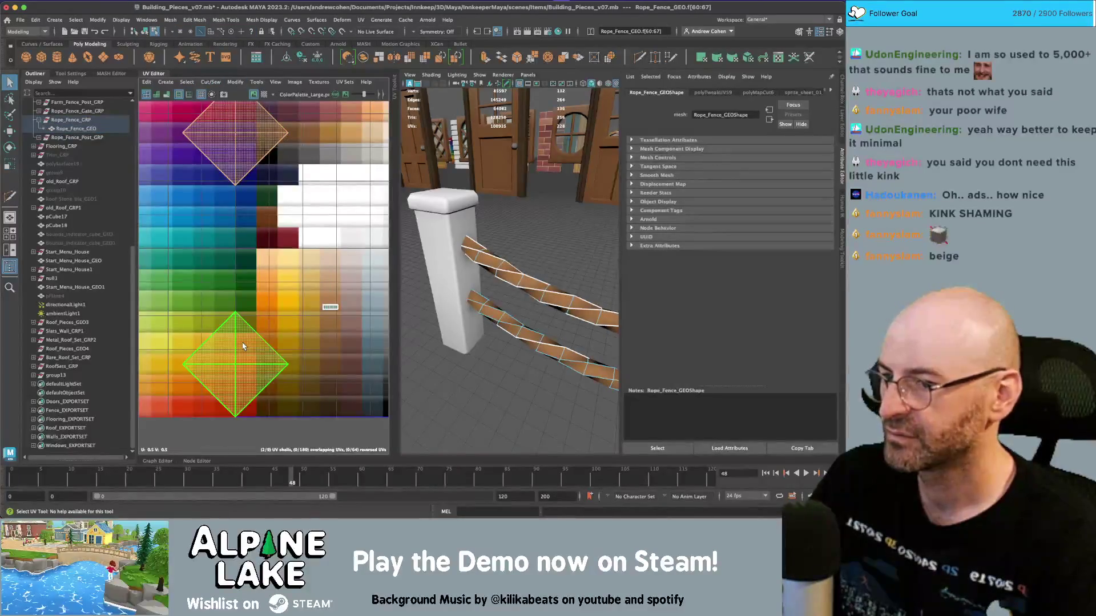
scroll(down, 3)
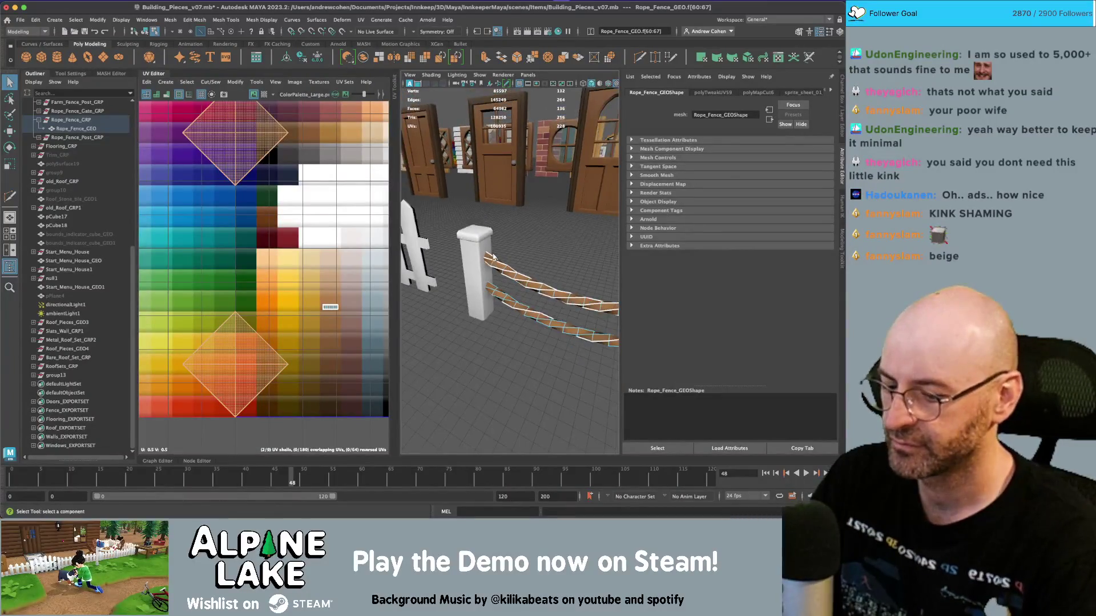
key(Delete)
scroll(down, 3)
right_click(194, 162)
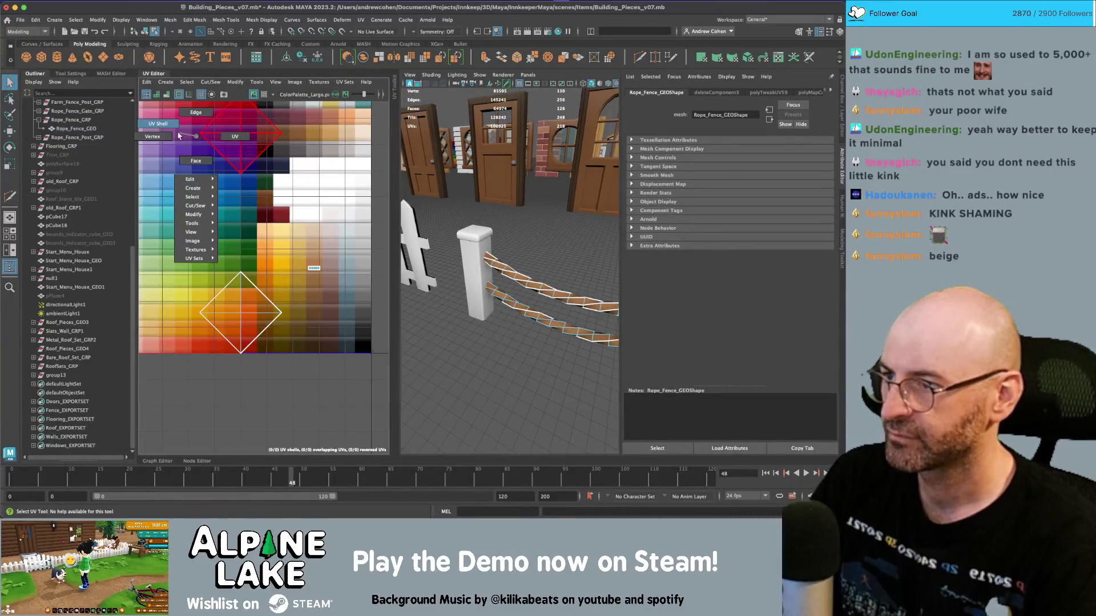
key(Delete)
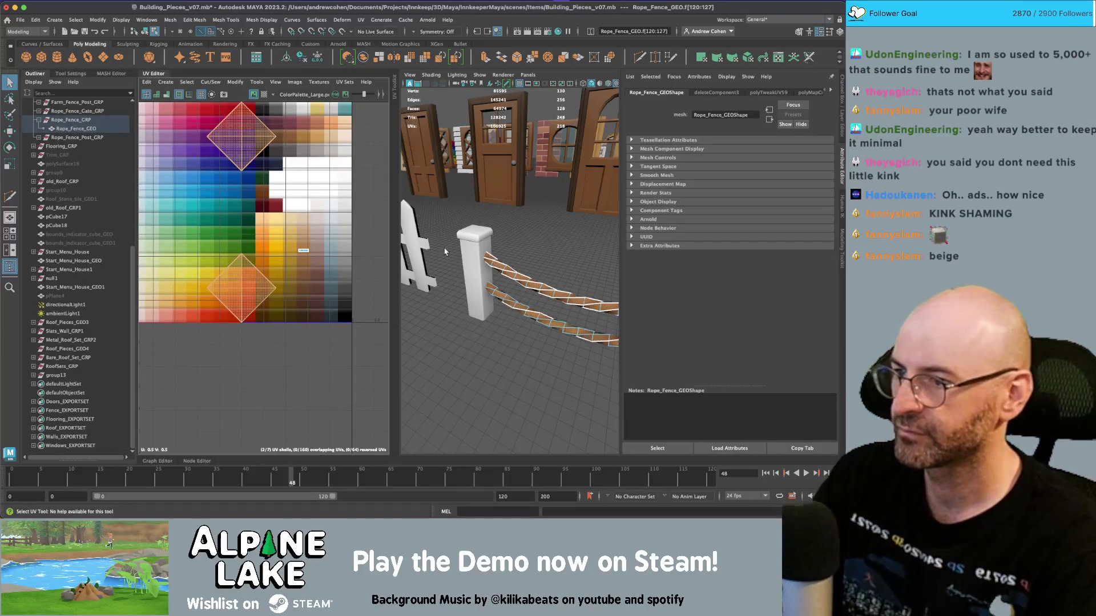
Step: Turn on textured shaded display and frame the rope fence to check its colour
click(525, 244)
key(4)
drag(523, 248, 513, 233)
key(5)
key(6)
key(a)
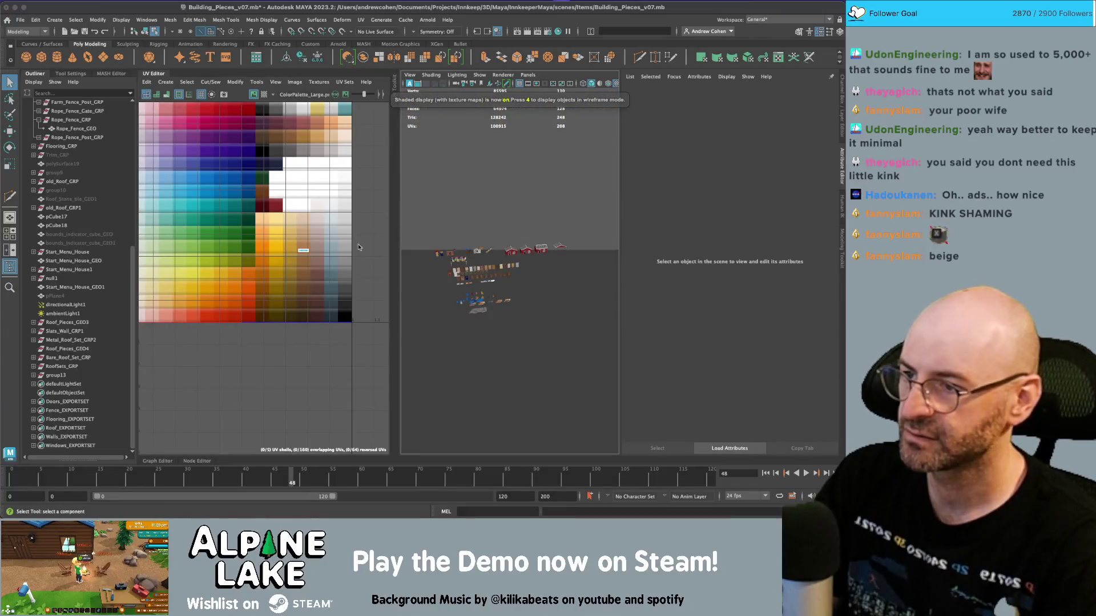
drag(357, 243, 294, 257)
key(f)
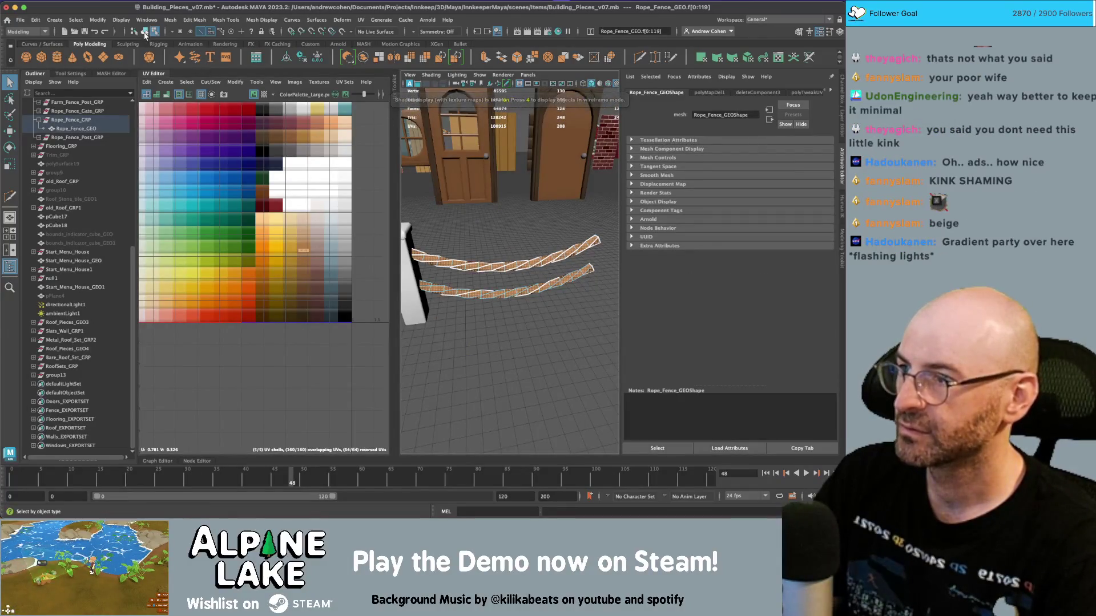
key(F8)
drag(536, 172, 508, 248)
click(568, 144)
click(508, 248)
right_click(282, 204)
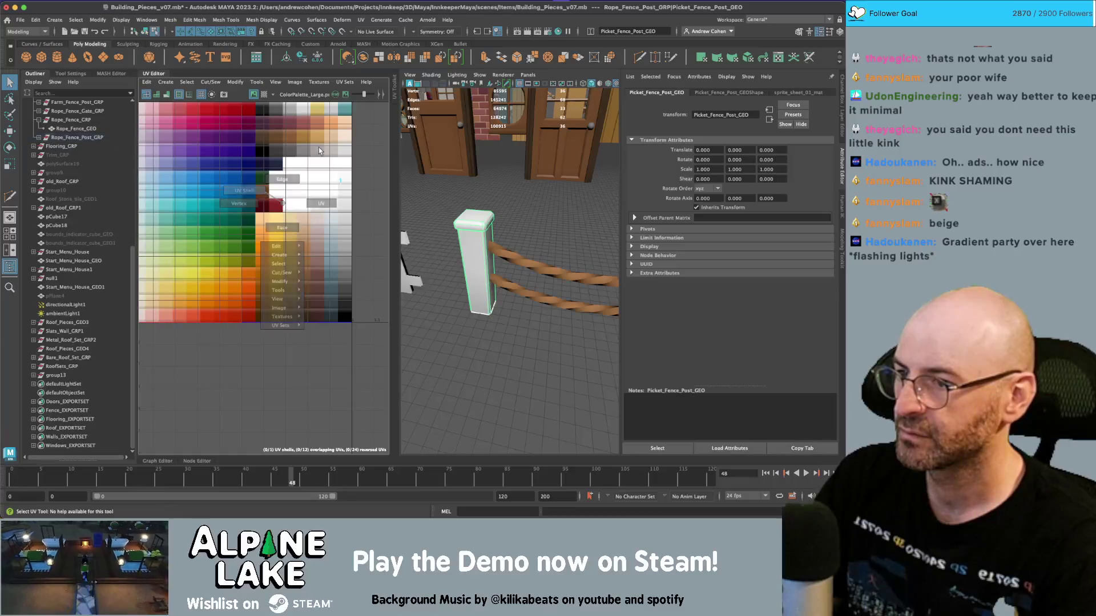
click(321, 203)
click(345, 184)
key(w)
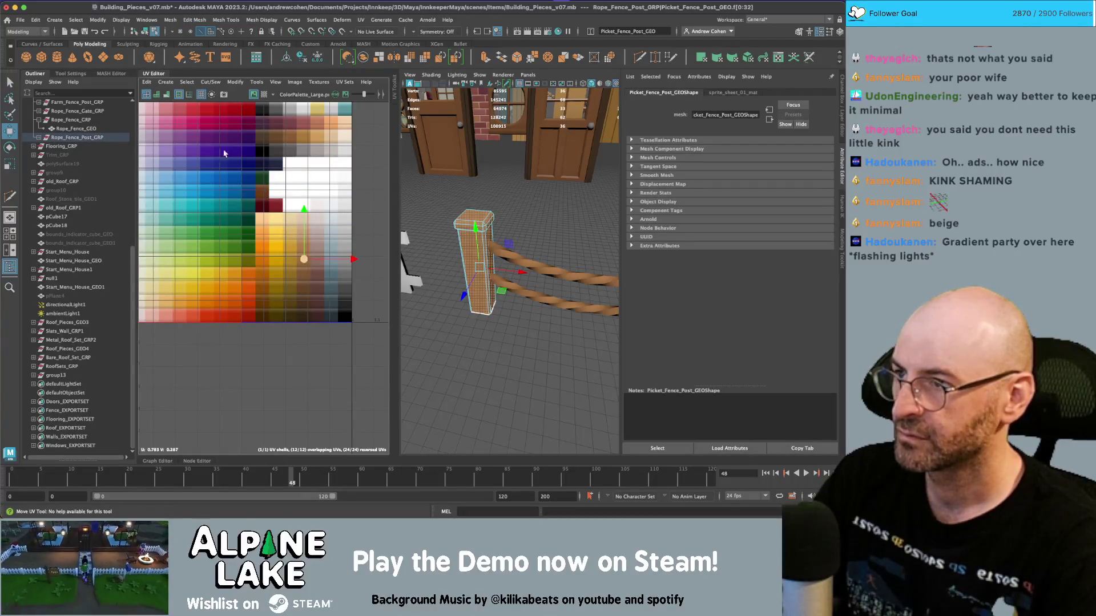
click(147, 31)
drag(477, 271, 459, 264)
click(459, 265)
click(457, 264)
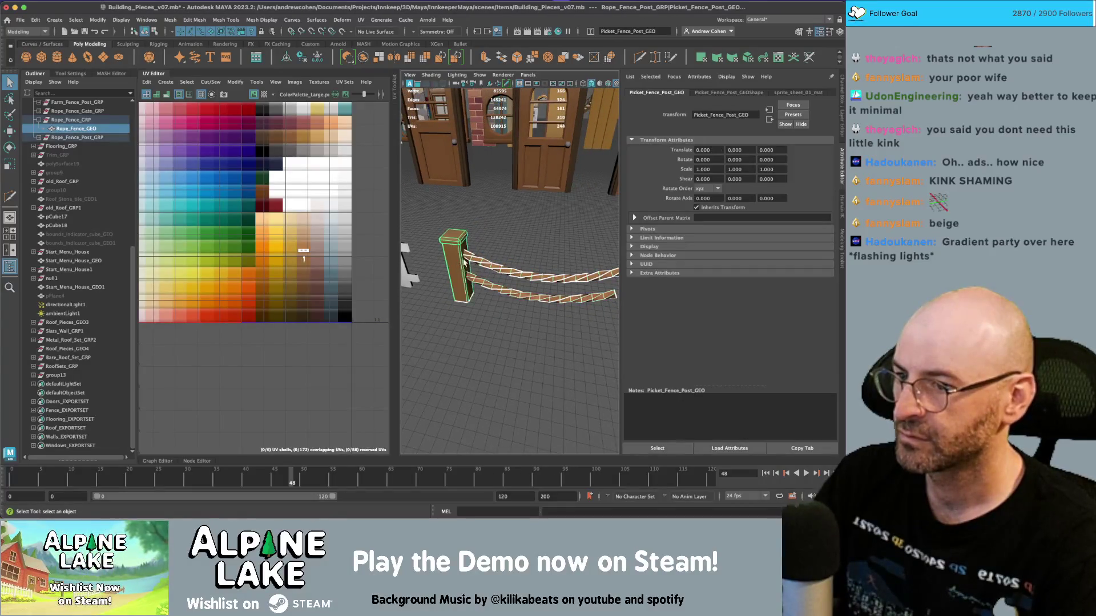
right_click(304, 255)
scroll(up, 3)
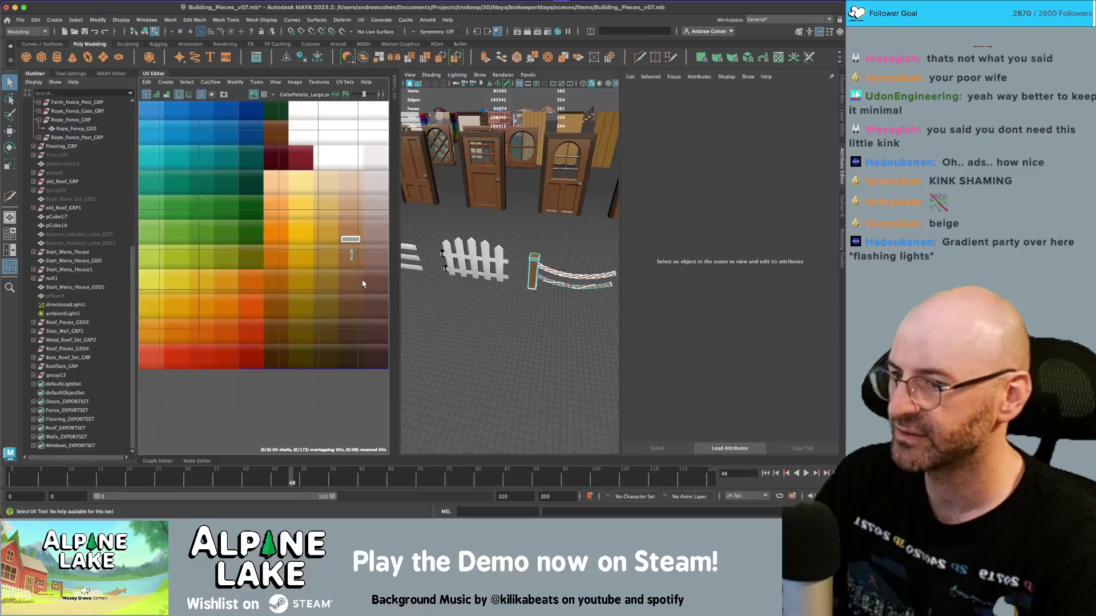
drag(345, 251, 345, 250)
key(w)
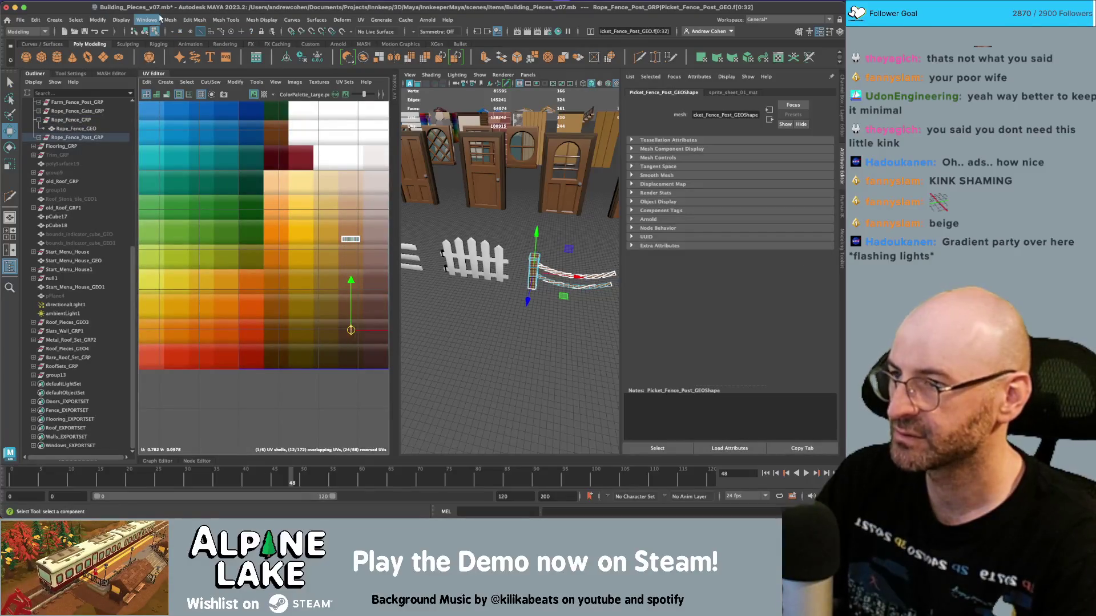
click(154, 31)
drag(514, 171, 432, 189)
scroll(up, 3)
key(super+Tab)
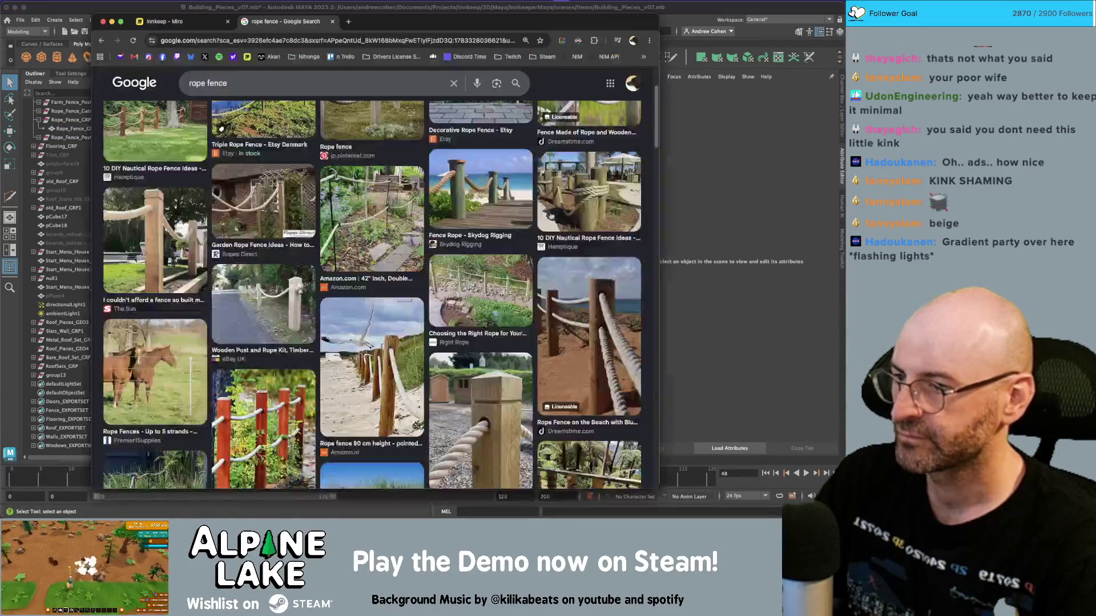
key(super+Tab)
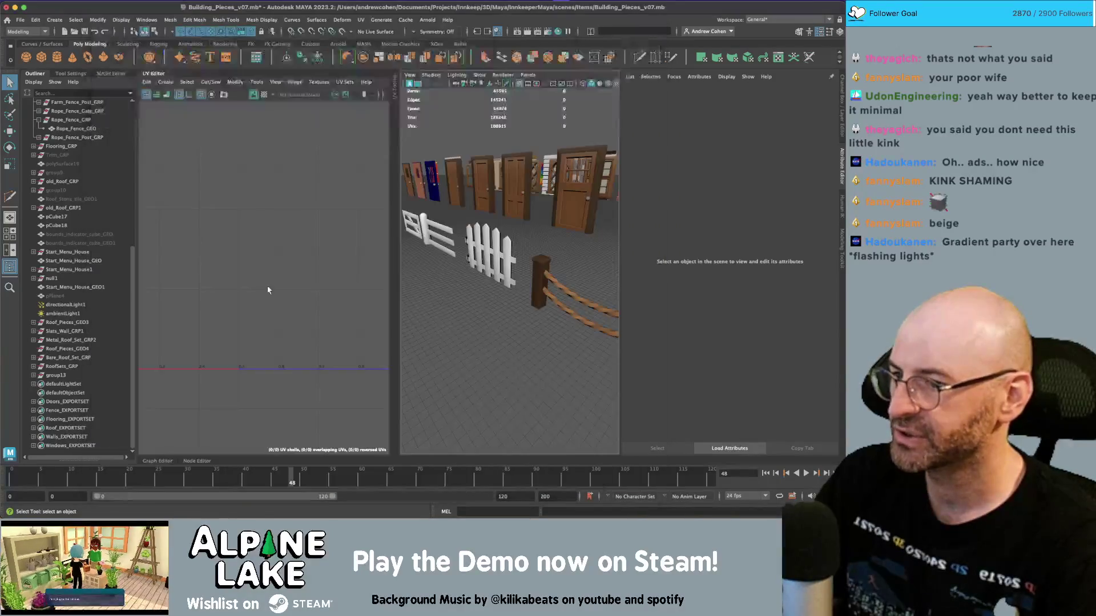
Step: Move the fence post's UV shell onto a beige palette swatch
click(528, 281)
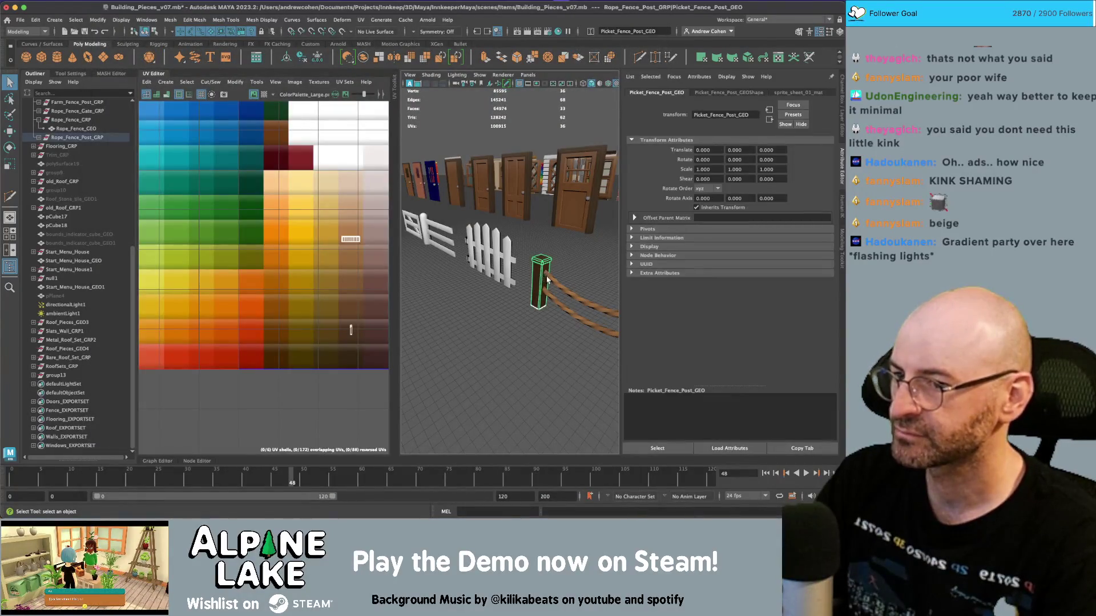
click(549, 283)
right_click(367, 255)
click(328, 242)
click(542, 280)
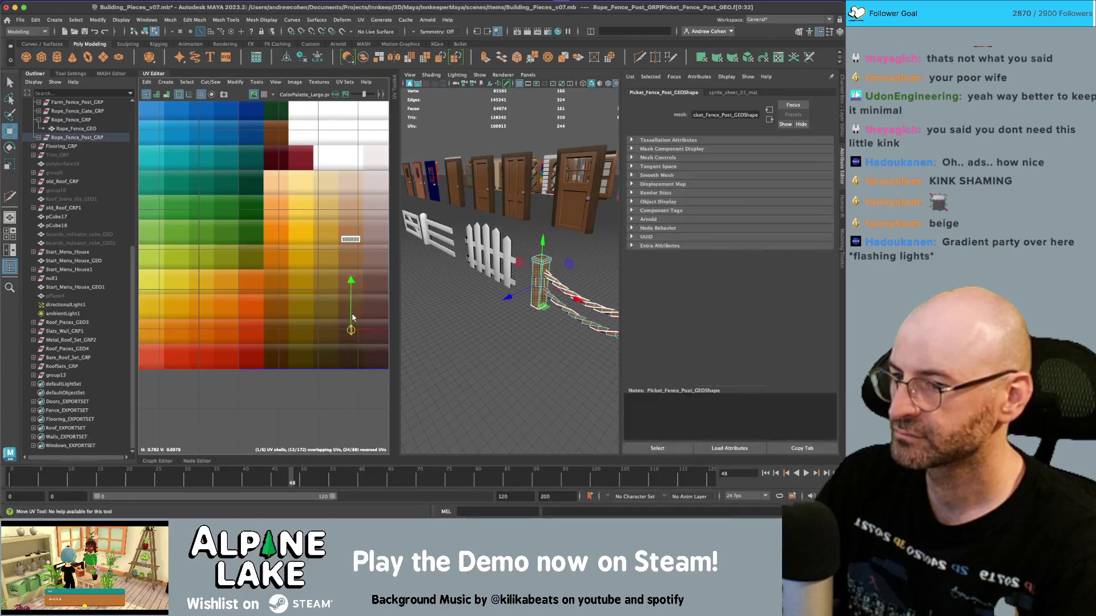
key(w)
drag(264, 358, 324, 110)
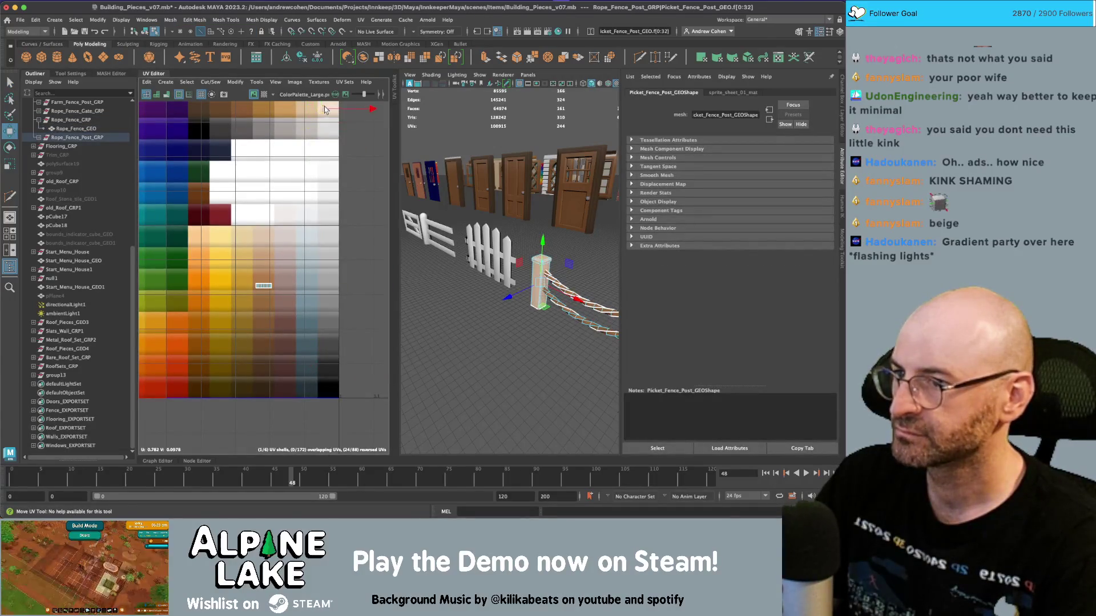
click(153, 33)
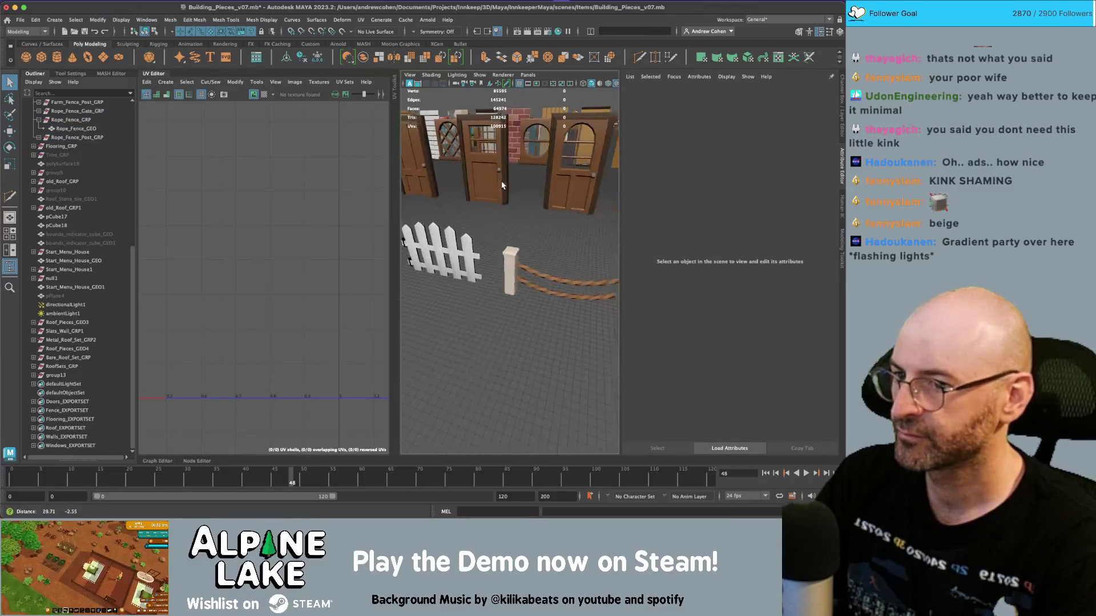
Step: Check the reference photos and move the rope's UV shell onto a light swatch
key(super+Tab)
key(super+Tab)
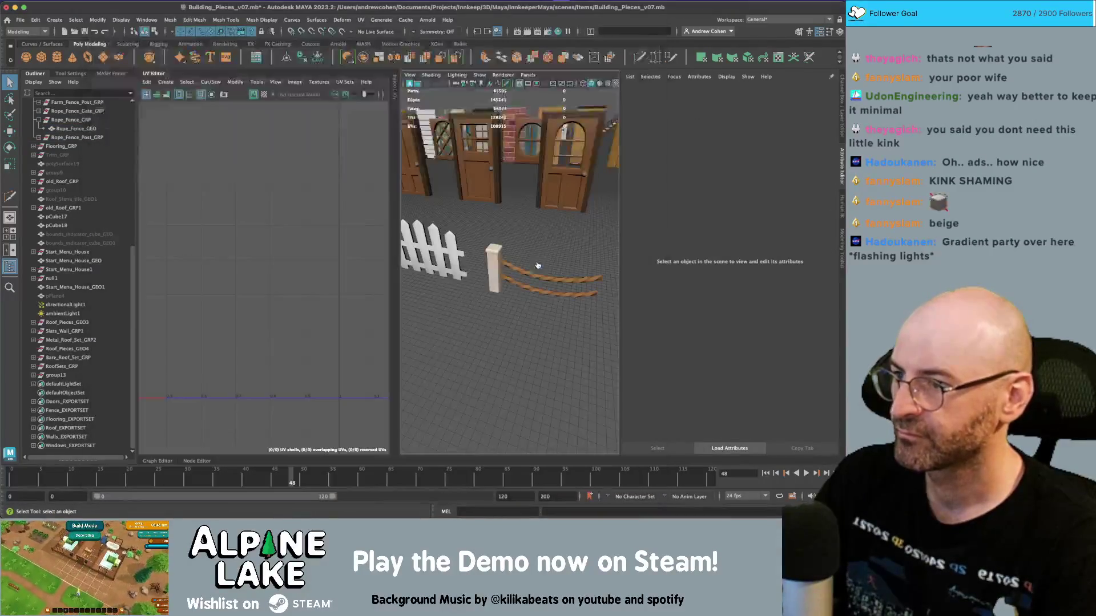
click(535, 289)
right_click(245, 320)
click(249, 365)
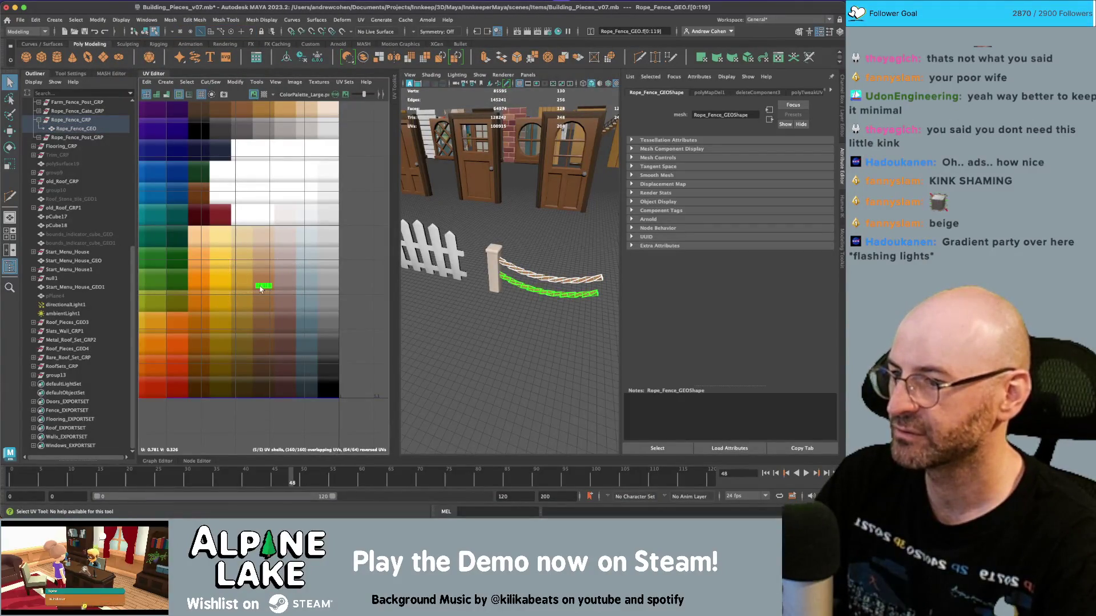
key(w)
drag(261, 288, 321, 124)
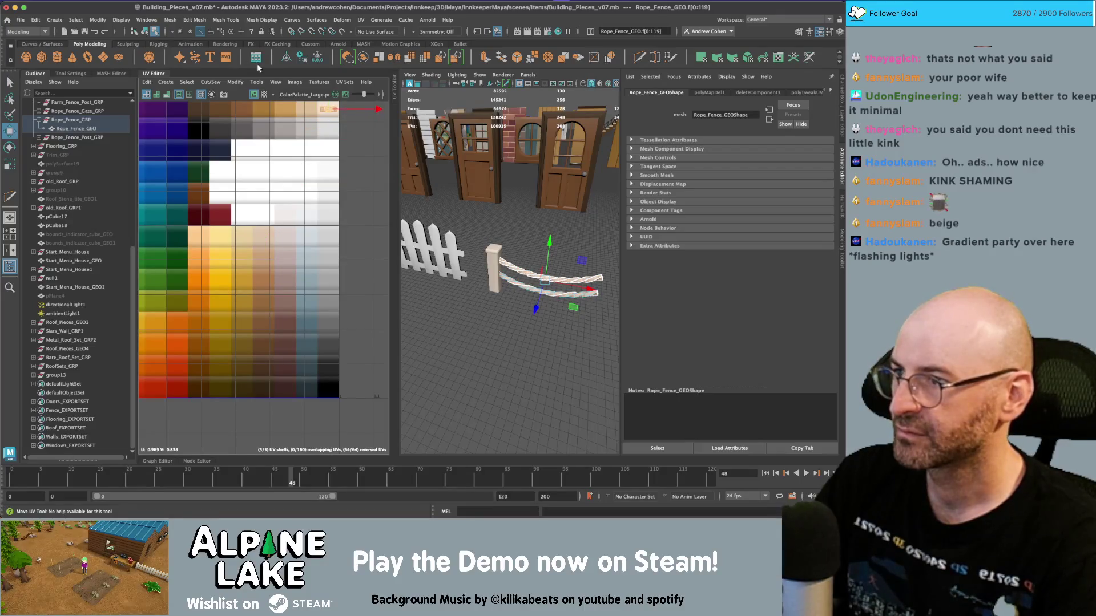
key(q)
Step: Reselect the post's UV shell, then orbit the fence and compare it with the reference photos
click(494, 268)
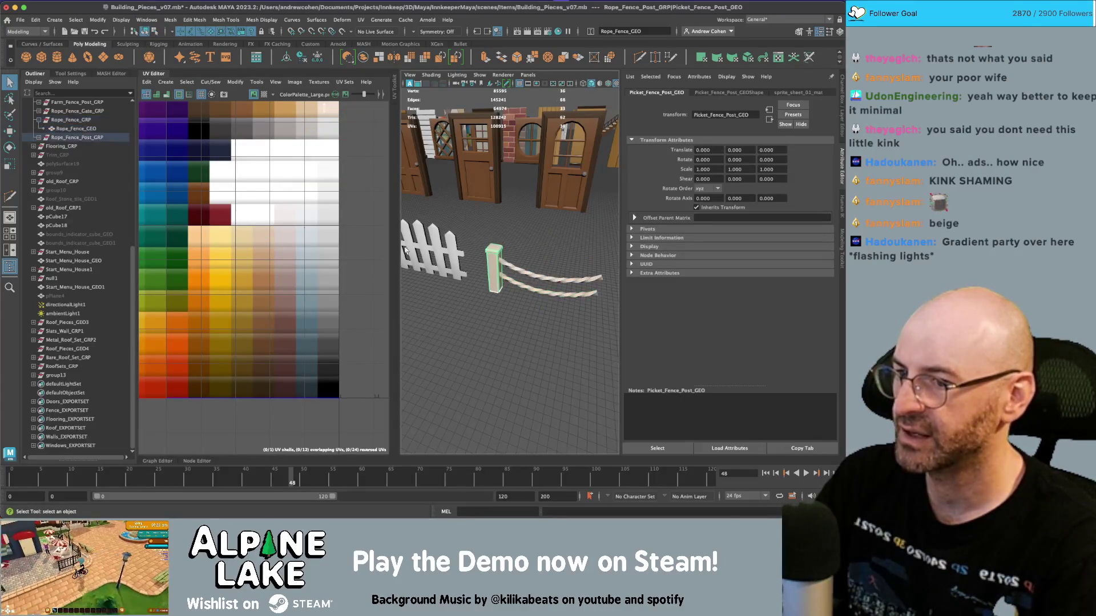
right_click(249, 305)
click(275, 217)
key(w)
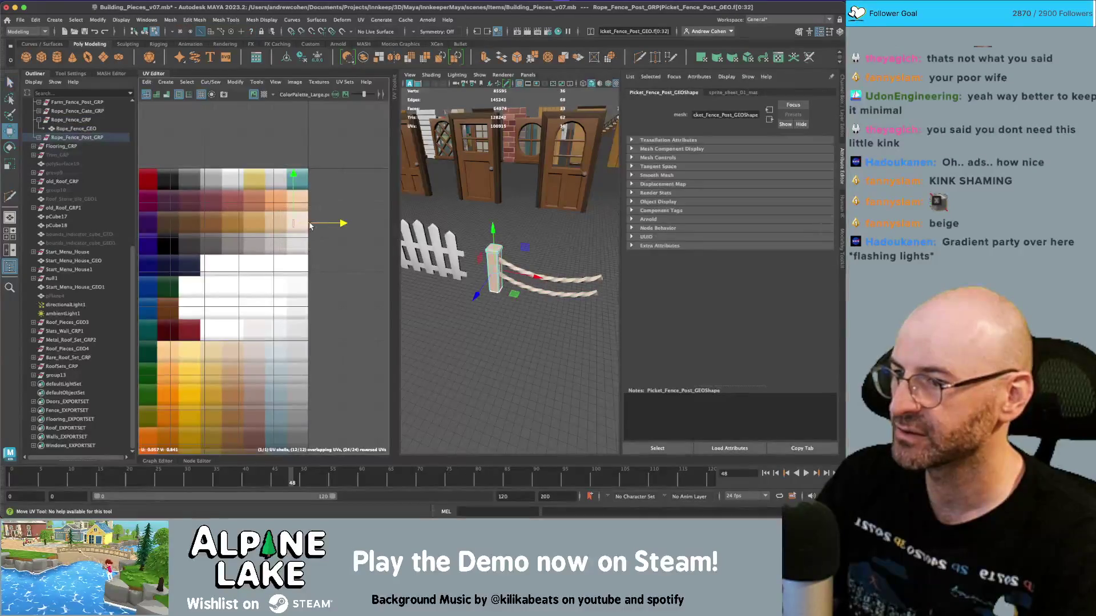
click(145, 31)
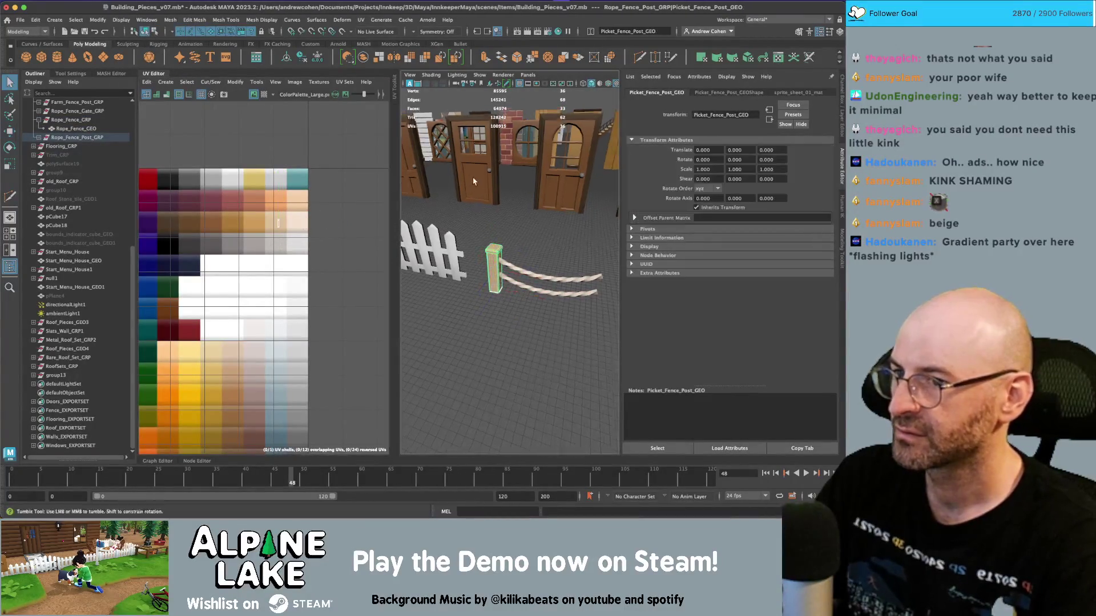
click(560, 177)
drag(560, 177, 399, 251)
key(super+Tab)
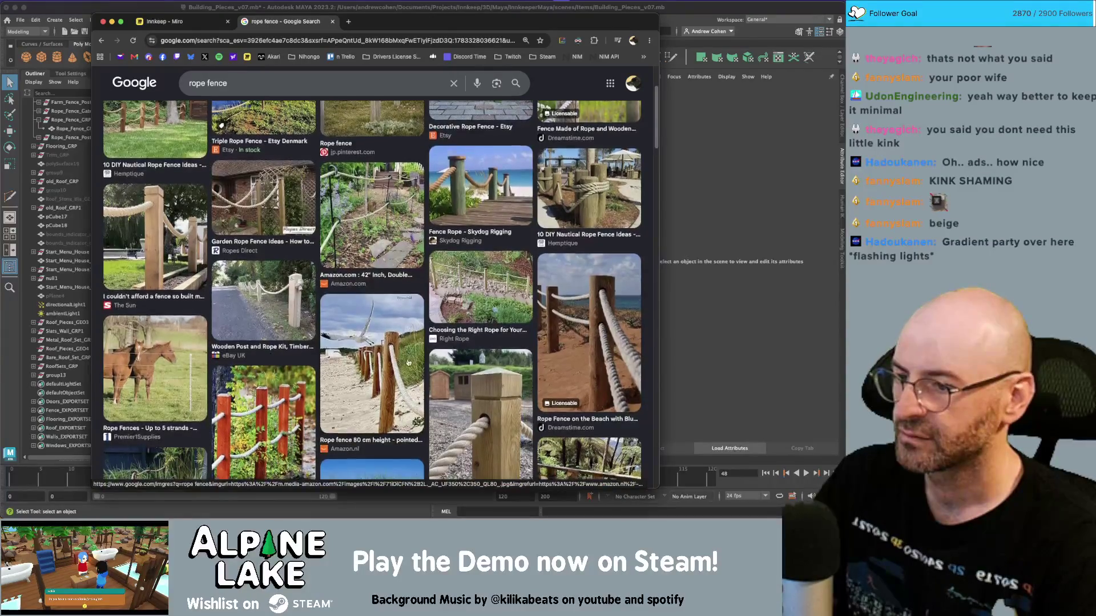
scroll(down, 3)
scroll(down, 3)
key(super+Tab)
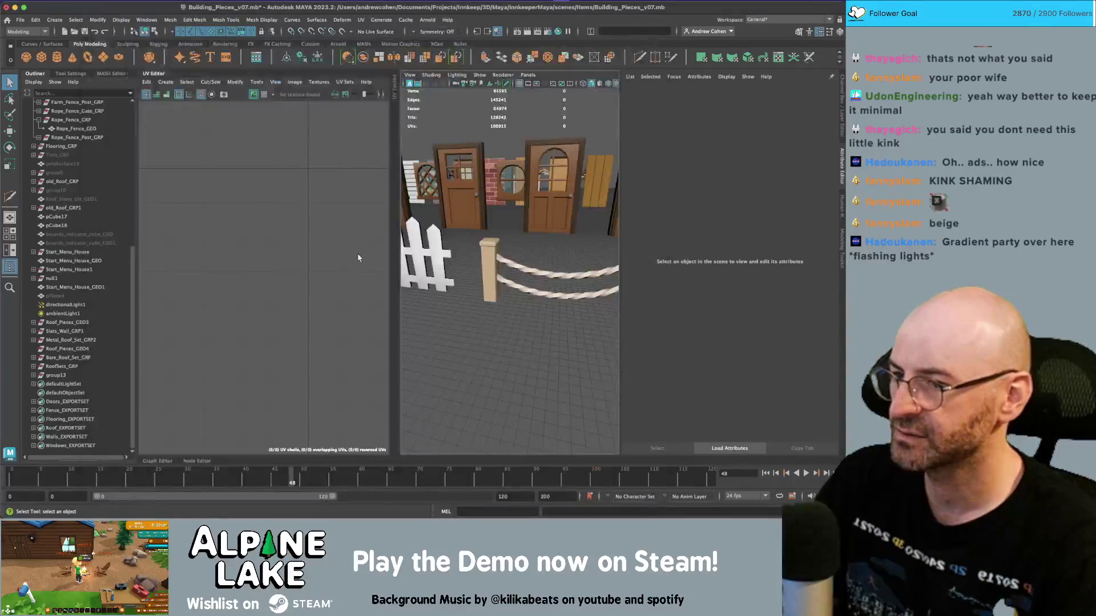
click(498, 271)
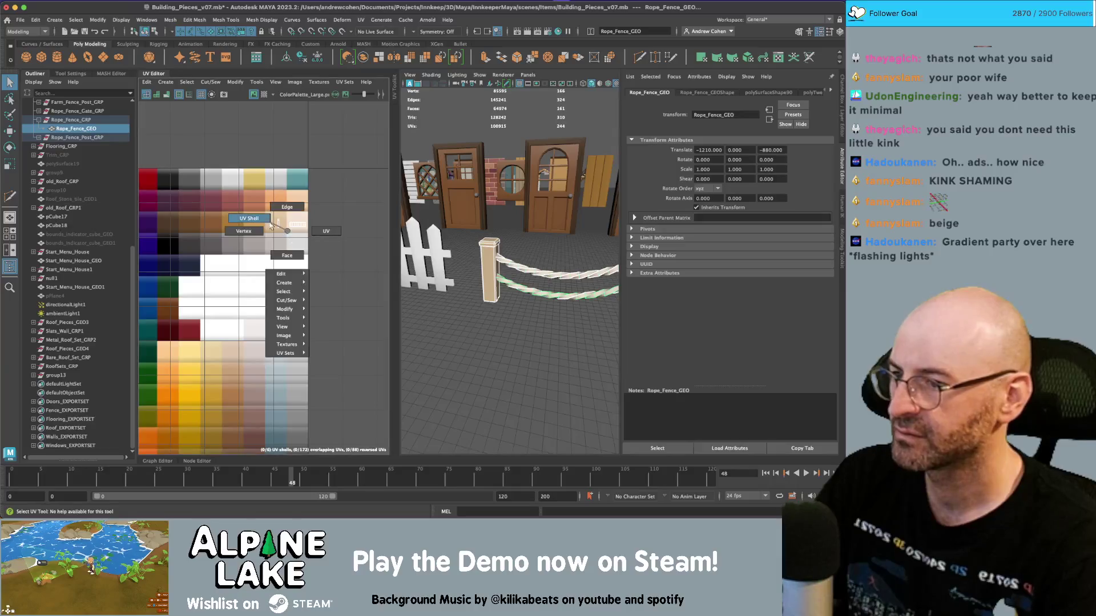
Step: Pick up the post's UV shell with the Move tool, then orbit to review the post
click(275, 223)
key(w)
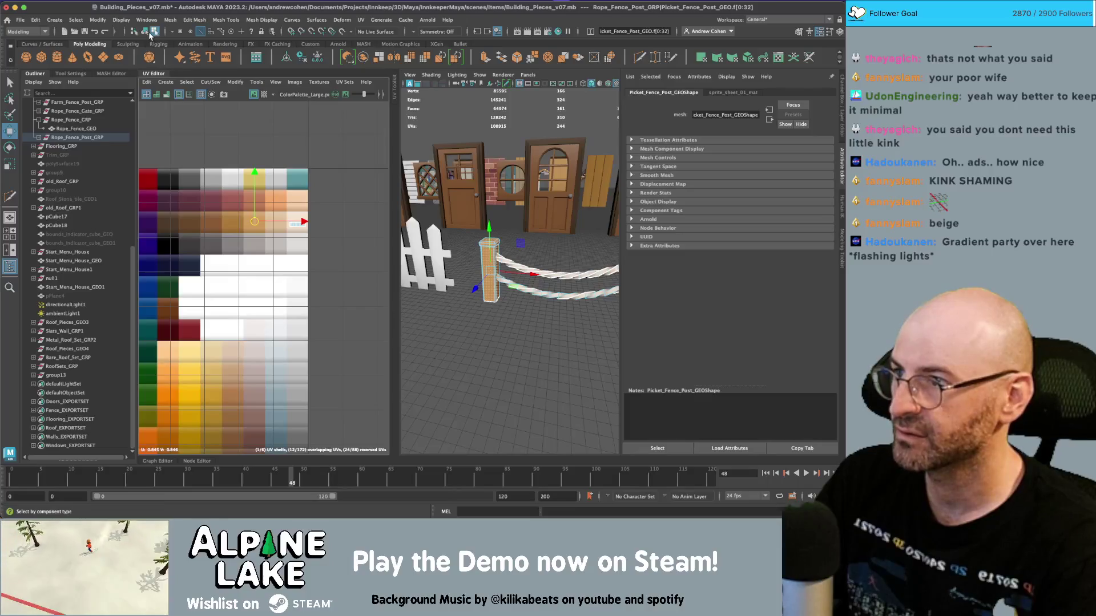
click(145, 30)
click(514, 371)
drag(514, 371, 474, 217)
scroll(up, 3)
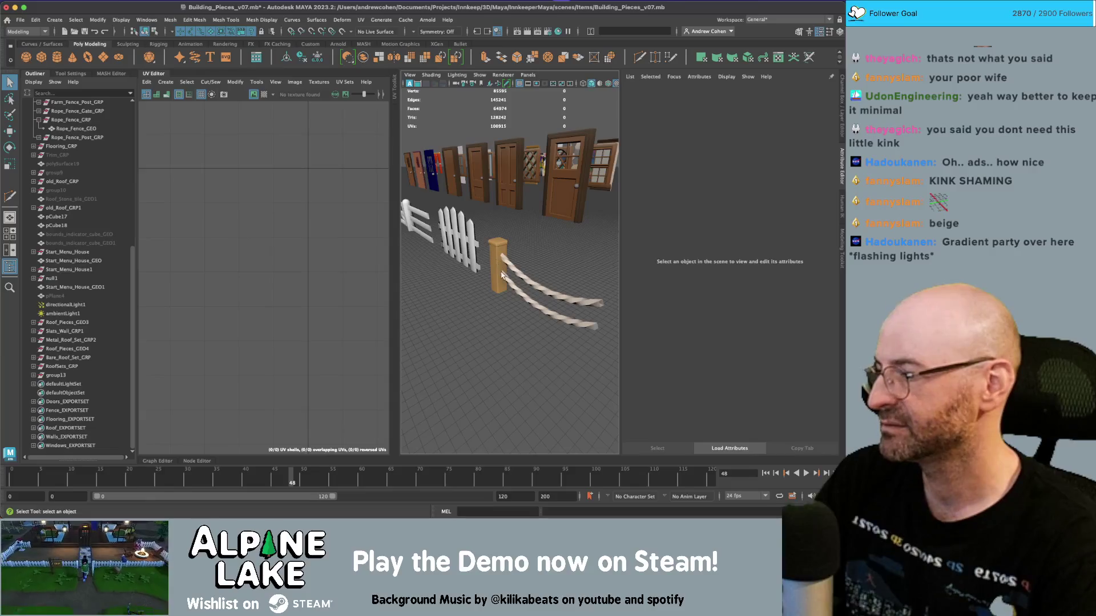
scroll(up, 3)
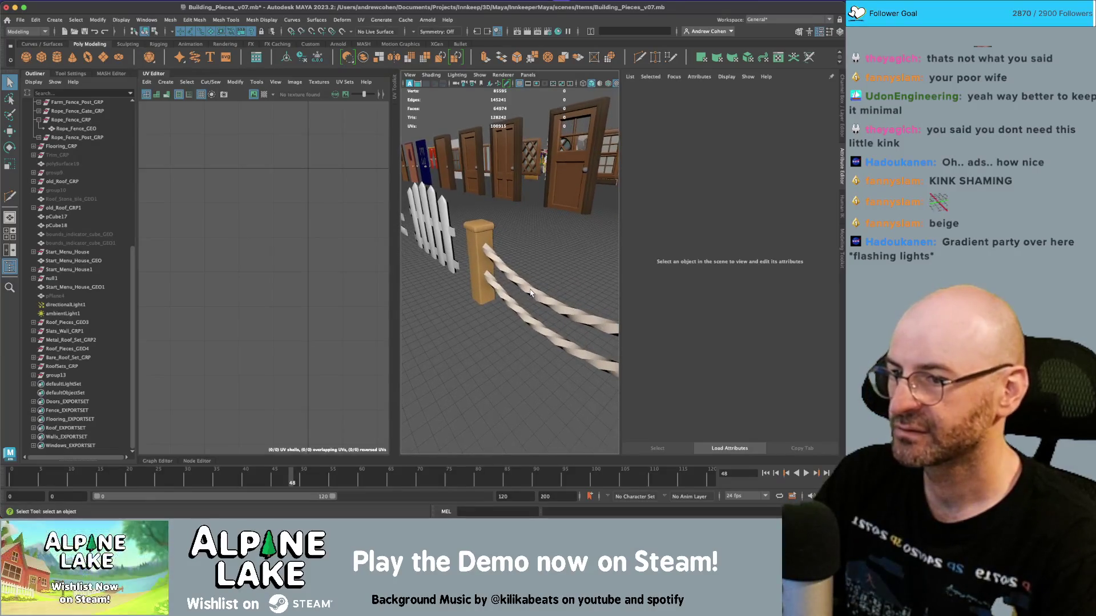
Step: Shift the rope's UVs down onto a pale beige swatch and compare with the reference photos
click(531, 293)
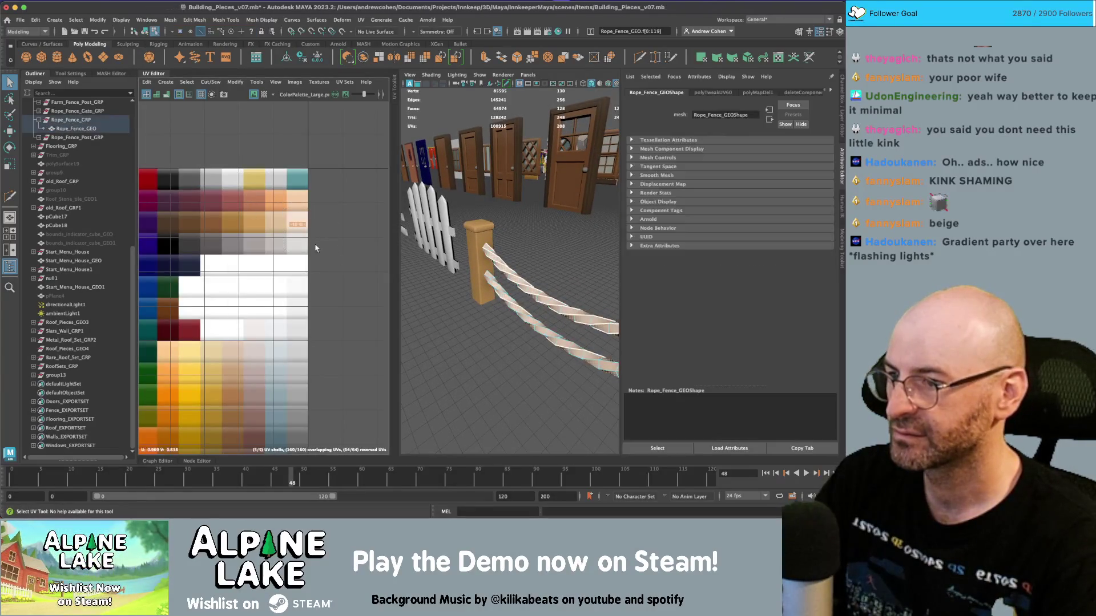
key(f)
key(w)
drag(268, 279, 264, 332)
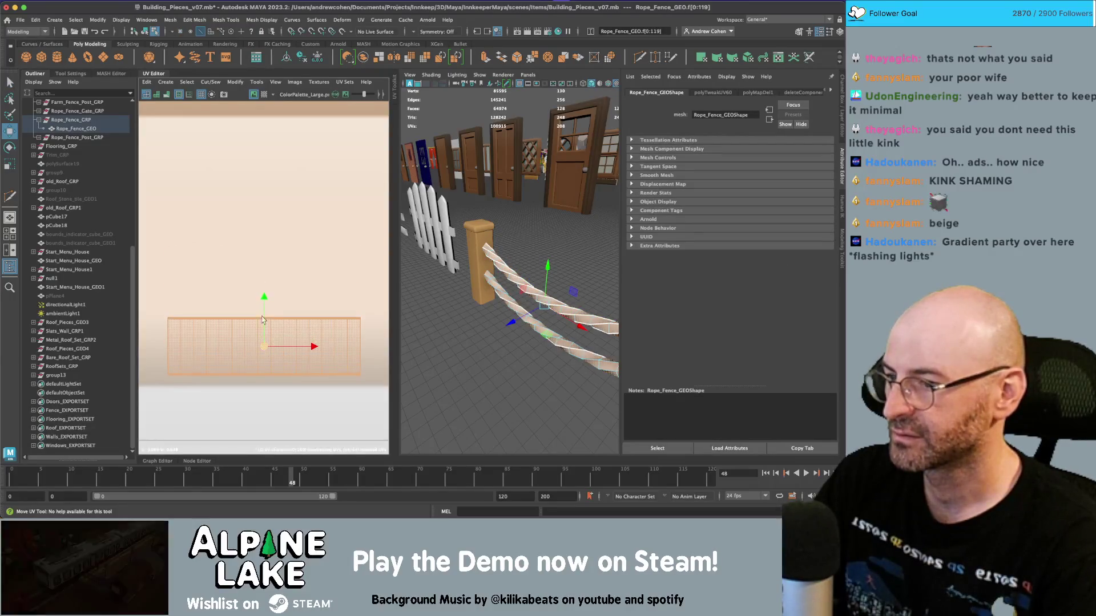
click(145, 31)
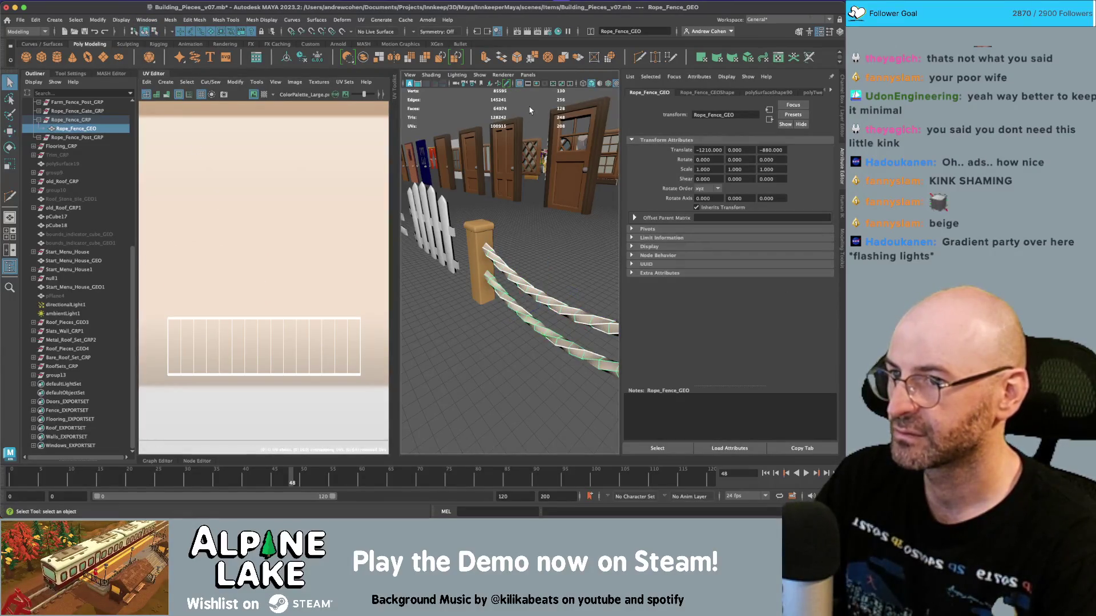
click(529, 111)
scroll(up, 3)
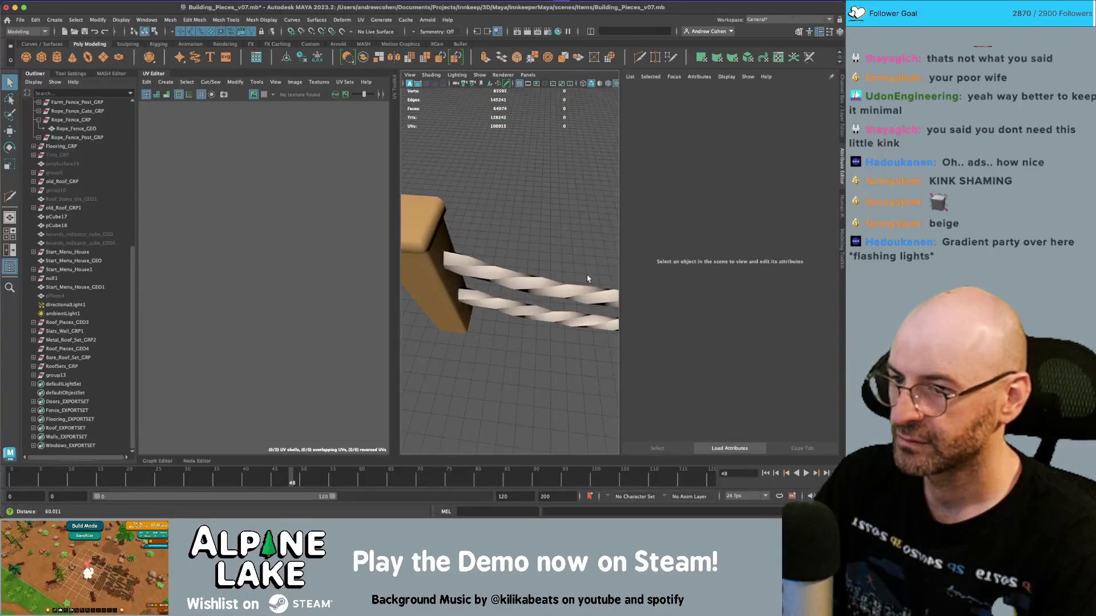
key(bracketleft)
key(bracketleft)
key(bracketleft)
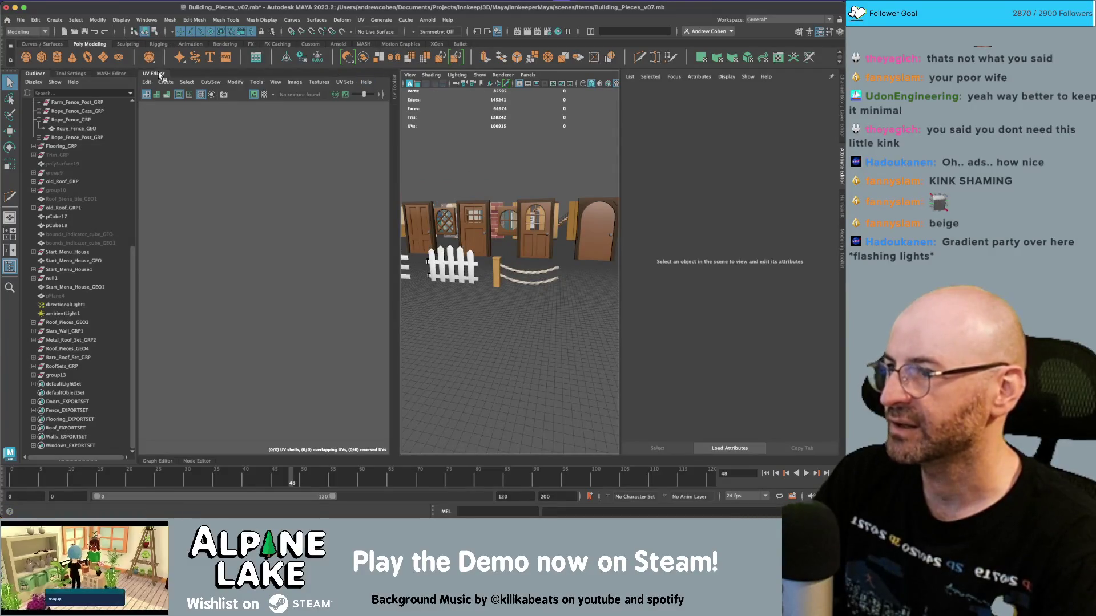
key(super+Tab)
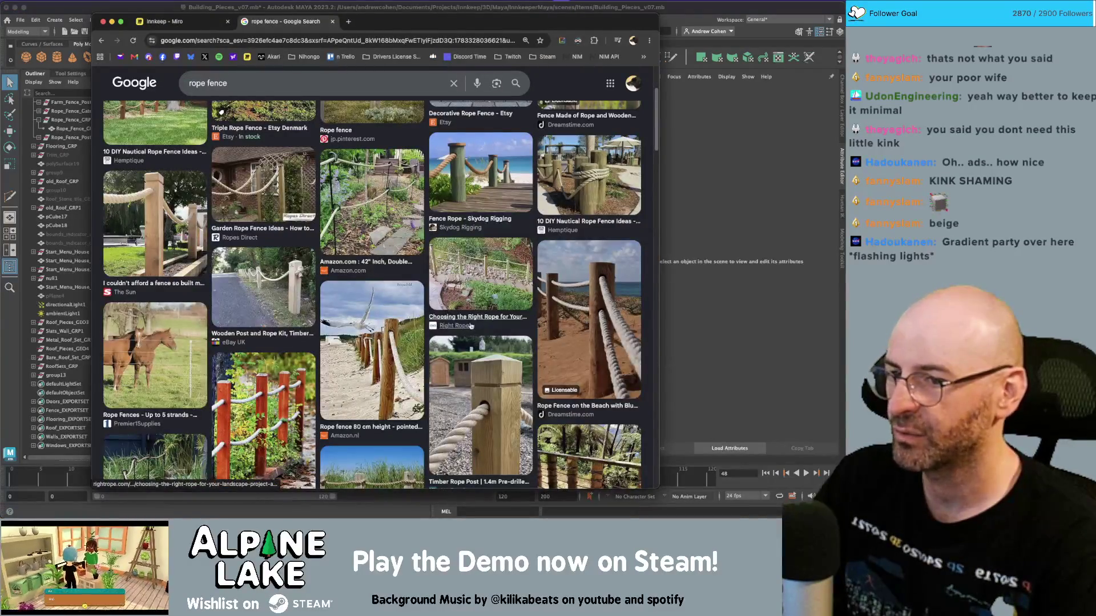
Step: Scroll the rope fence image results and preview the eBay 'Wooden Post and Rope Kit' image
scroll(down, 3)
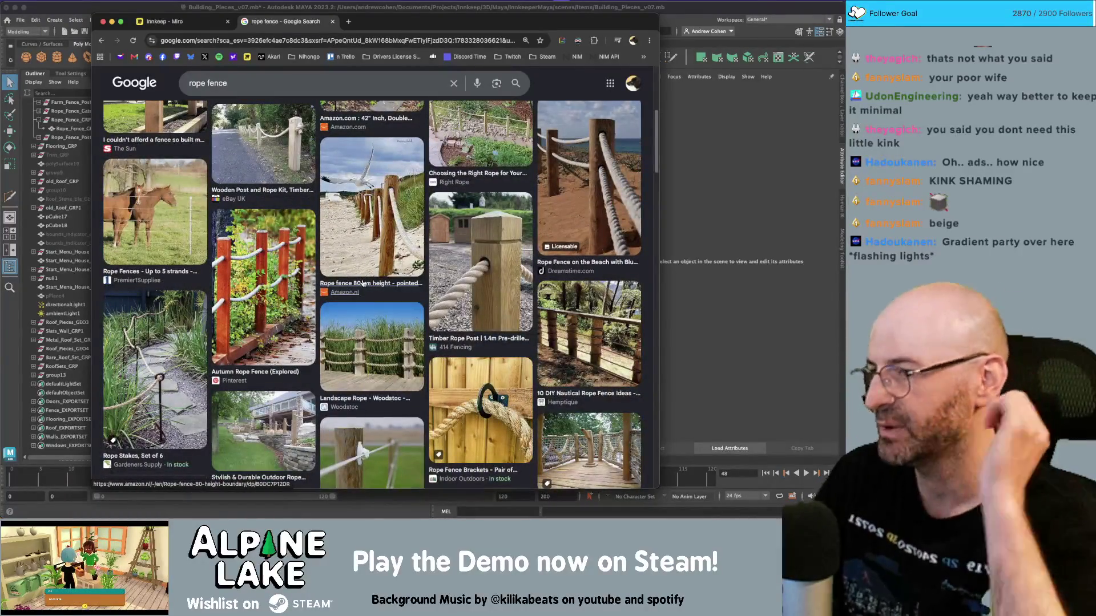
scroll(down, 3)
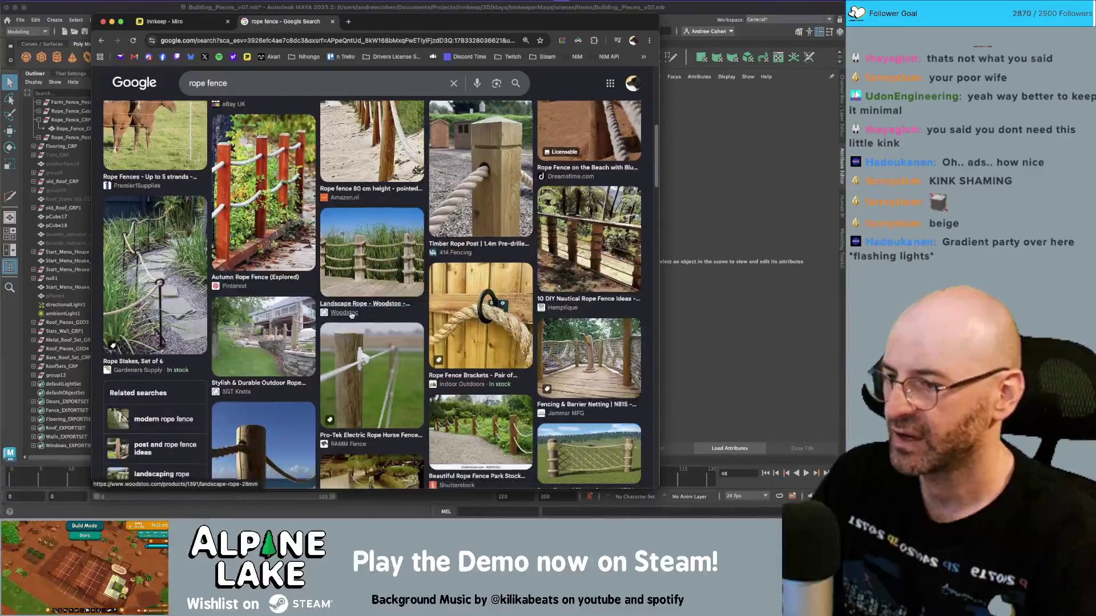
scroll(down, 3)
scroll(down, 3)
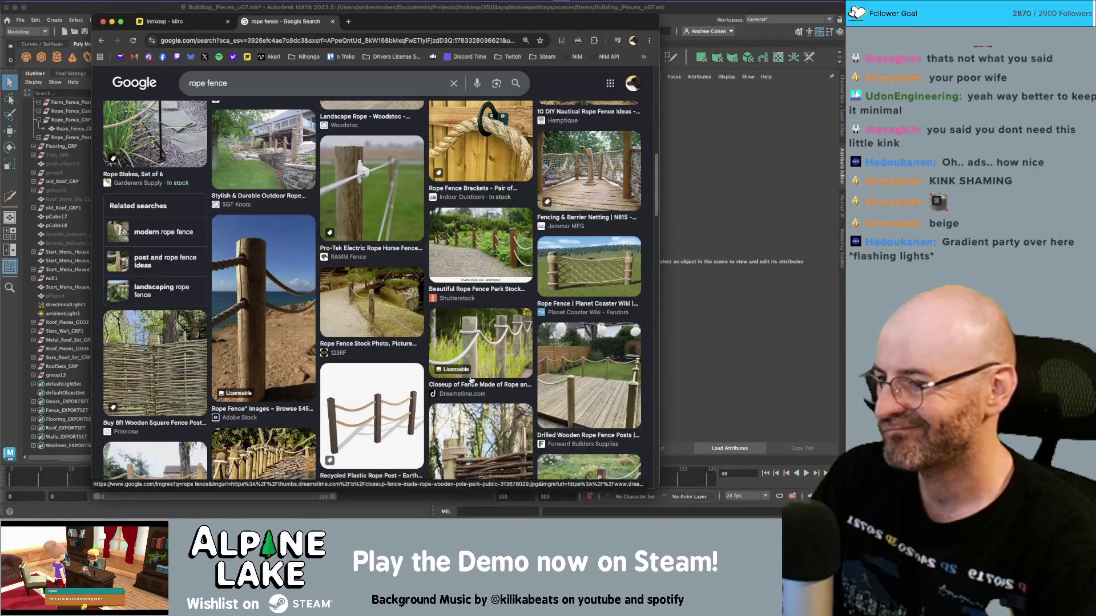
scroll(down, 3)
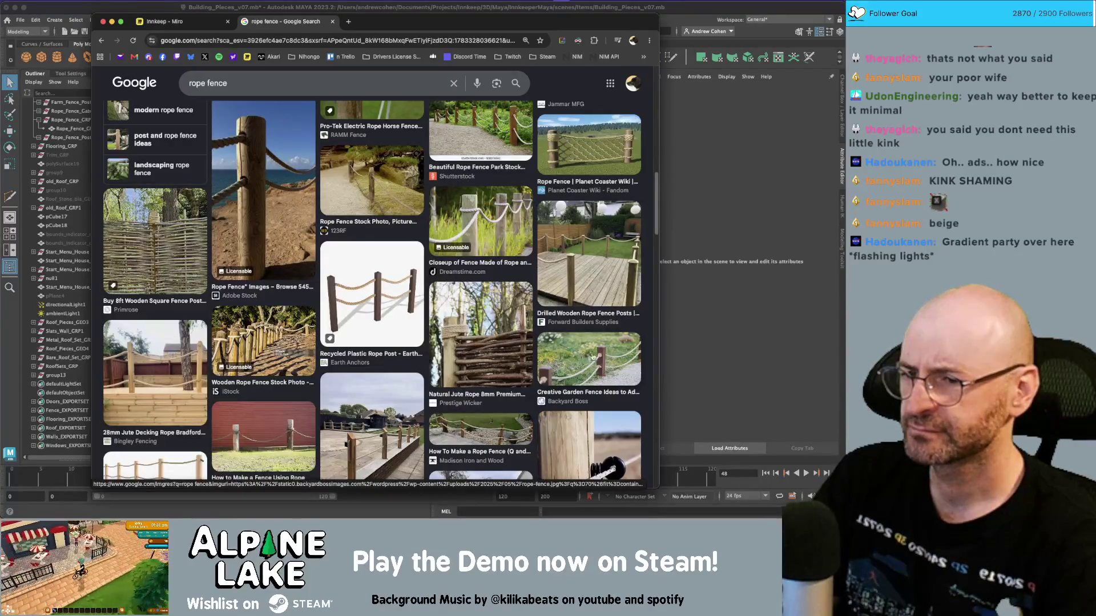
scroll(down, 3)
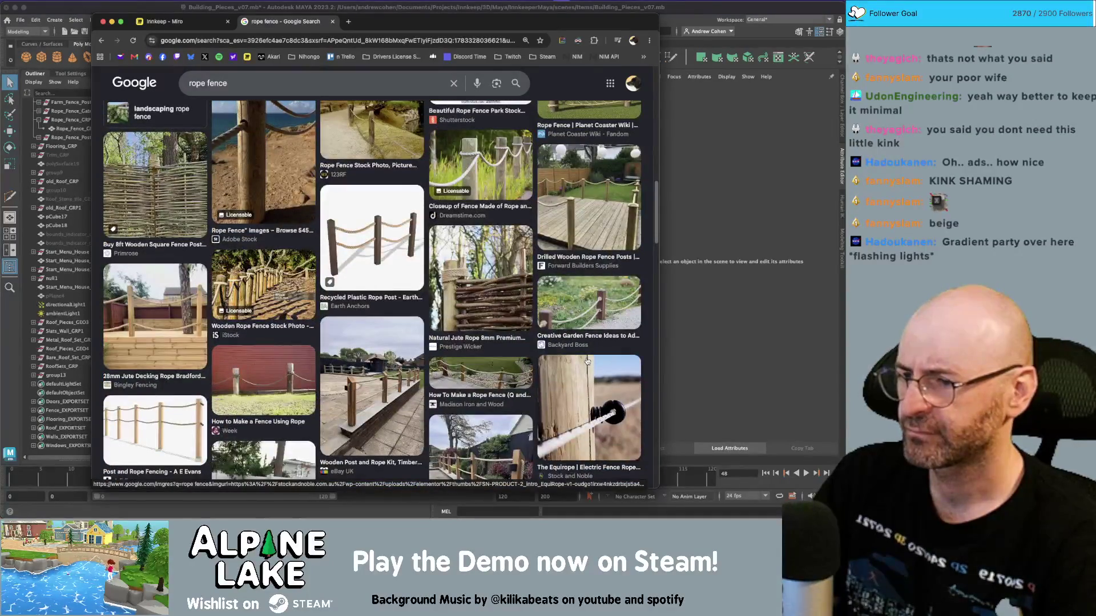
click(369, 401)
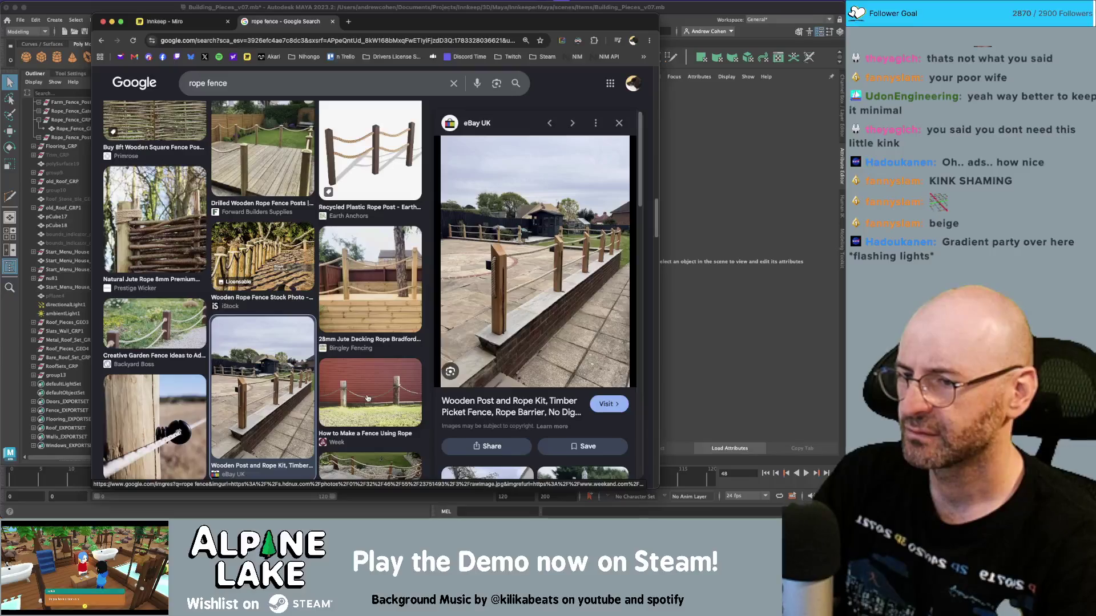
Step: Browse further down the rope fence results, then return to Maya
scroll(down, 3)
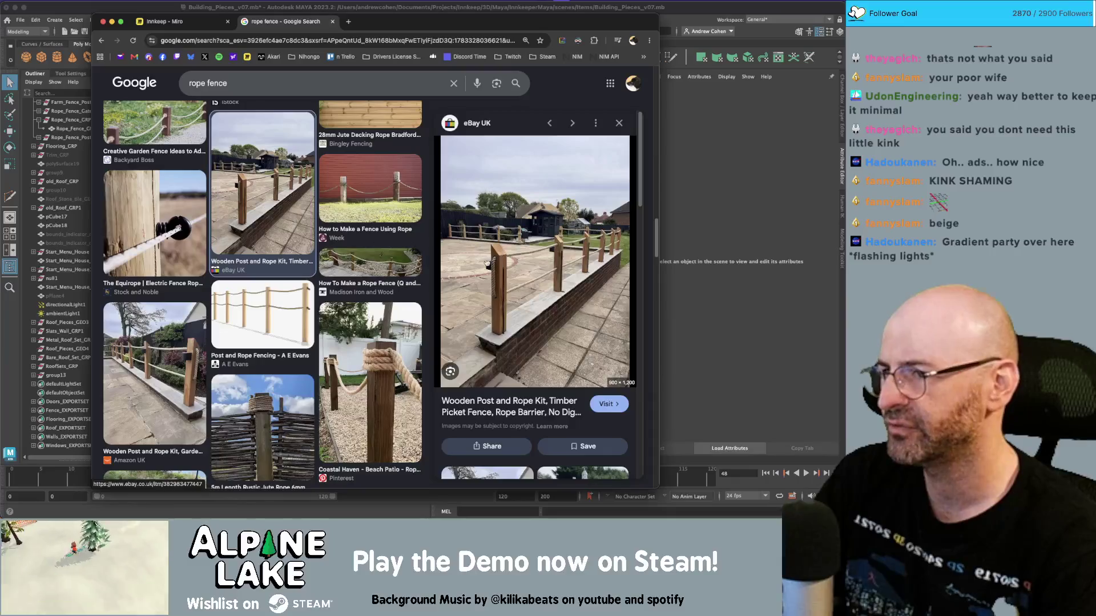
scroll(down, 3)
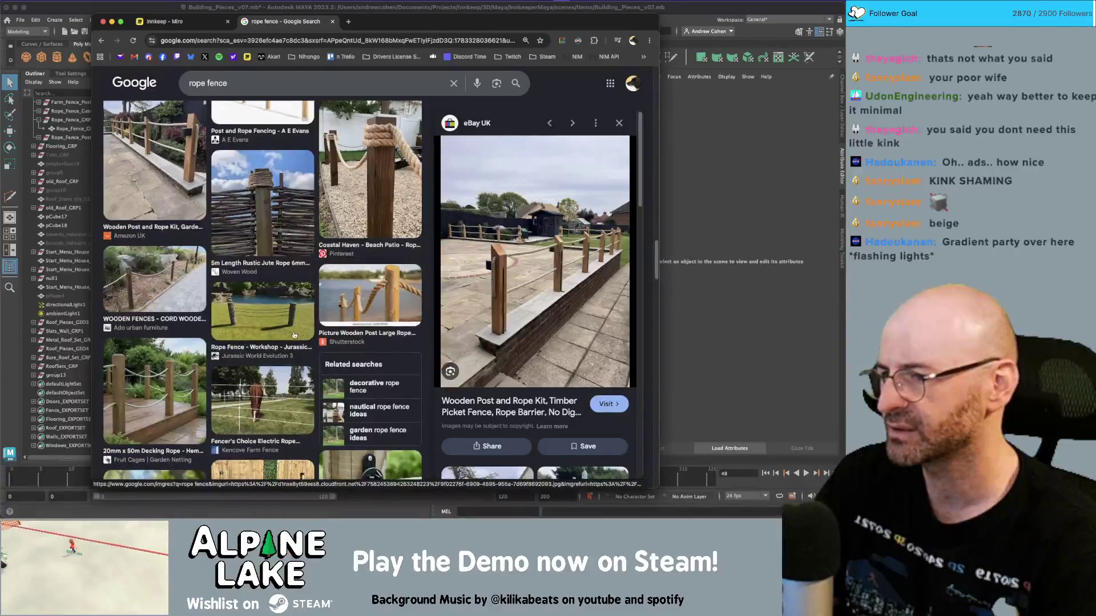
scroll(down, 3)
scroll(down, 3)
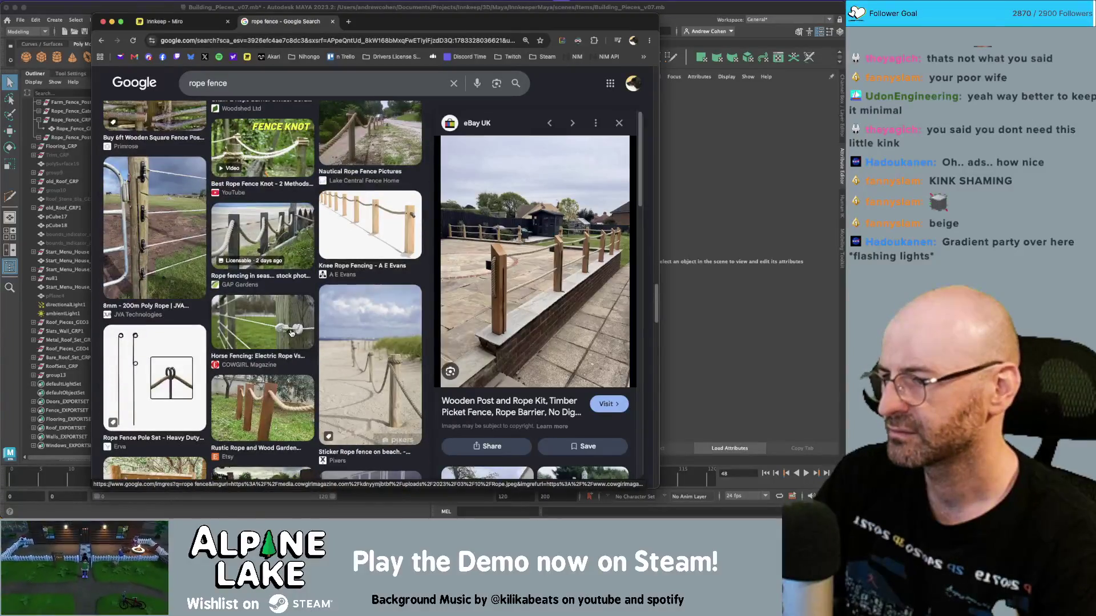
scroll(down, 3)
scroll(down, 3)
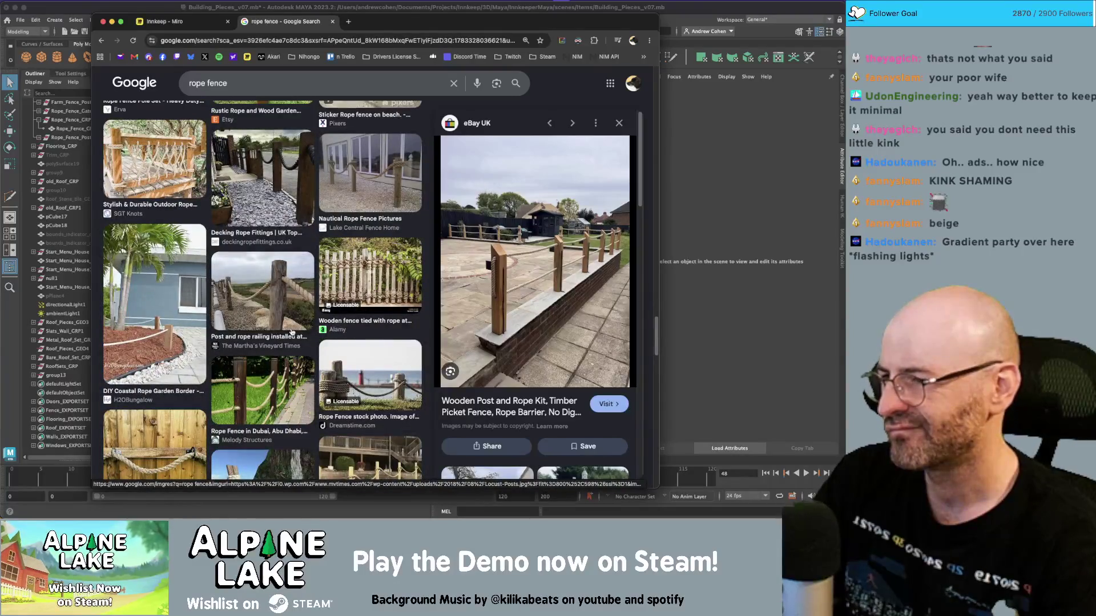
scroll(down, 3)
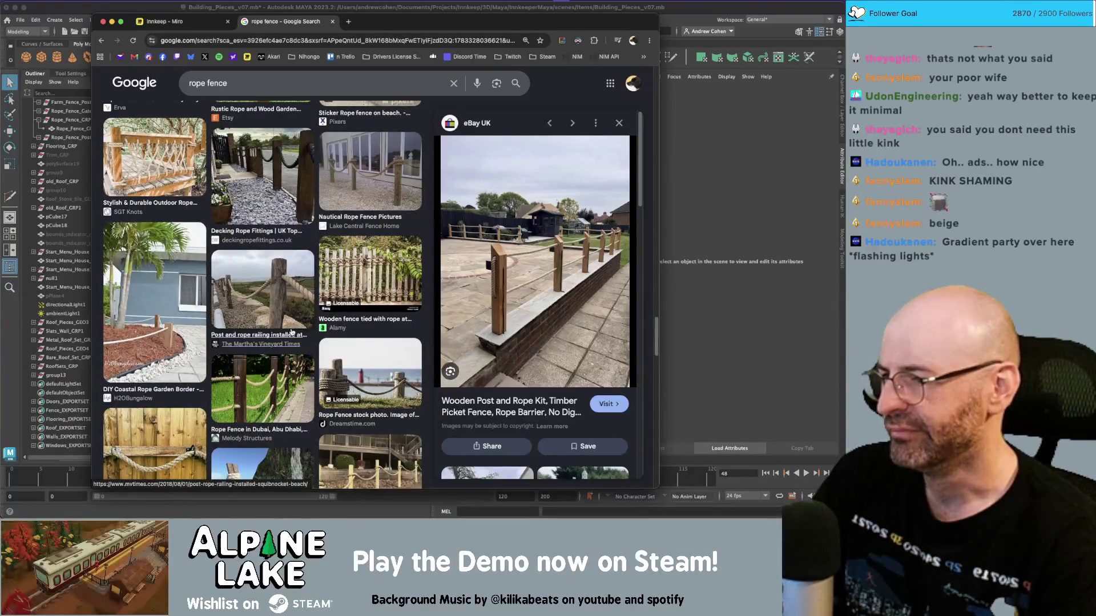
scroll(down, 3)
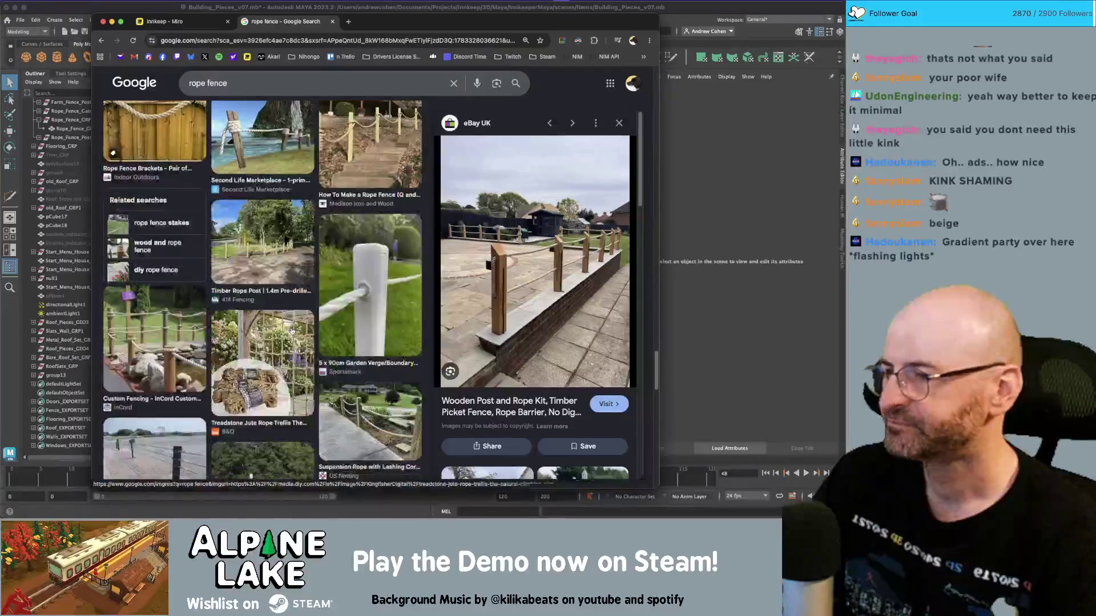
scroll(down, 3)
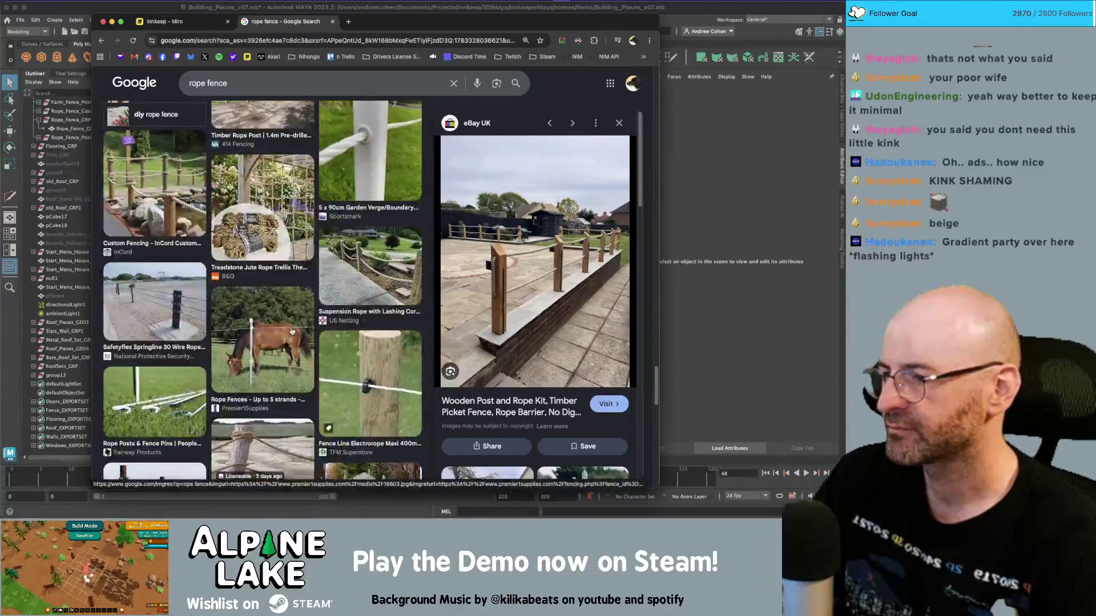
key(super+Tab)
Step: Select Rope_Fence_Gate_GRP and orbit the view to face the fences head-on
click(279, 260)
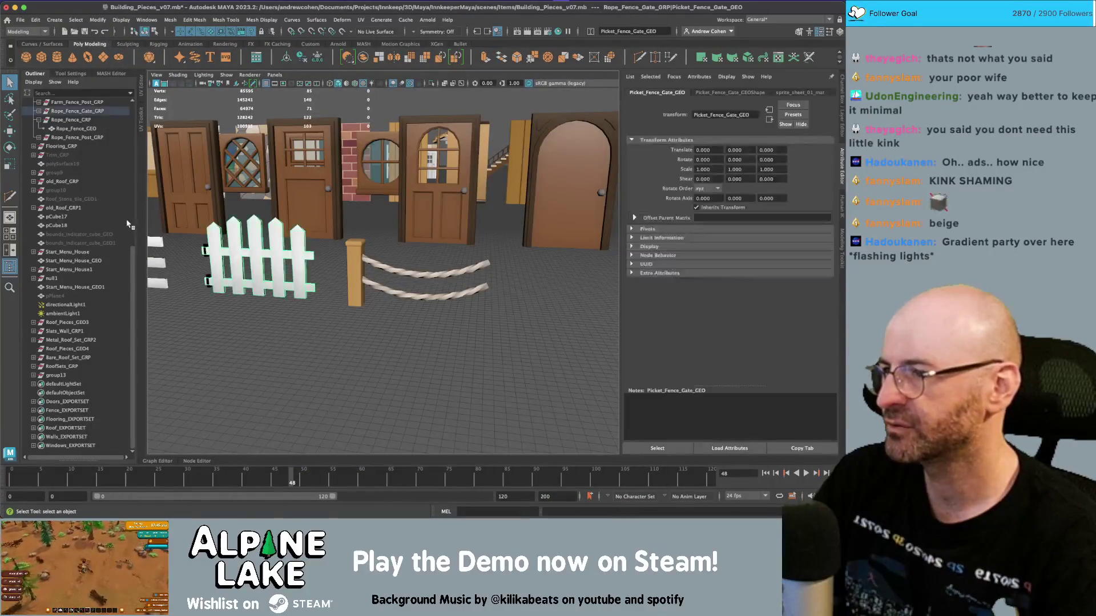
scroll(up, 3)
click(96, 182)
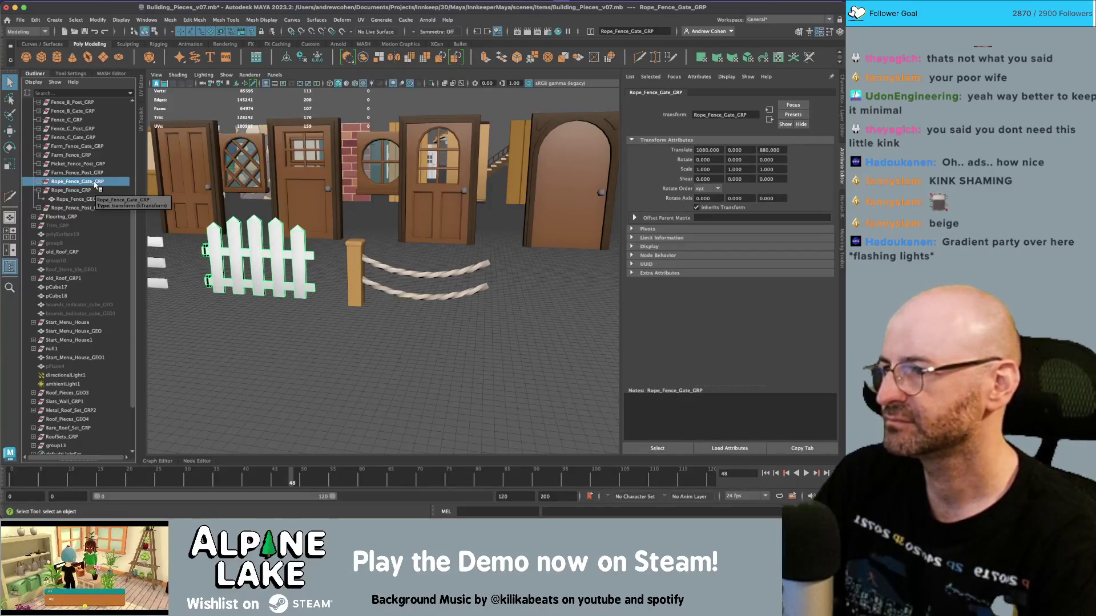
scroll(down, 3)
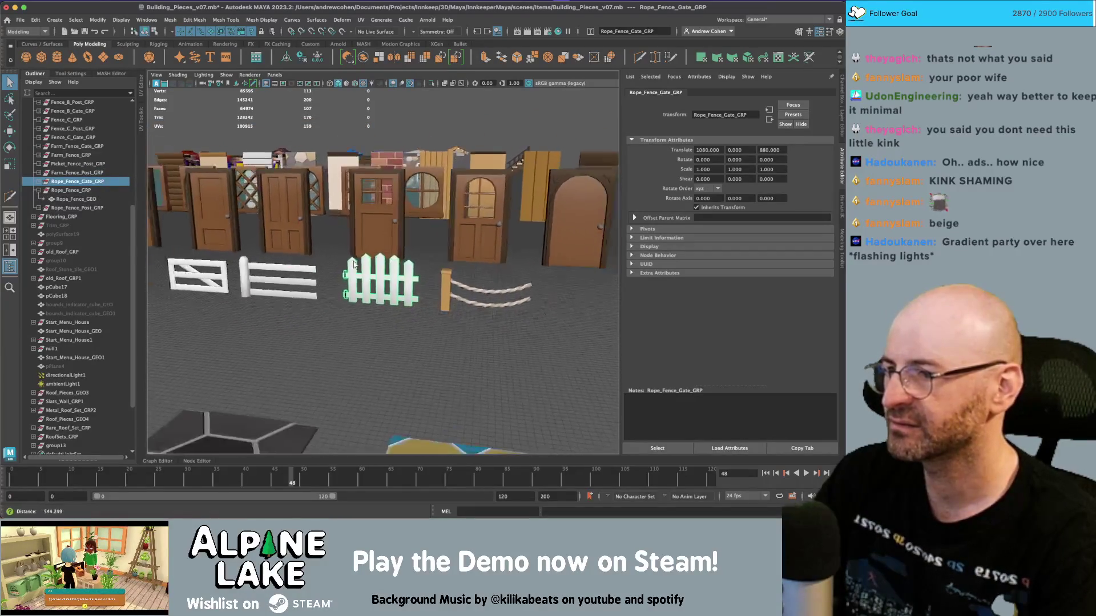
drag(463, 281, 313, 266)
Step: Collapse Rope_Fence_GRP and select all members of the Fence_EXPORTSET set
click(38, 190)
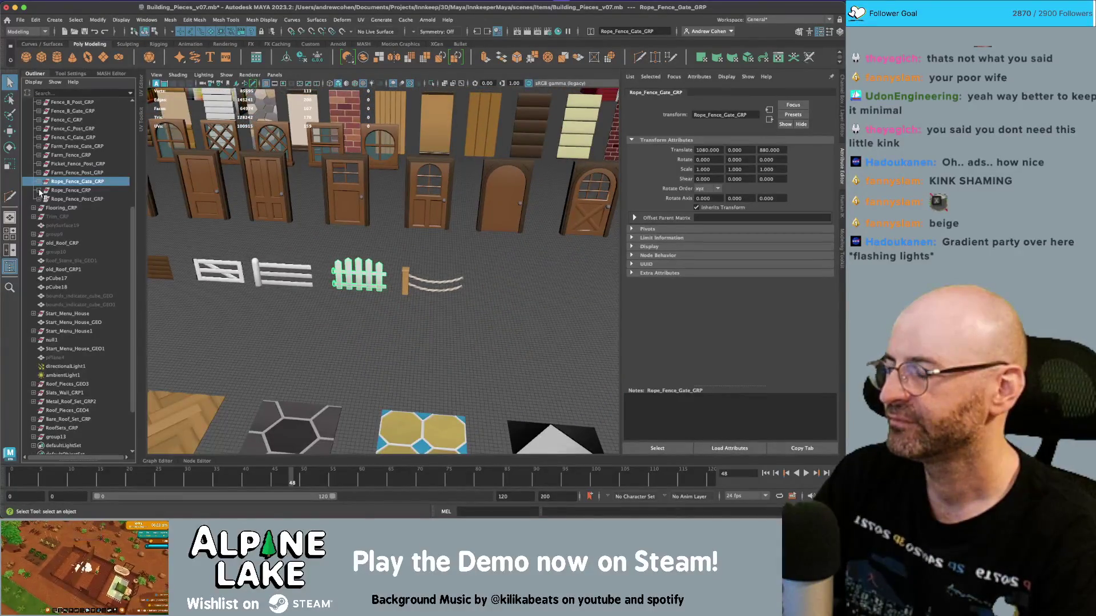
scroll(down, 3)
scroll(down, 3)
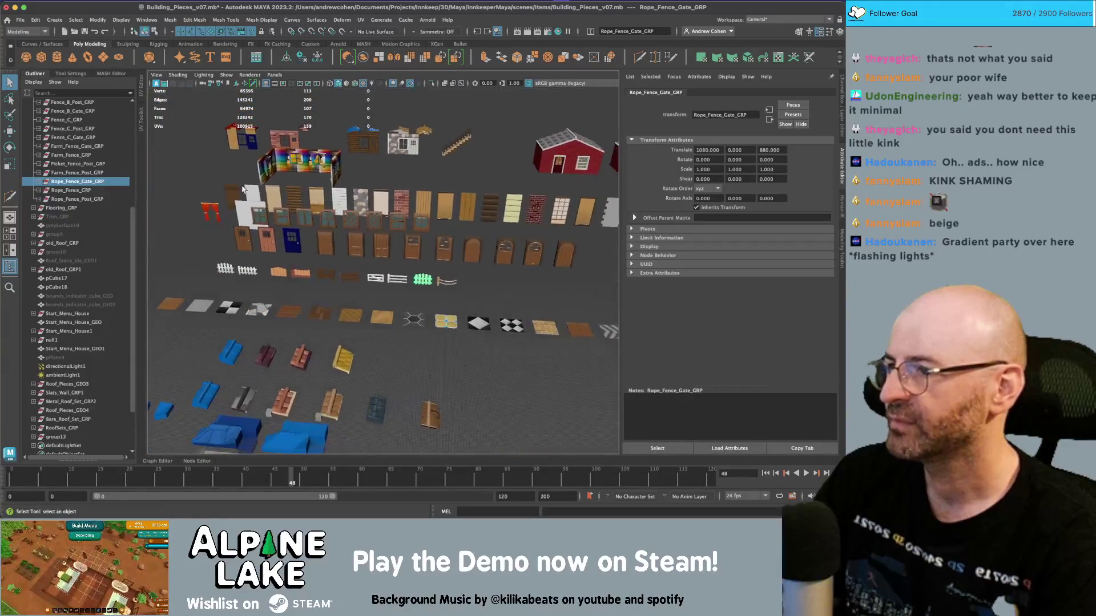
scroll(down, 3)
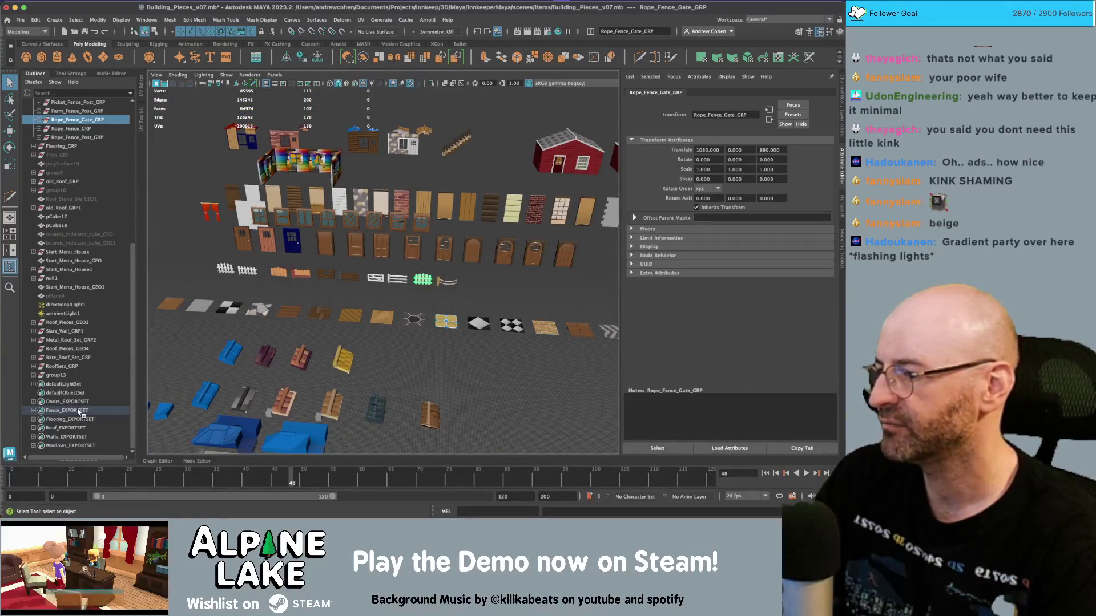
click(71, 411)
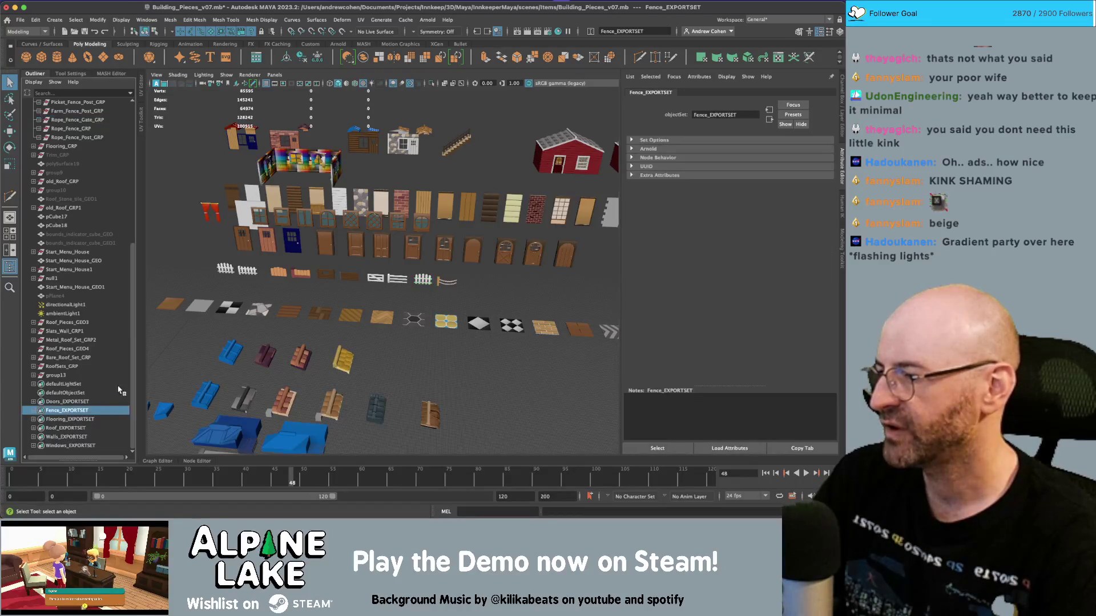
key(ctrl+s)
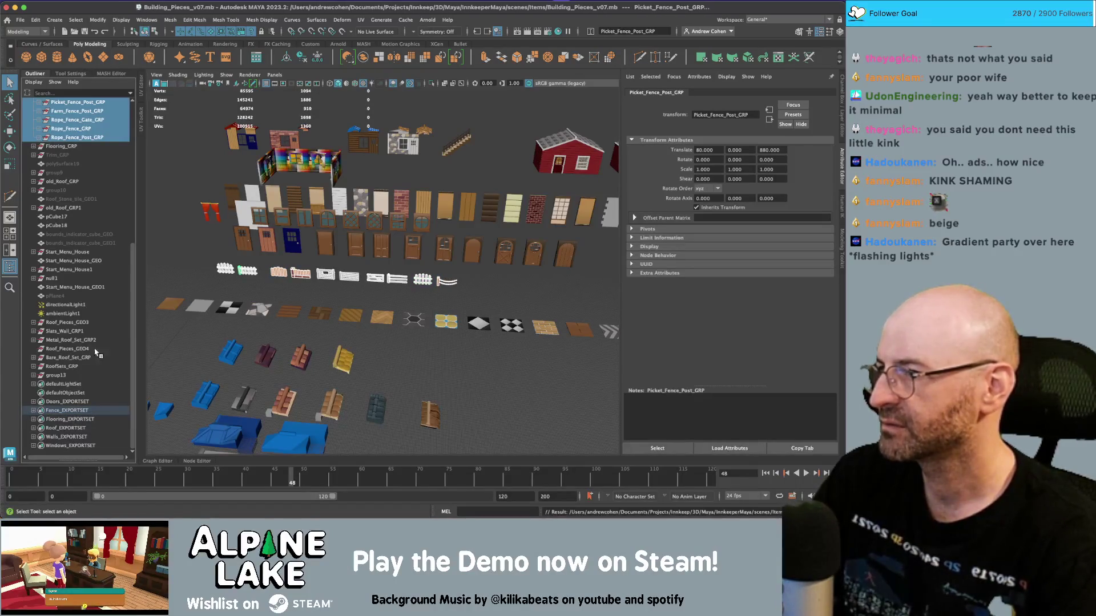
scroll(up, 3)
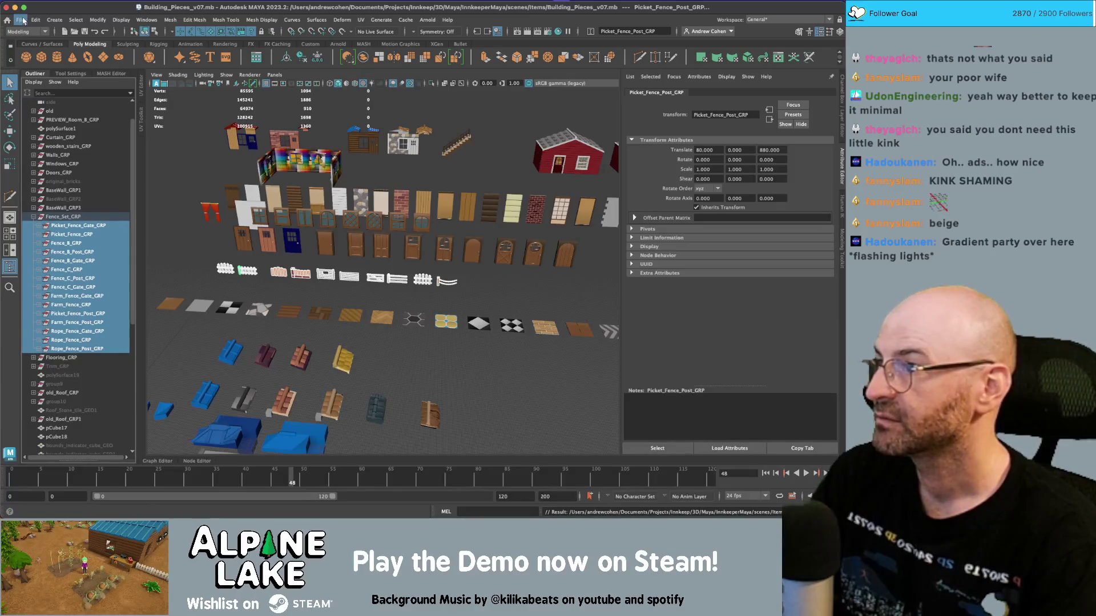
click(21, 20)
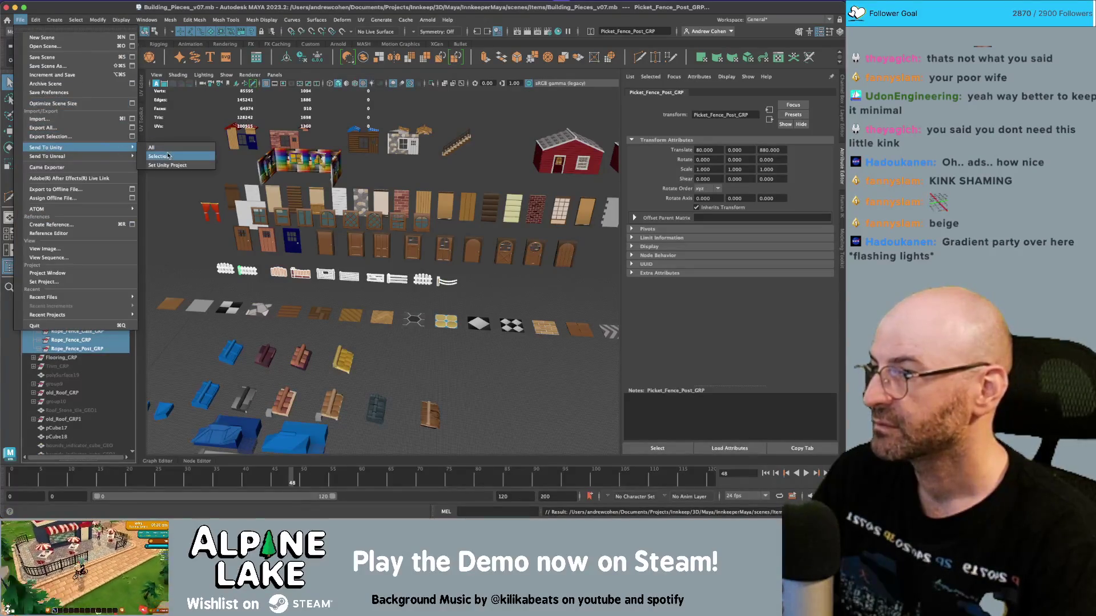
Step: Export the selection as fence_set.fbx into _Models/BuildingStructure, overwriting the existing file
click(126, 137)
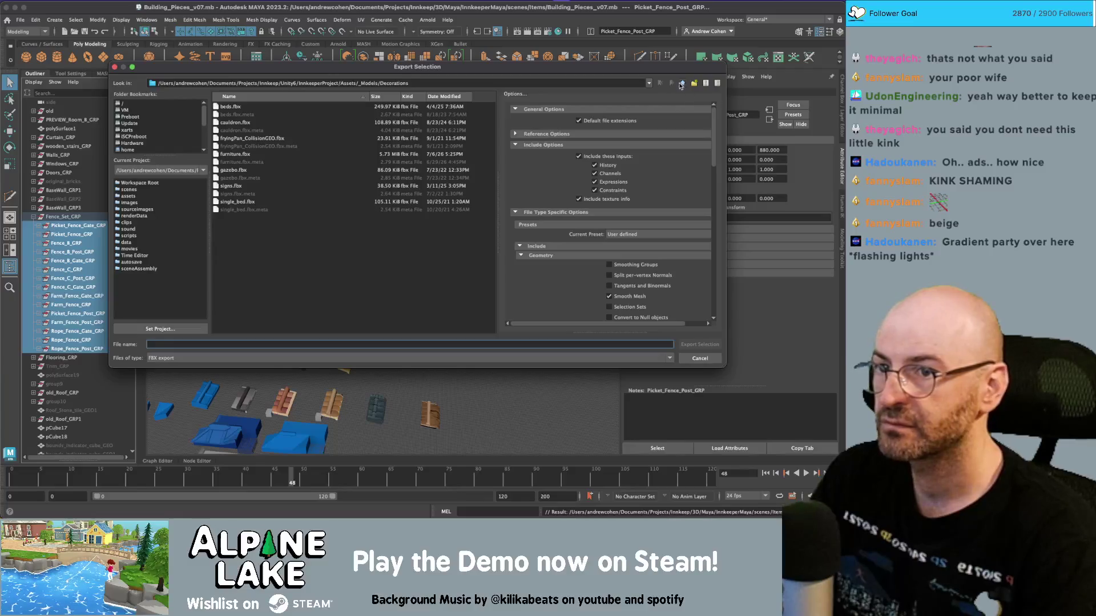
click(682, 84)
double_click(258, 137)
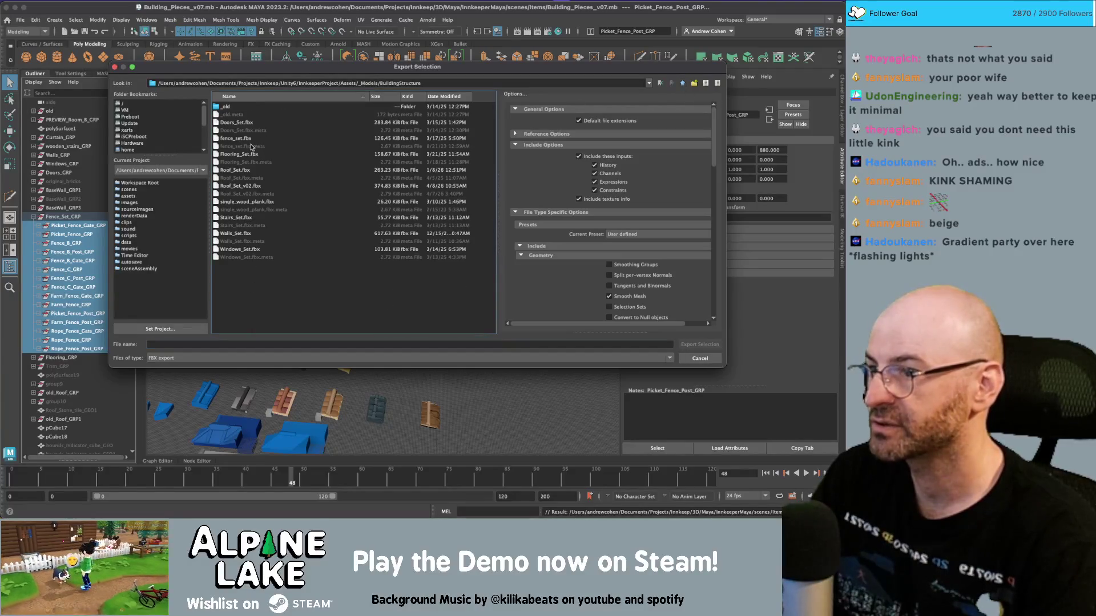
click(248, 139)
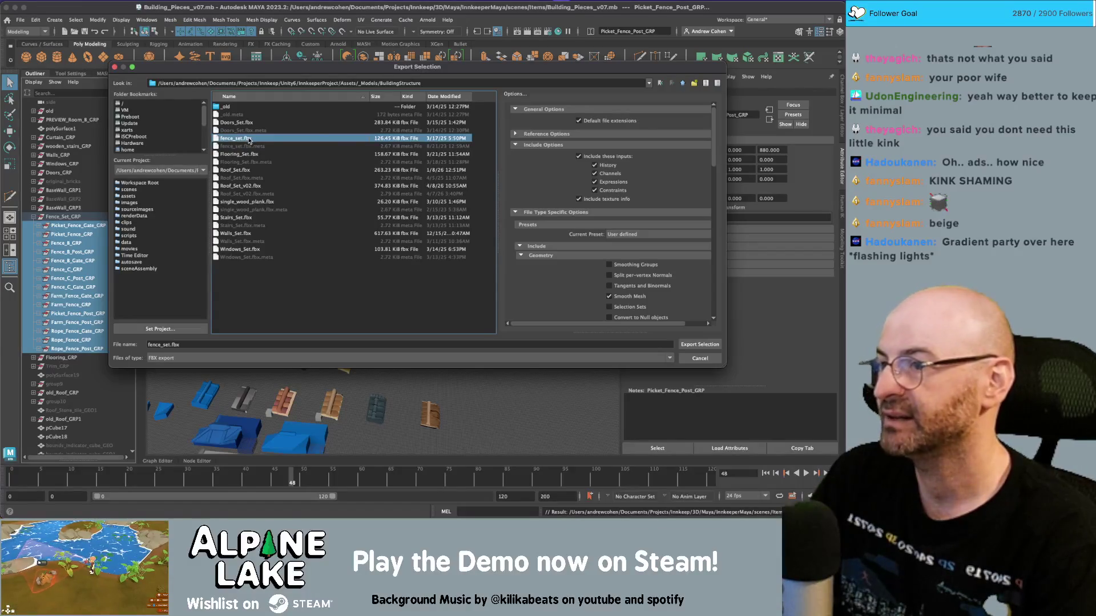
double_click(250, 141)
click(414, 211)
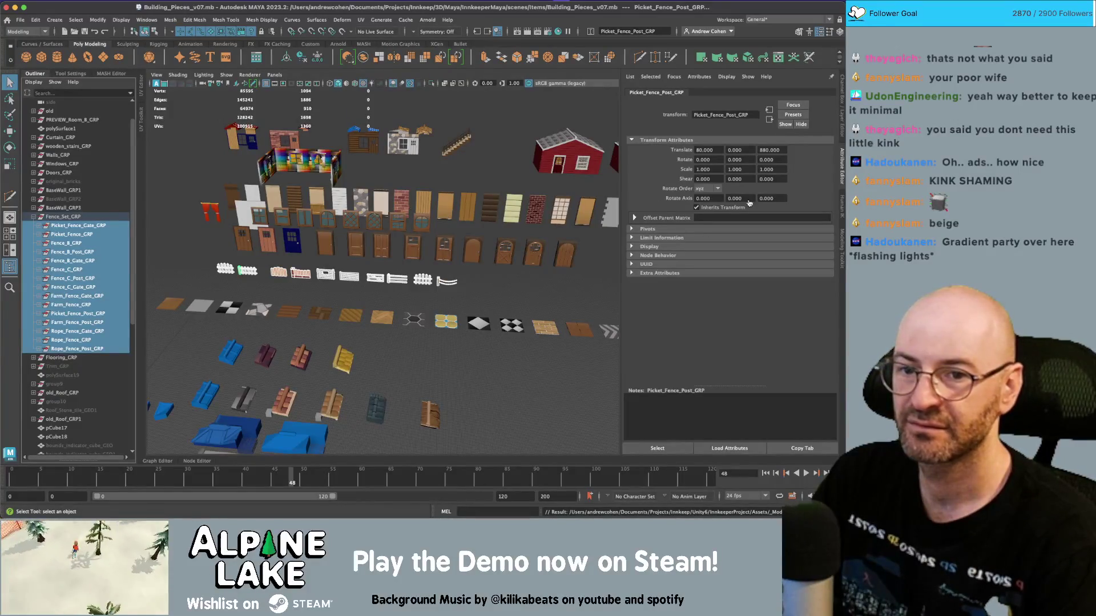
Step: Switch from Maya to the Unity editor showing Main_Game_Scene
key(super+Tab)
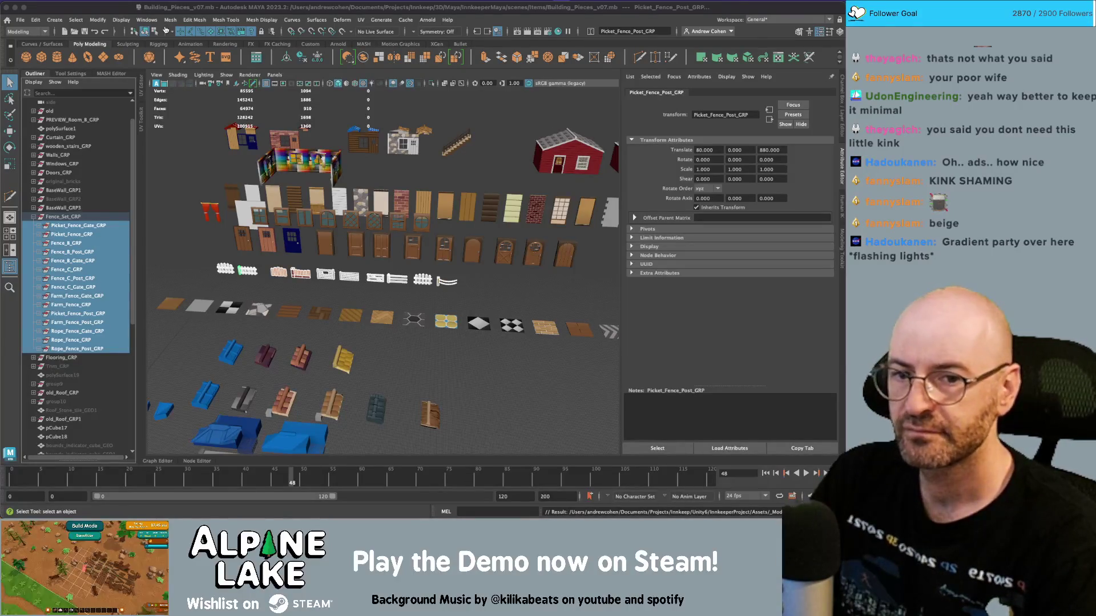
key(super+Tab)
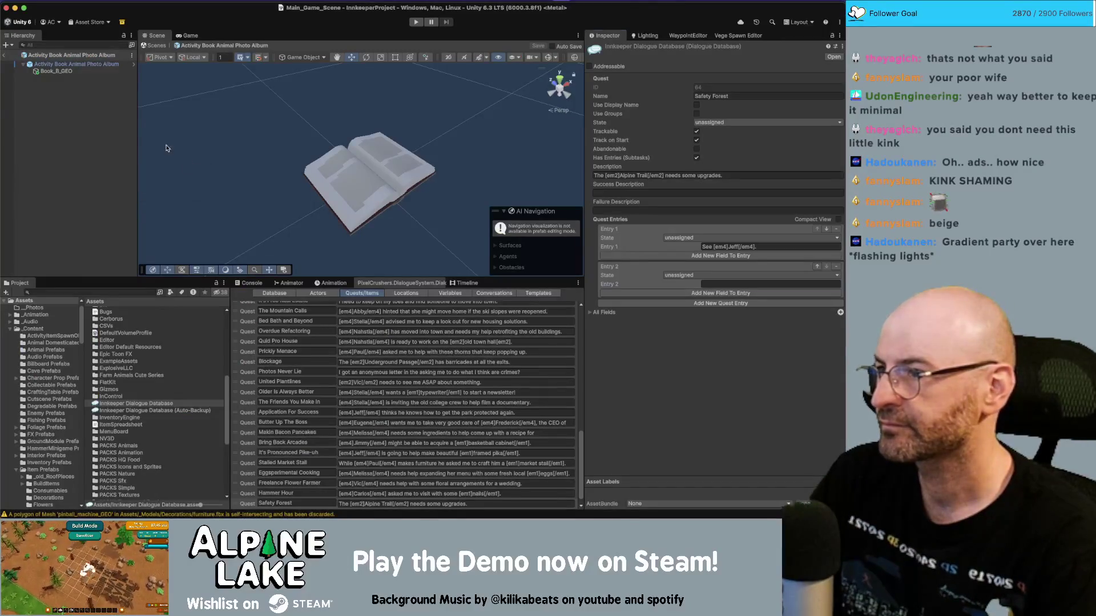
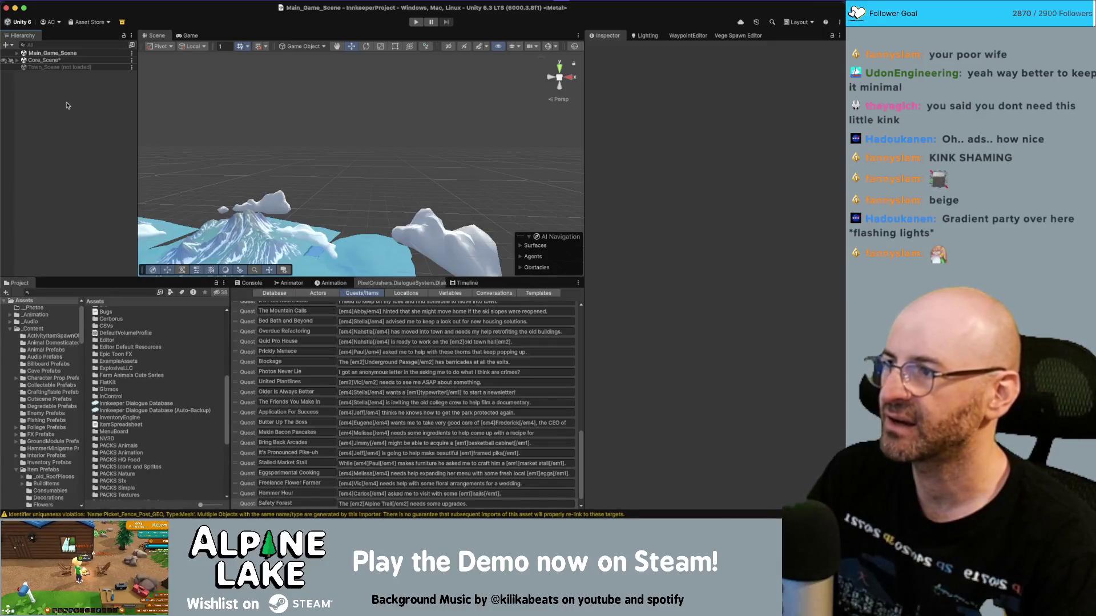
Step: Save the scene and search the Project assets for 'fence'
key(super+s)
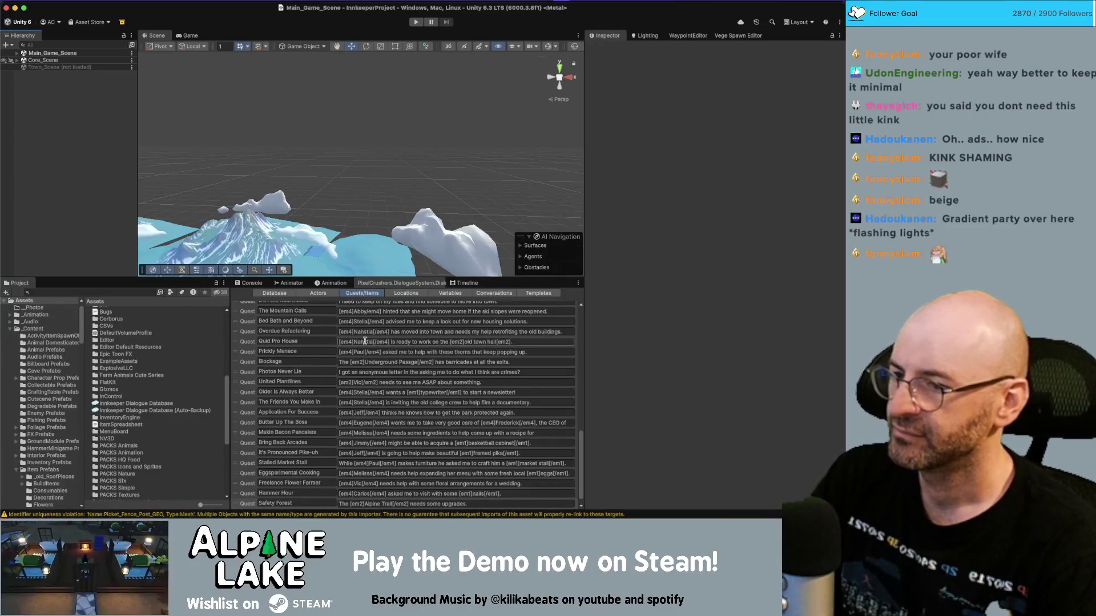
scroll(down, 3)
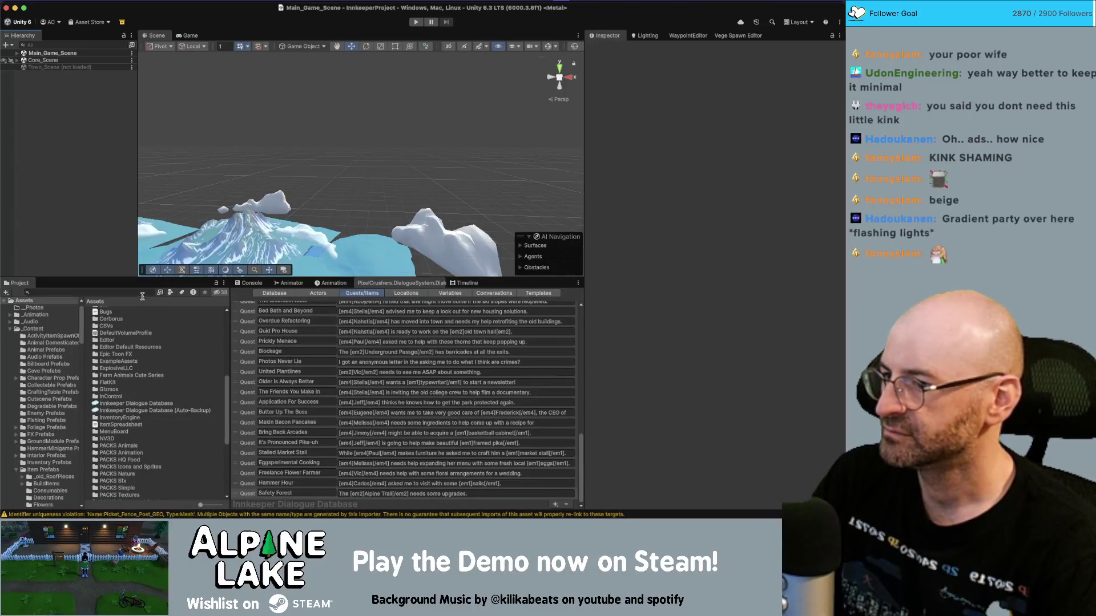
key(ctrl+f)
text(fence)
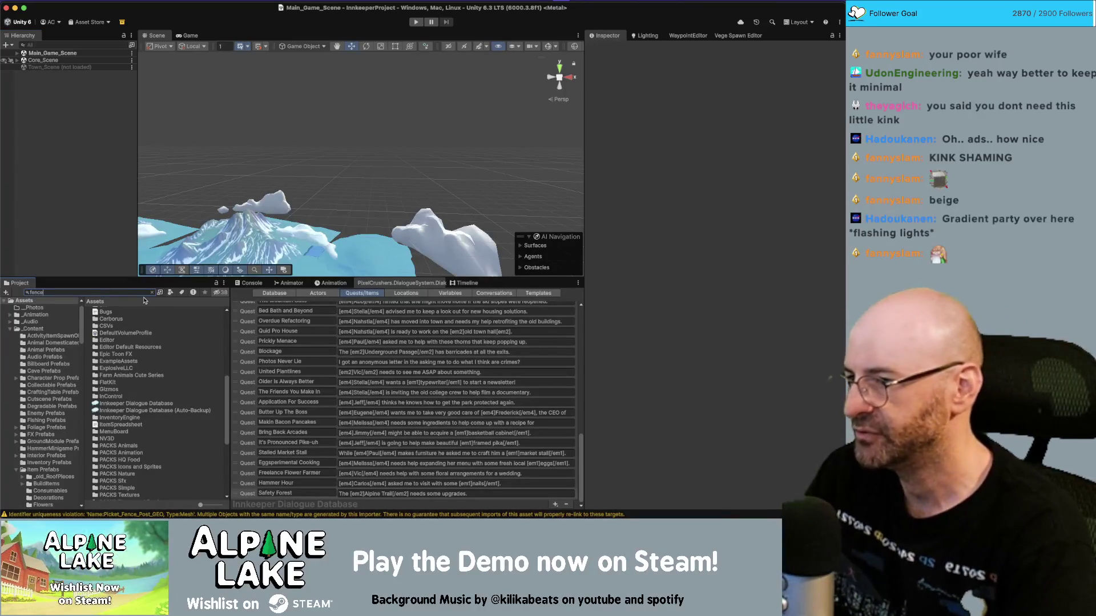
Step: Narrow the Project search to the exact "Build Fence C" items
key(ctrl+a)
text(Bui)
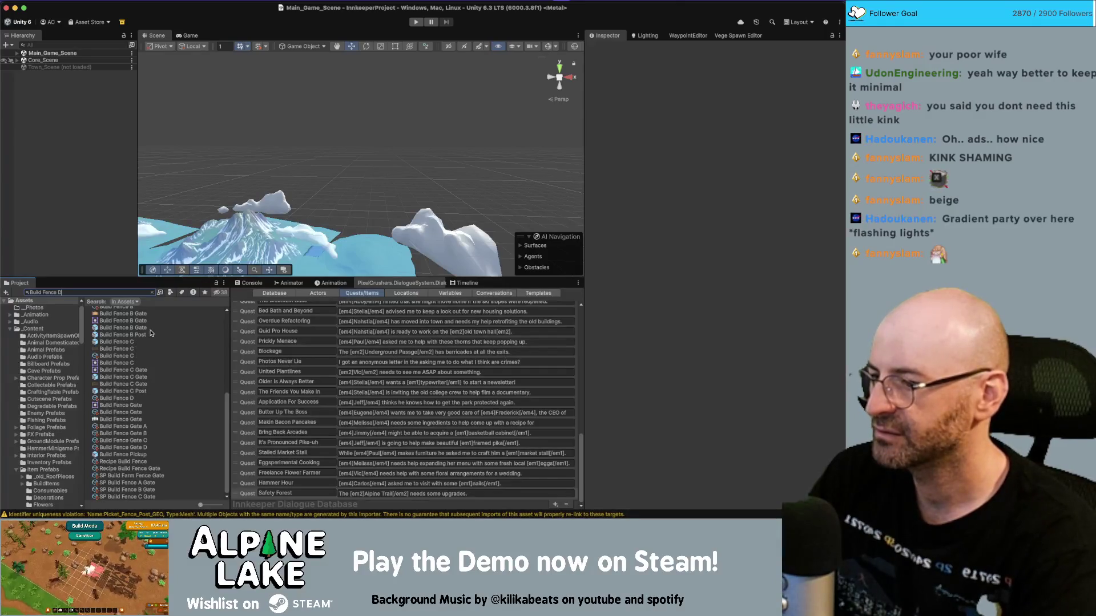
scroll(up, 3)
scroll(down, 3)
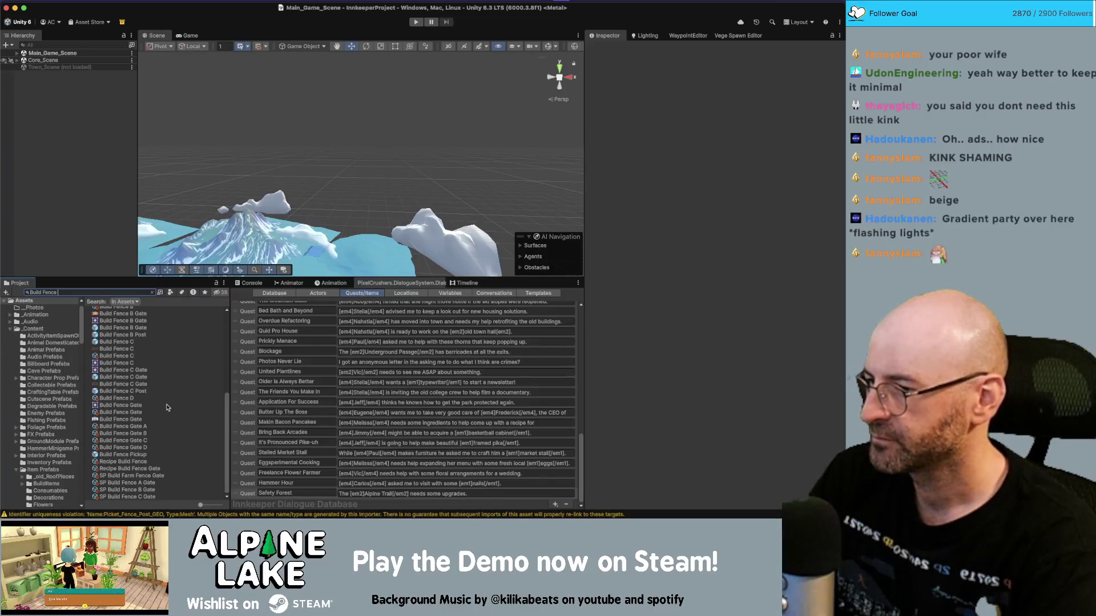
key(Home)
text(")
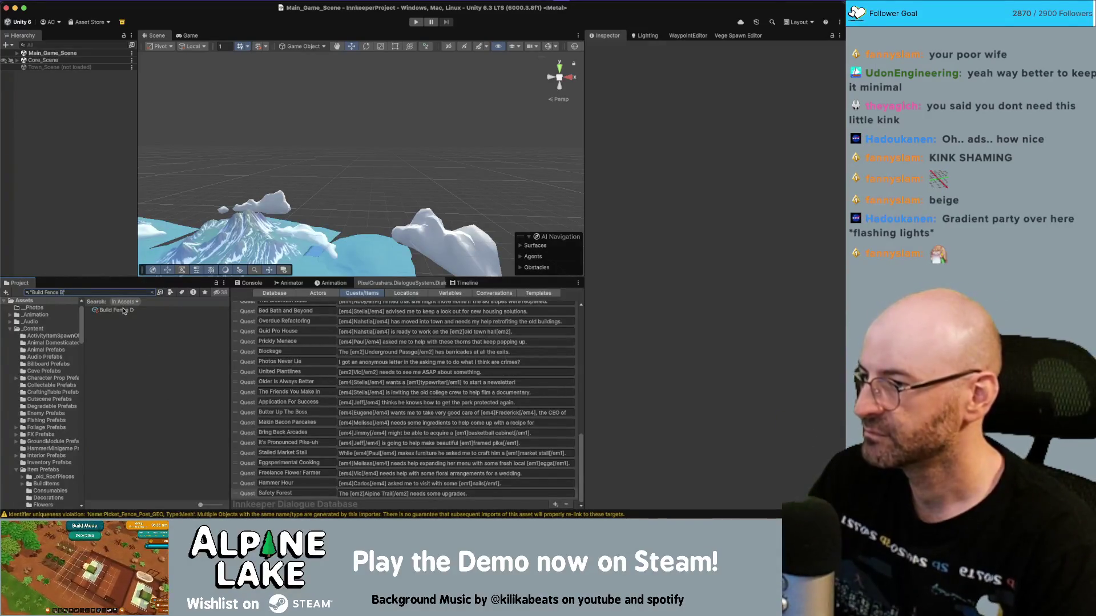
key(BackSpace)
text(B)
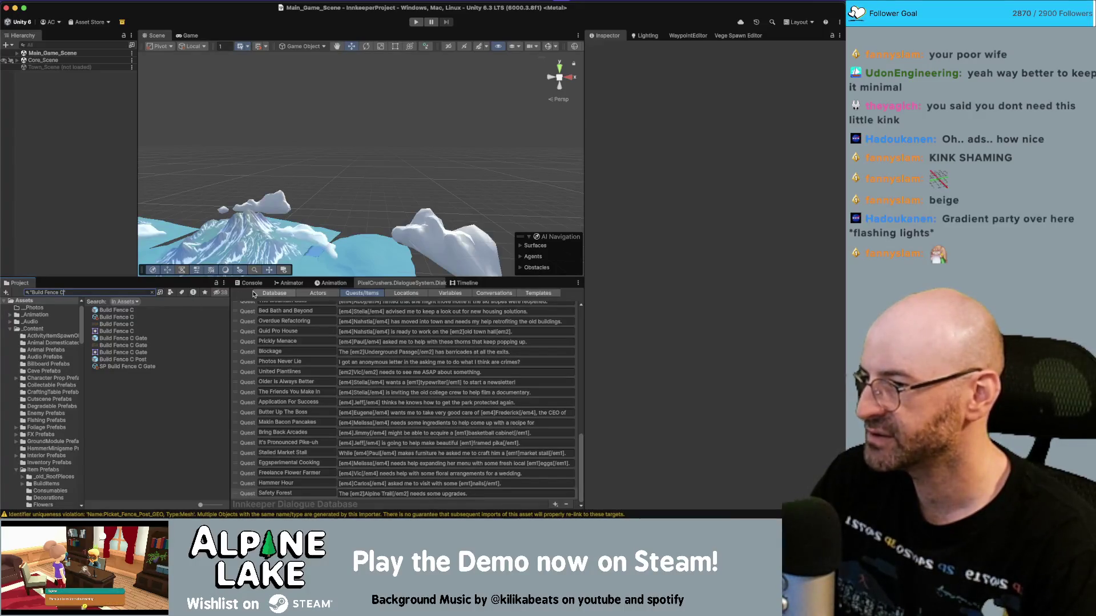
text(")
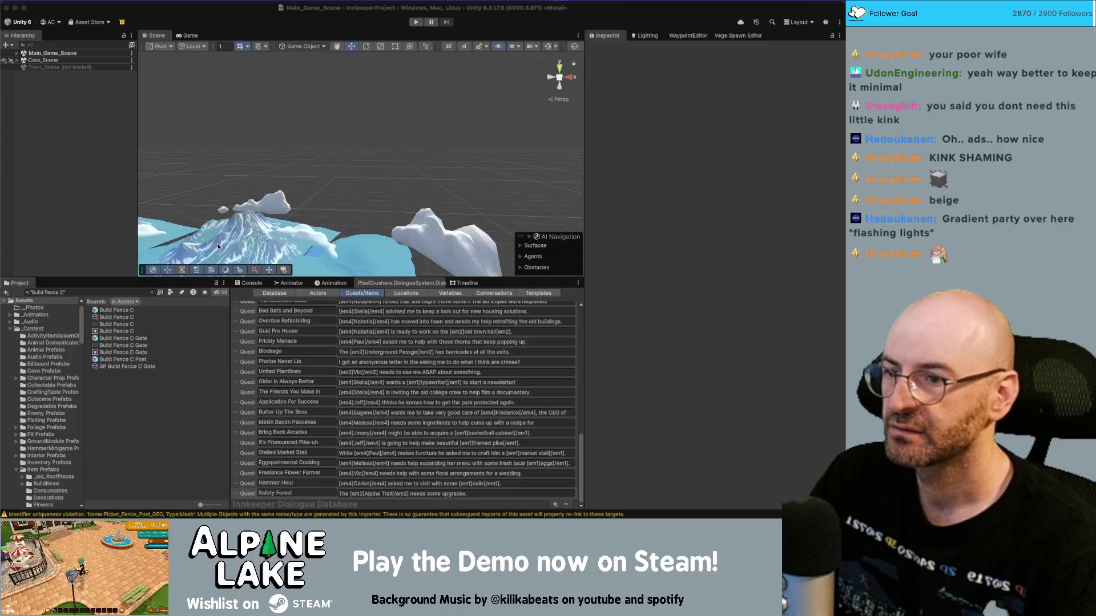
key(super+Tab)
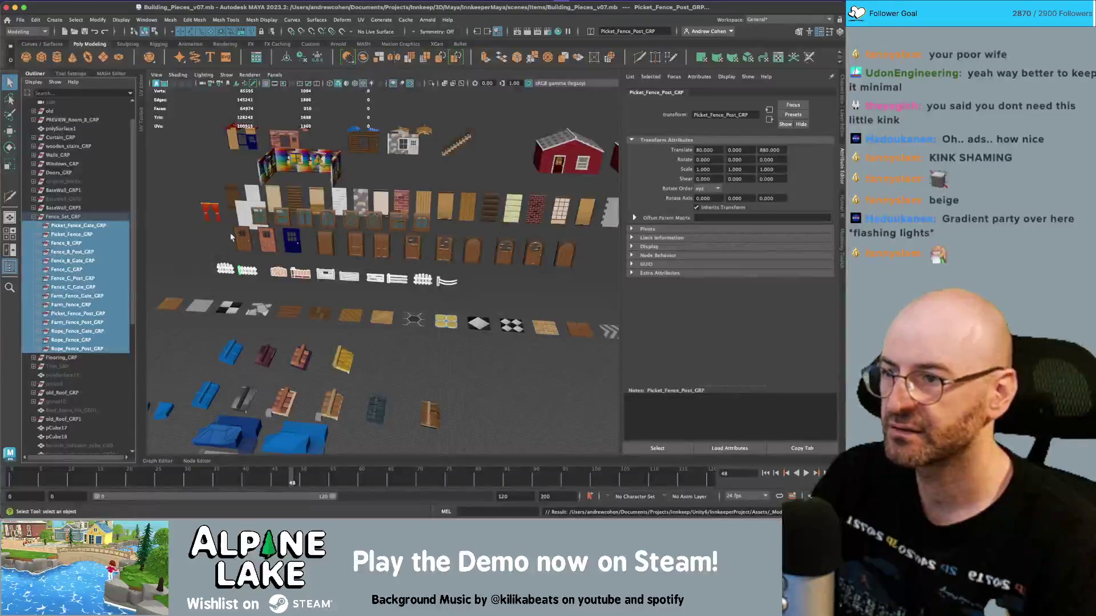
drag(327, 253, 308, 251)
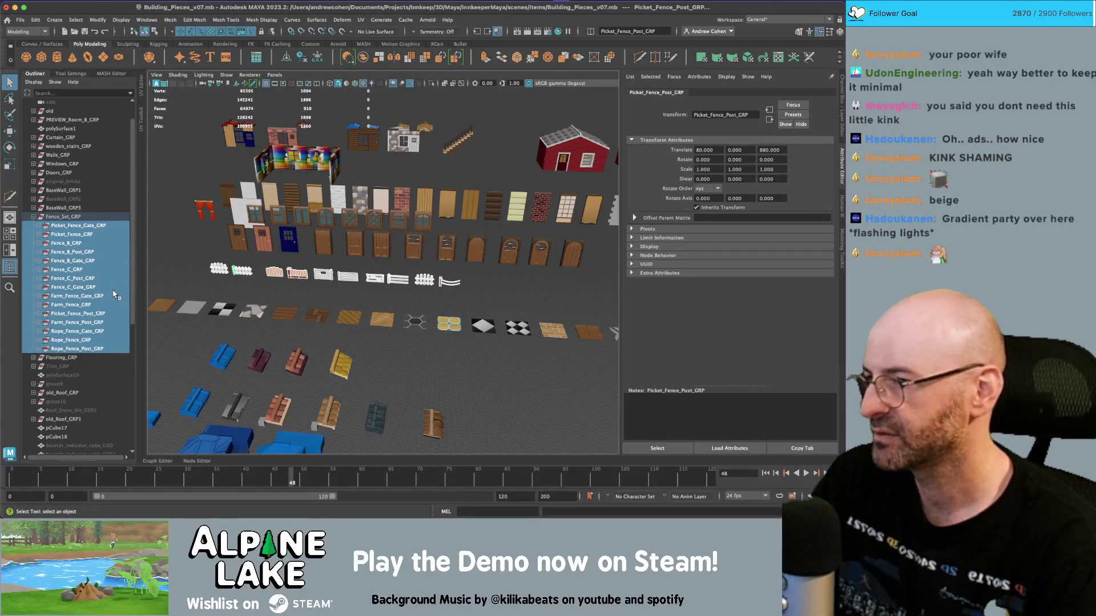
key(super+Tab)
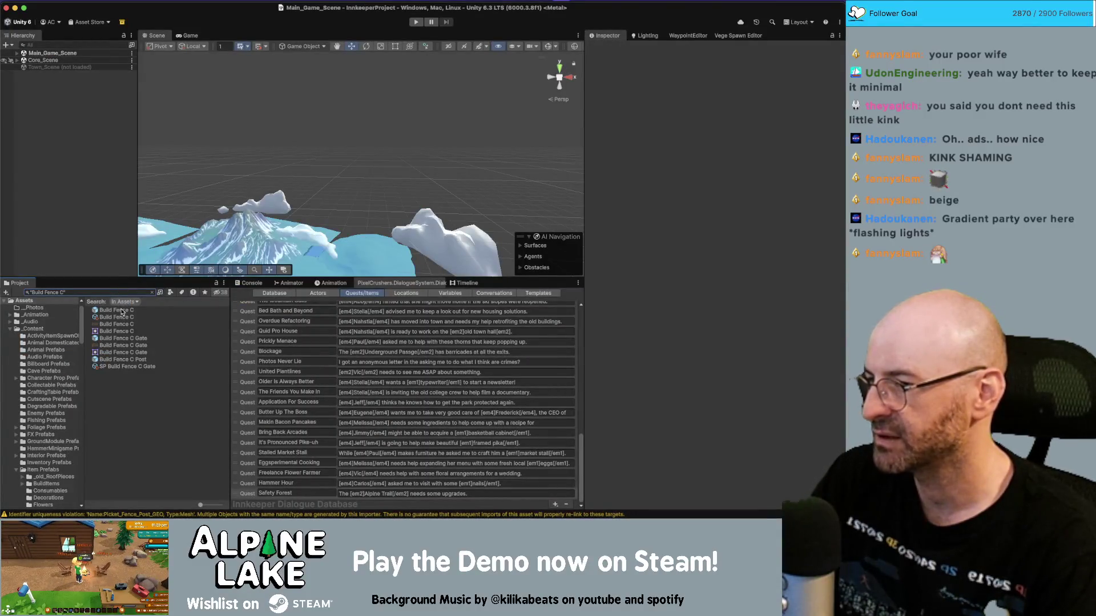
Step: Change the search to "Build Fence D" and show that item's settings in the Inspector
click(122, 293)
key(shift+Left)
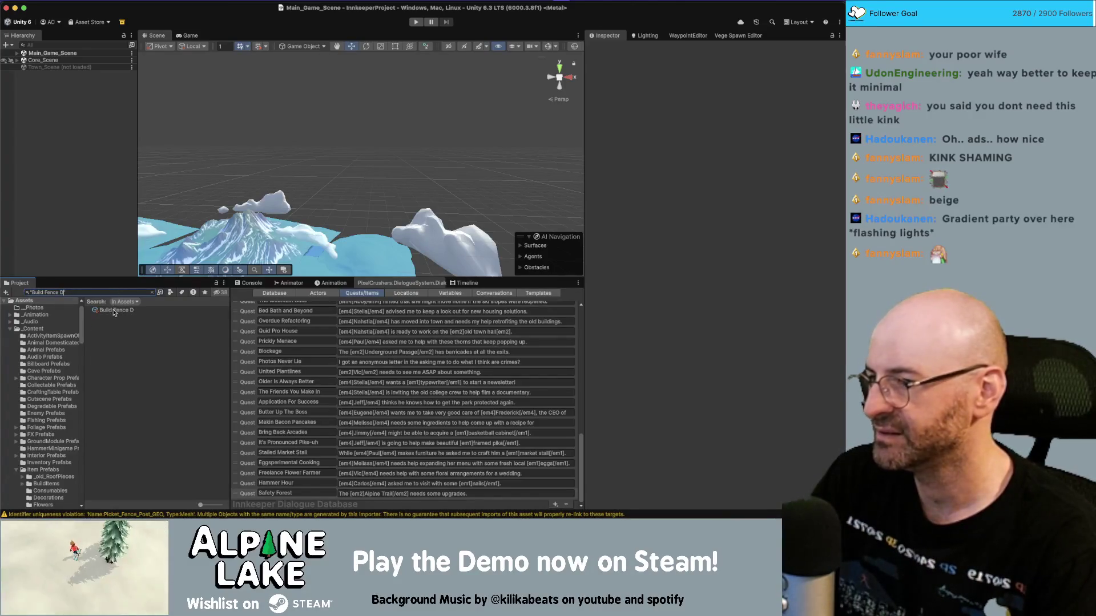
click(116, 311)
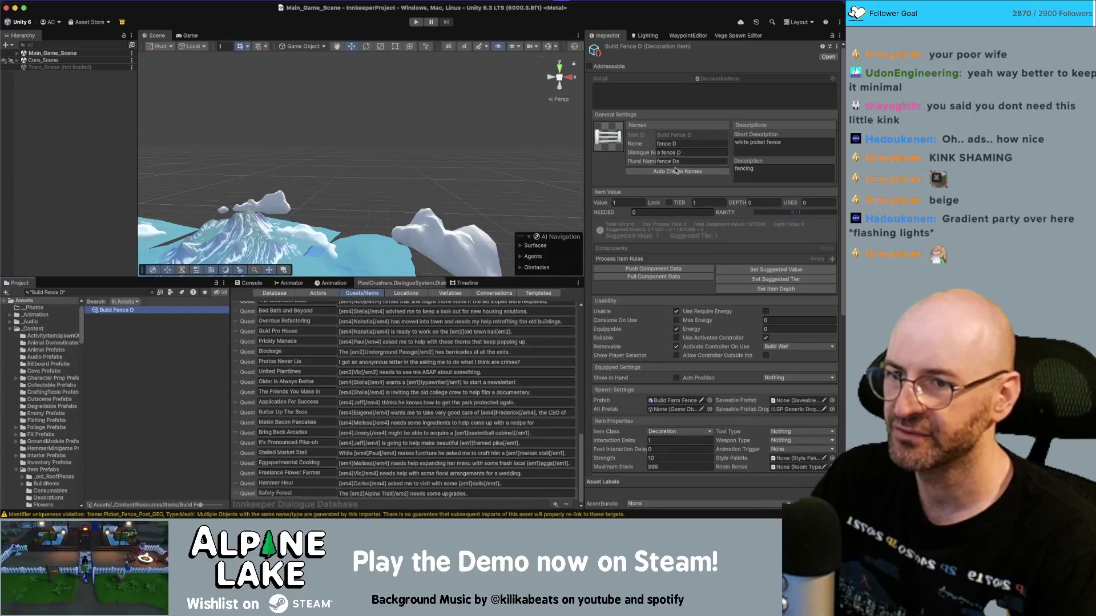
scroll(down, 3)
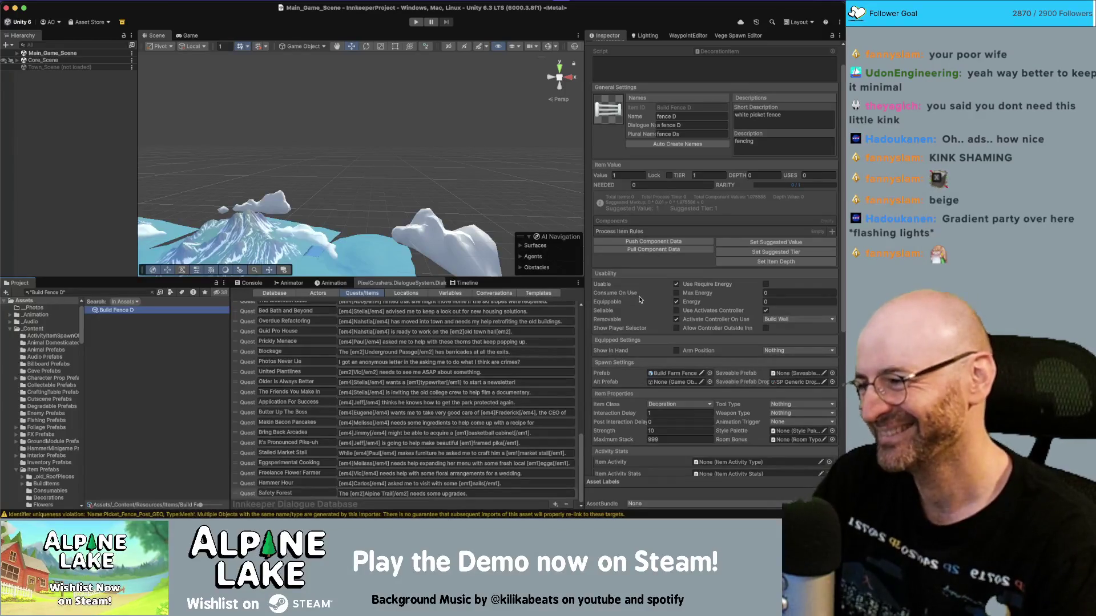
Step: Broaden the Project search to 'Build Fence' to list variants A through D
key(super+Tab)
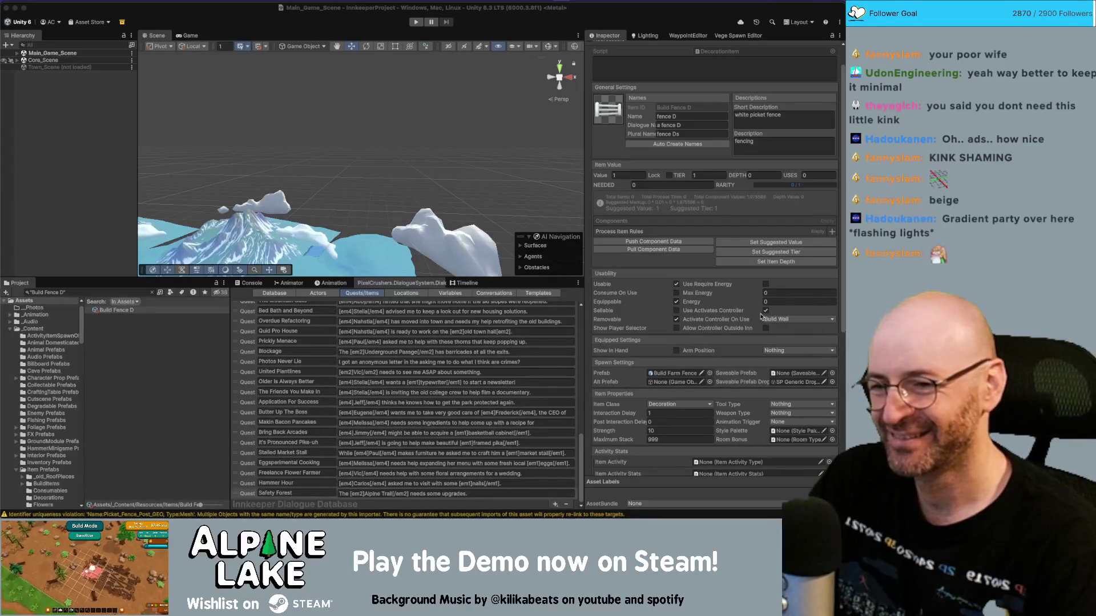
scroll(down, 3)
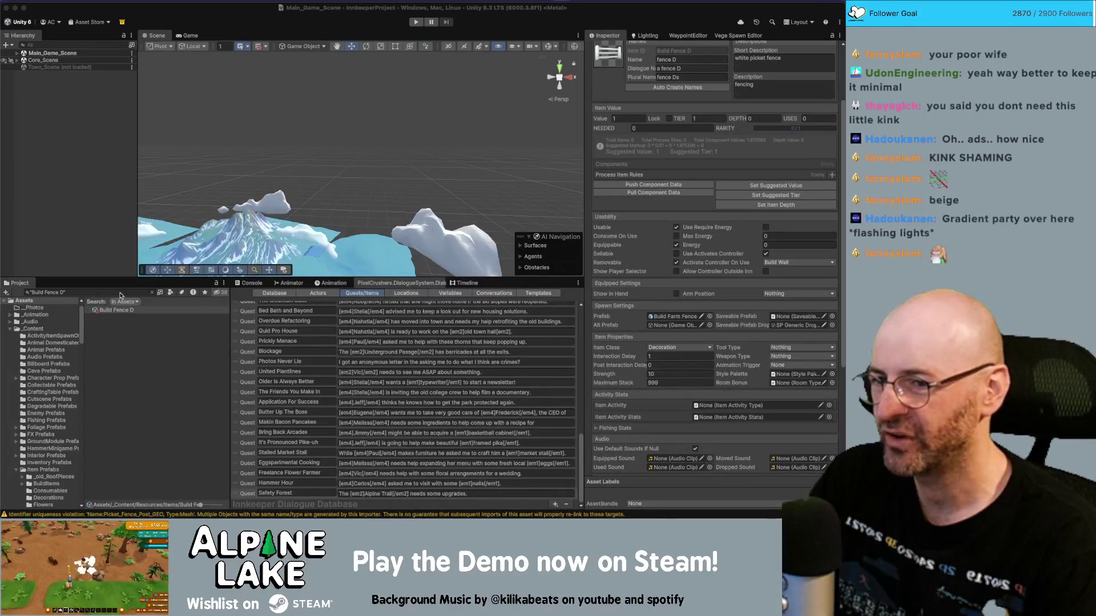
click(120, 293)
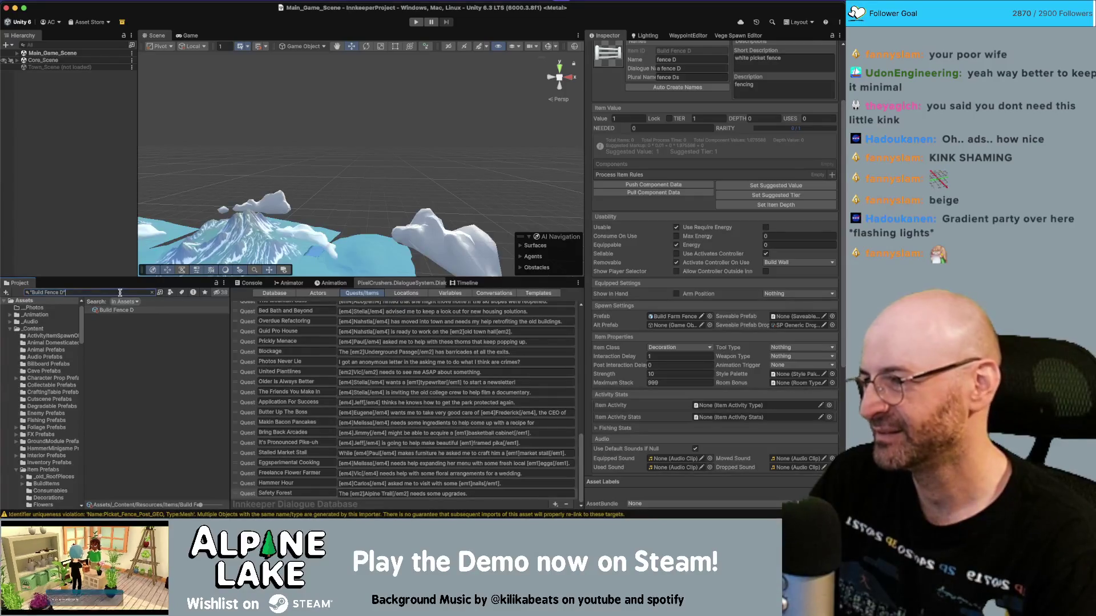
key(BackSpace)
key(BackSpace)
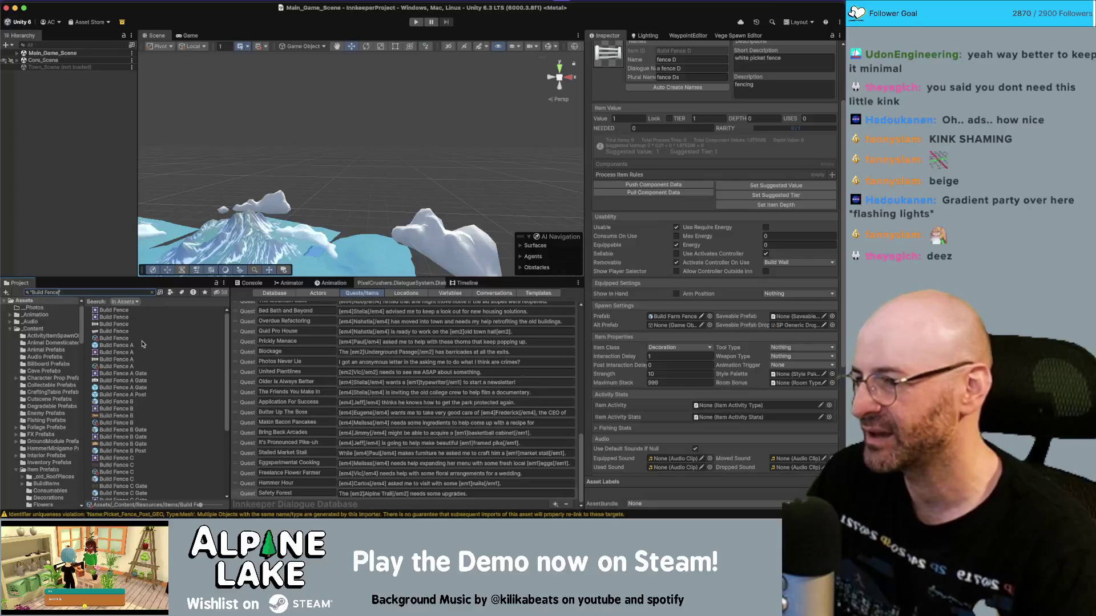
Step: Compare the plain Build Fence, Build Fence A and Build Fence B items' settings
click(142, 339)
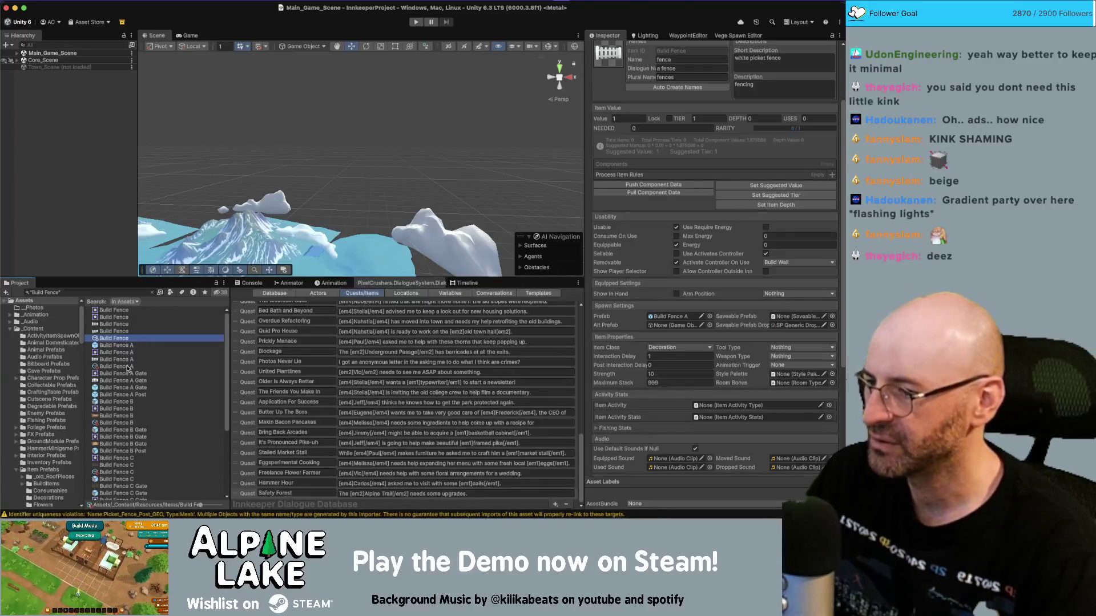
click(128, 368)
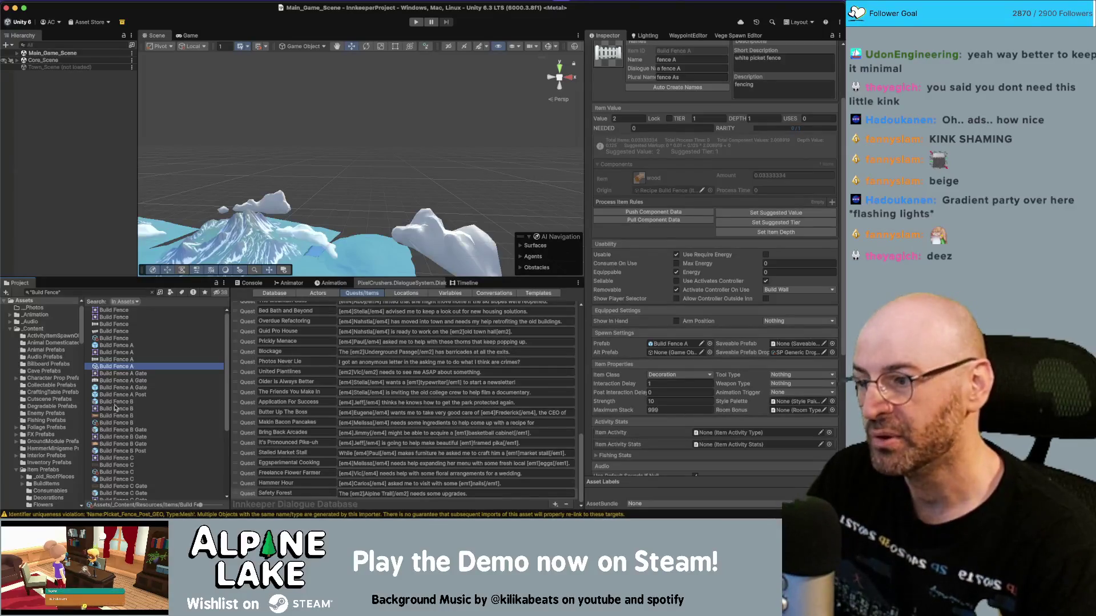
click(117, 423)
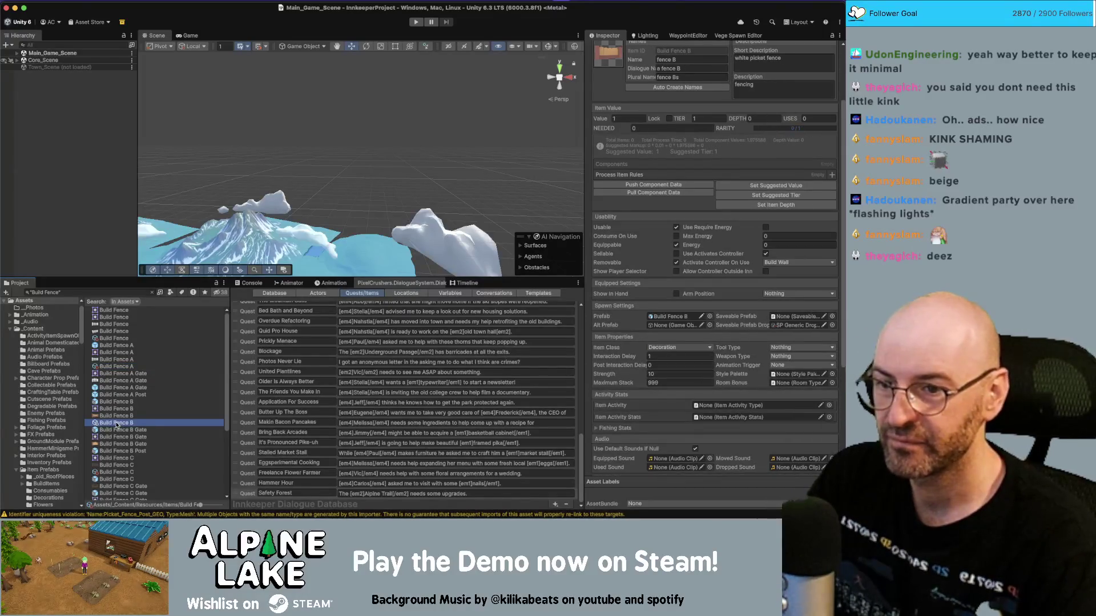
scroll(down, 3)
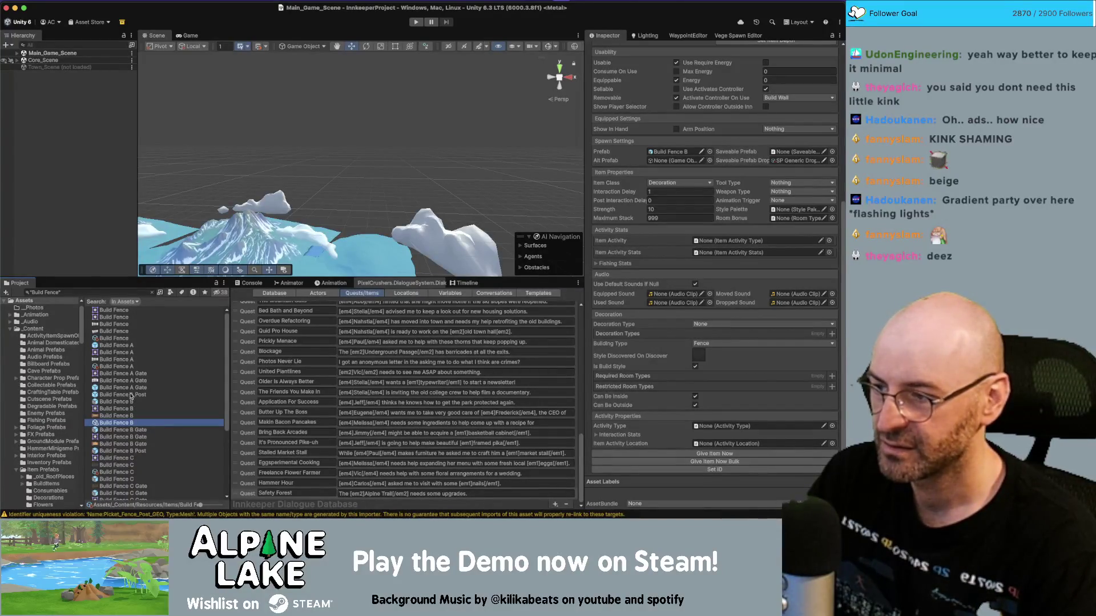
click(122, 339)
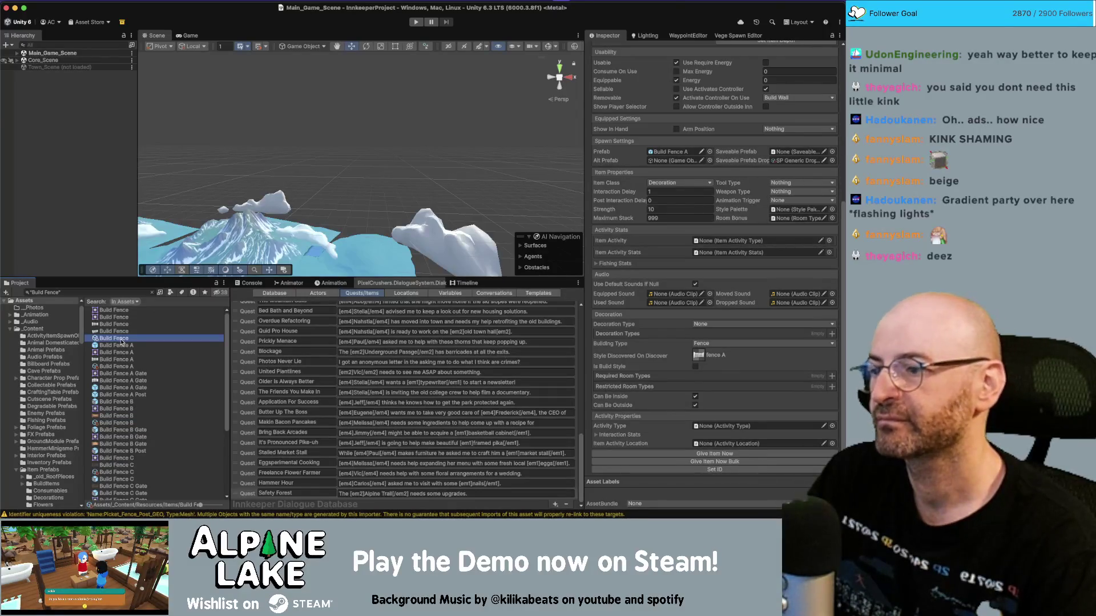
click(130, 366)
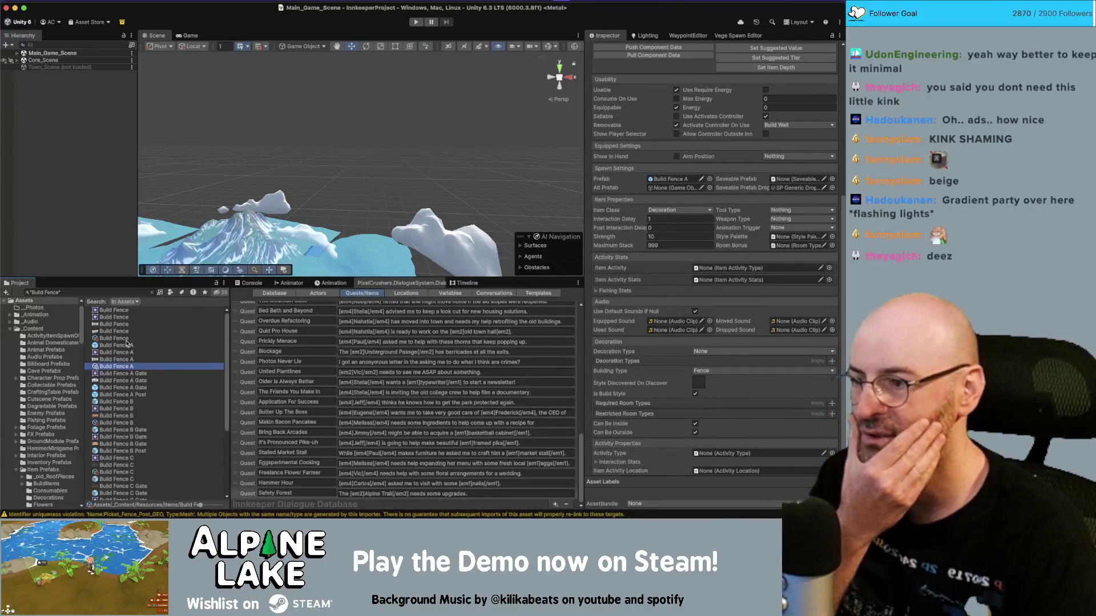
Step: Review the farm fence and Build Fence C items, ending on Build Fence B's 'white picket fence' data
click(126, 339)
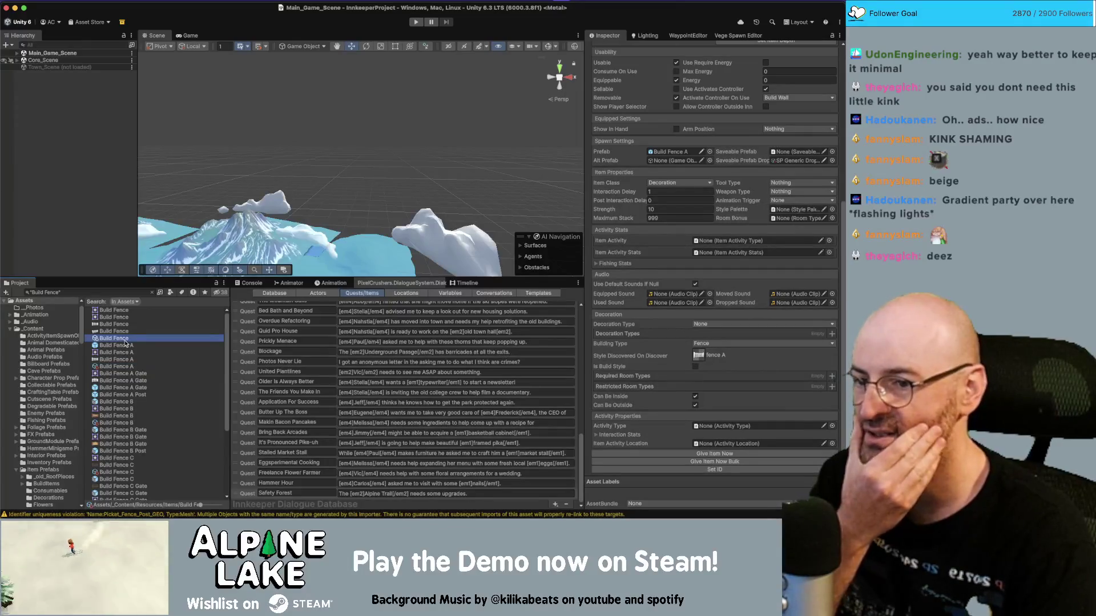
scroll(down, 3)
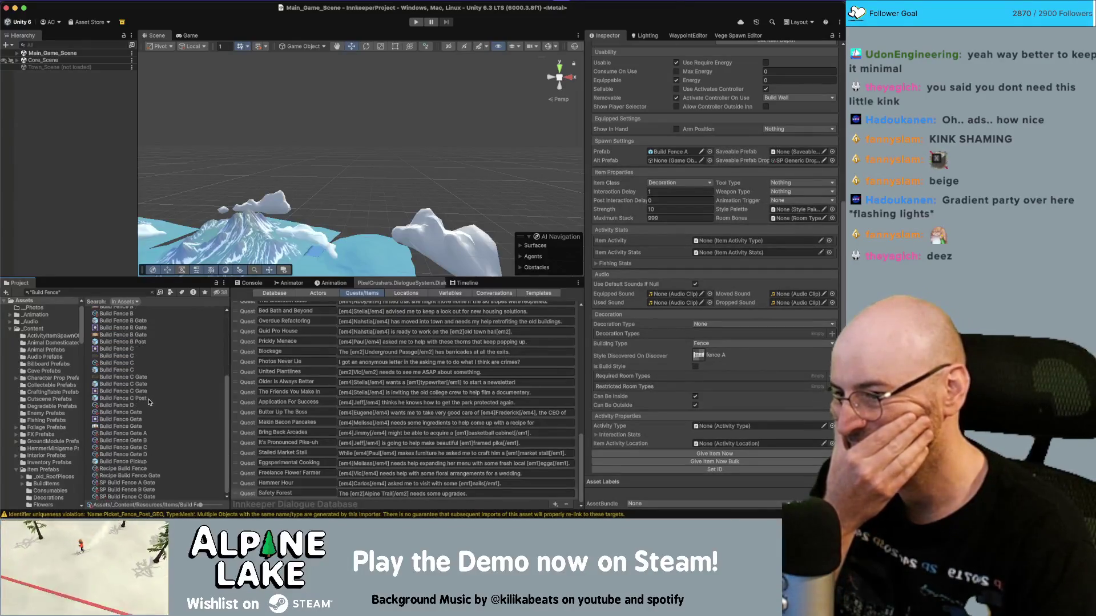
click(132, 405)
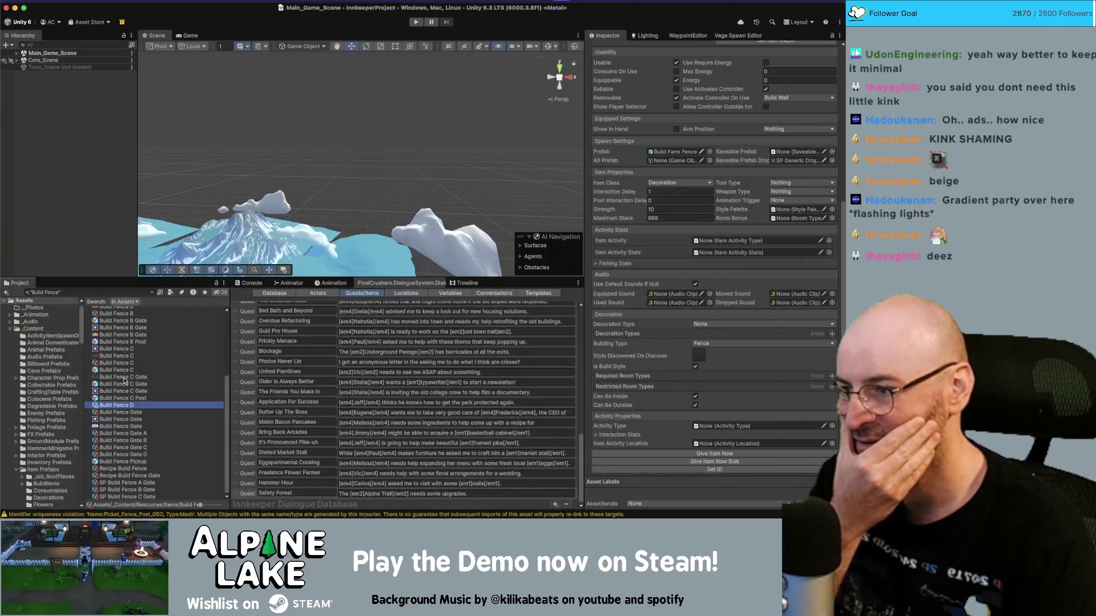
click(125, 364)
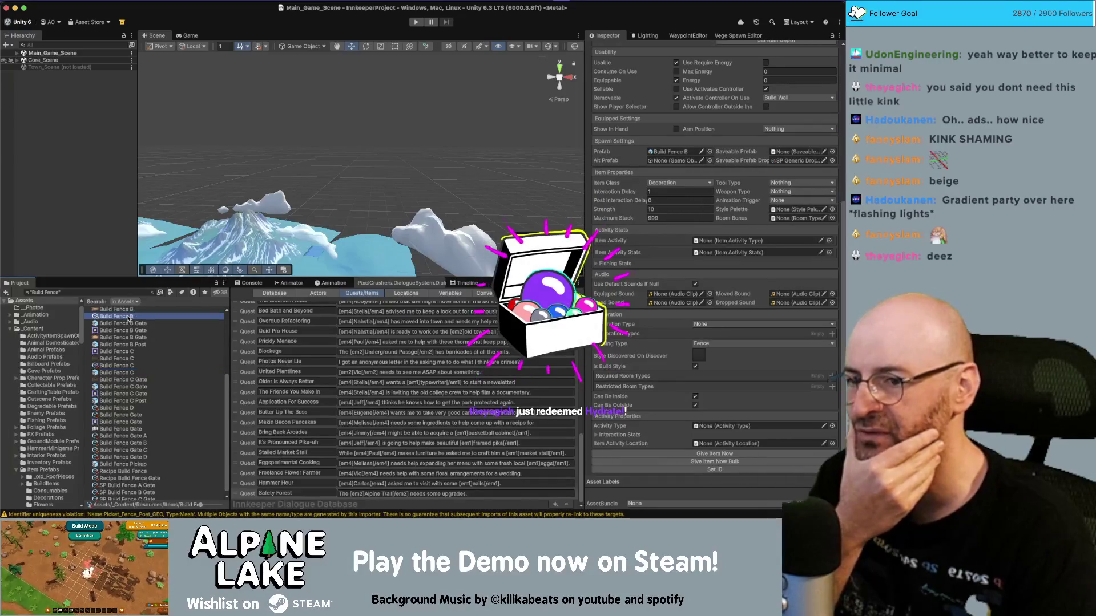
click(128, 315)
scroll(up, 3)
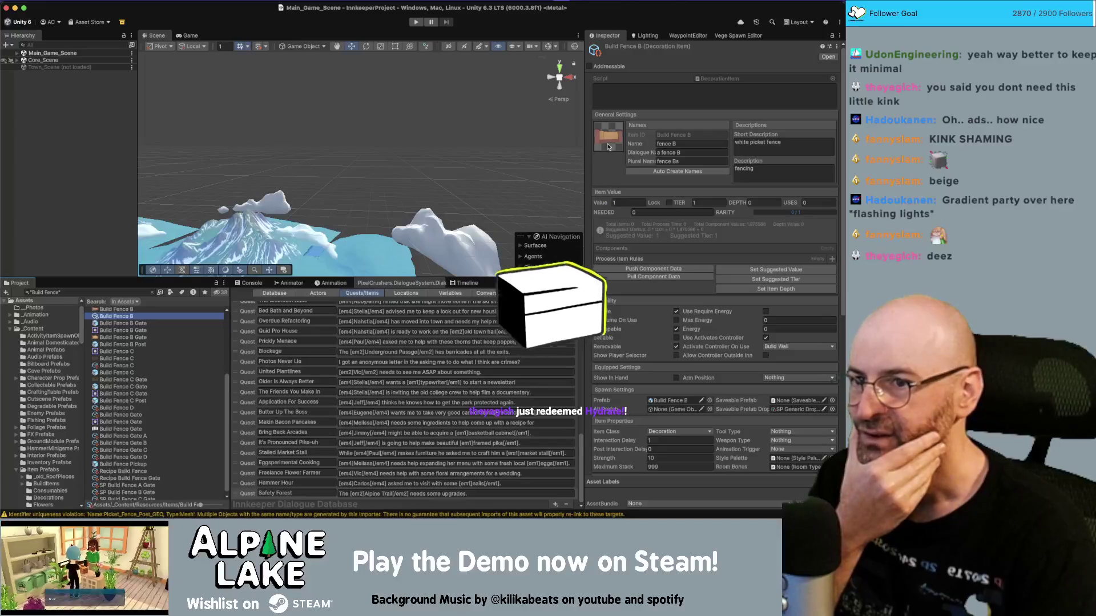
Step: Inspect Build Fence A through D, then ping Build Fence D's Build Farm Fence prefab
scroll(up, 3)
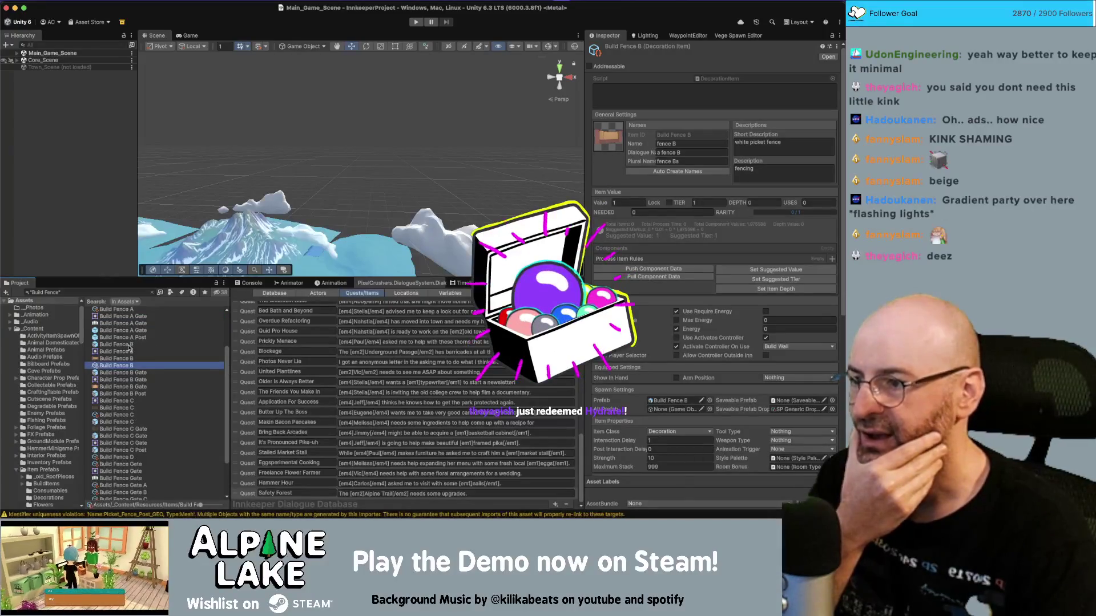
scroll(up, 3)
click(131, 322)
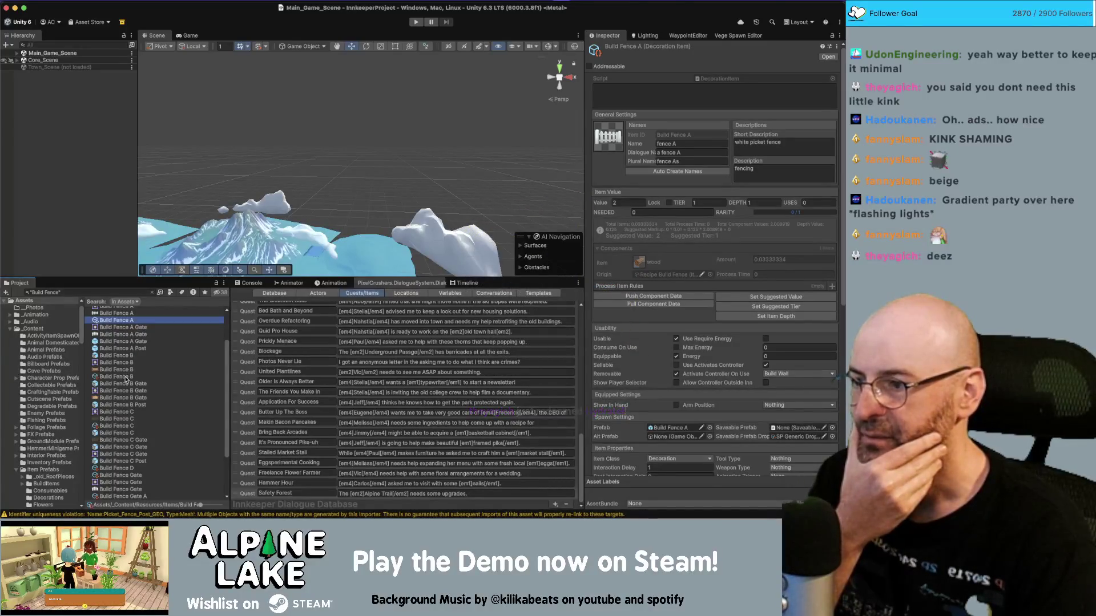
click(126, 377)
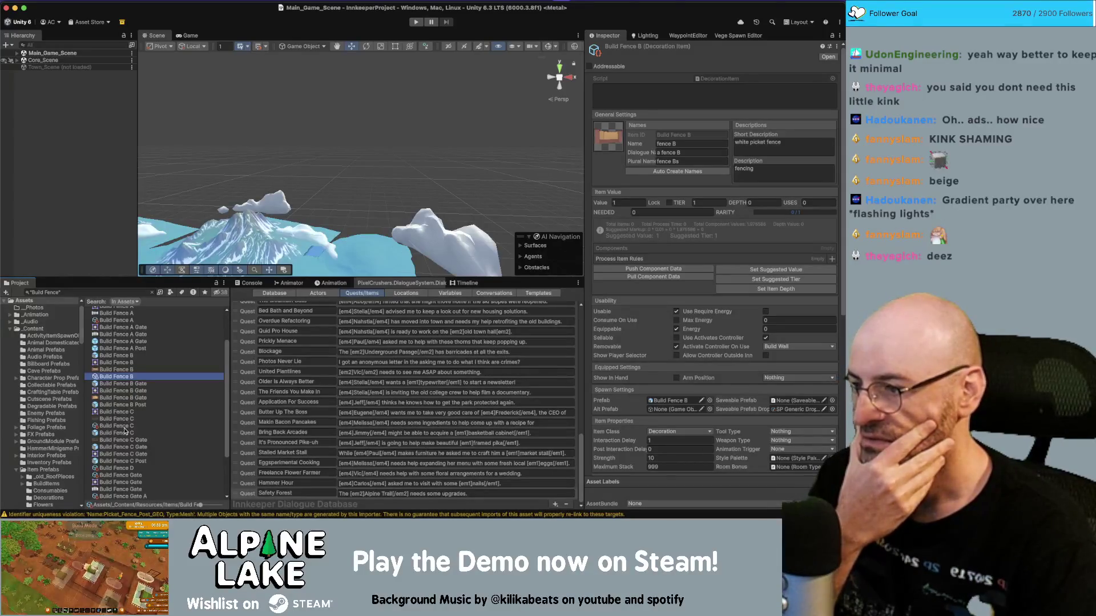
click(124, 427)
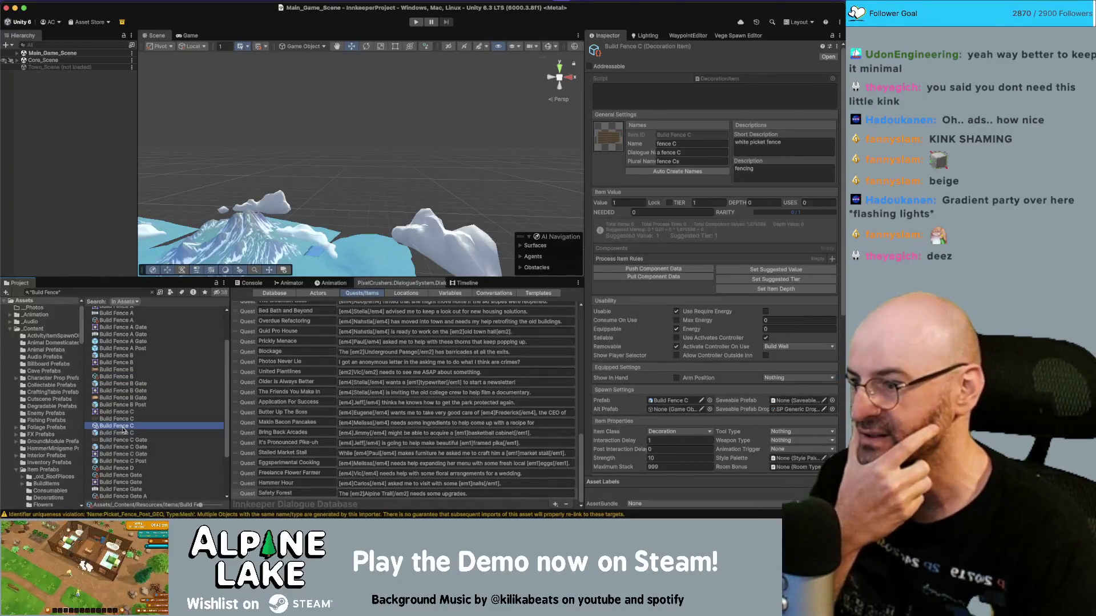
click(127, 468)
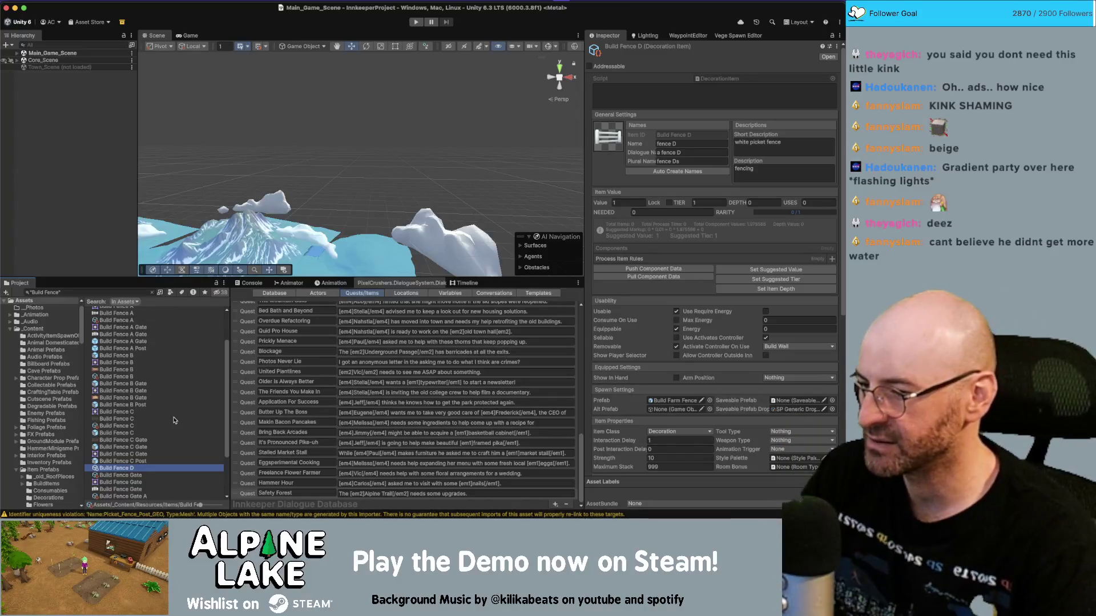
scroll(down, 3)
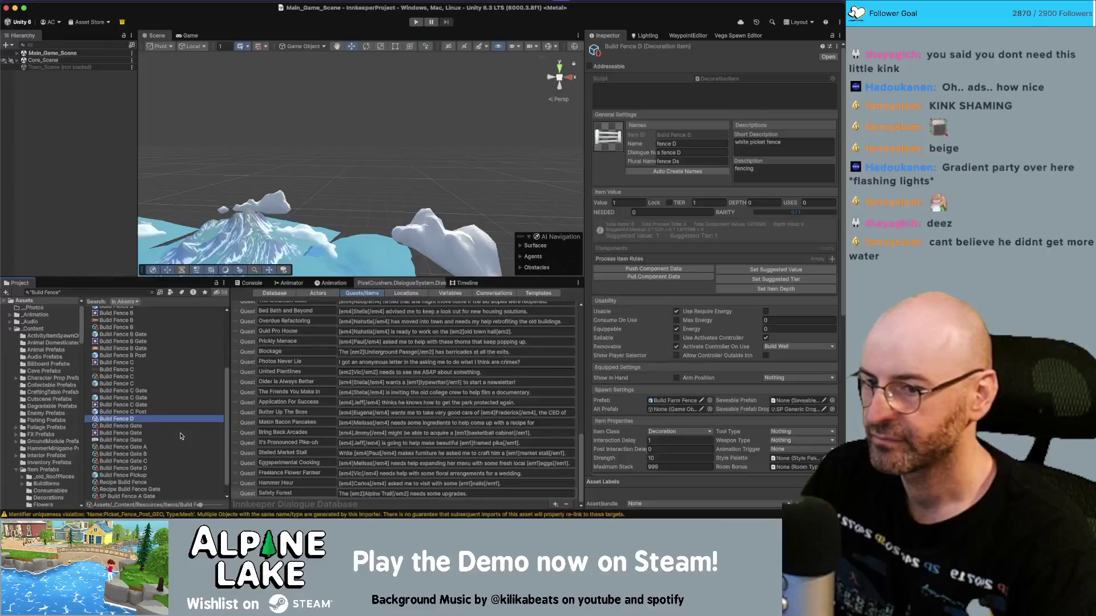
click(694, 401)
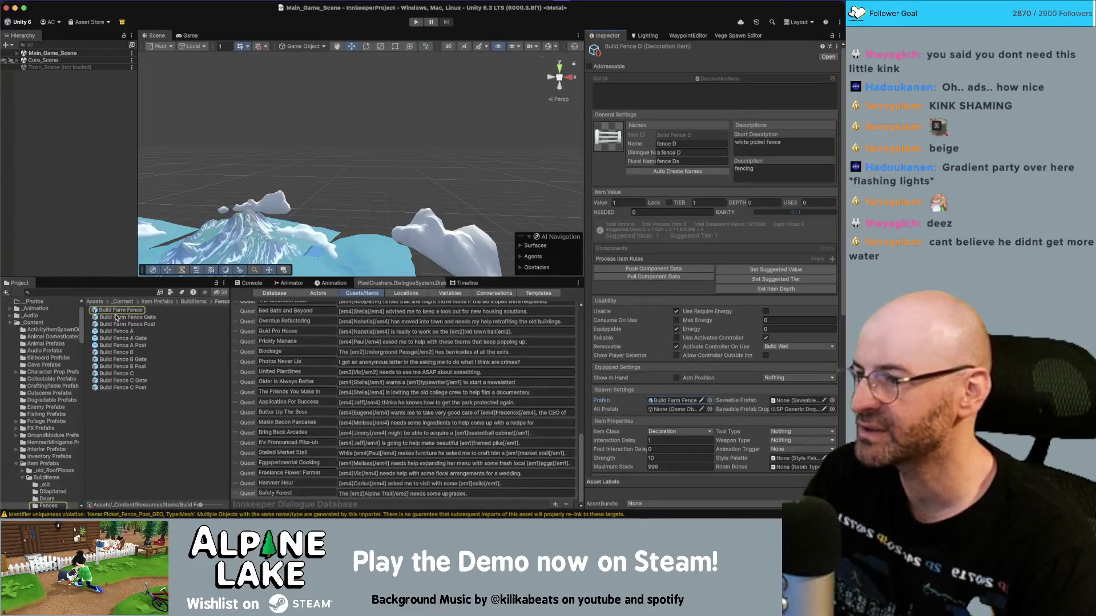
Step: Rename the Build Farm Fence prefab to Build Fence D
click(117, 311)
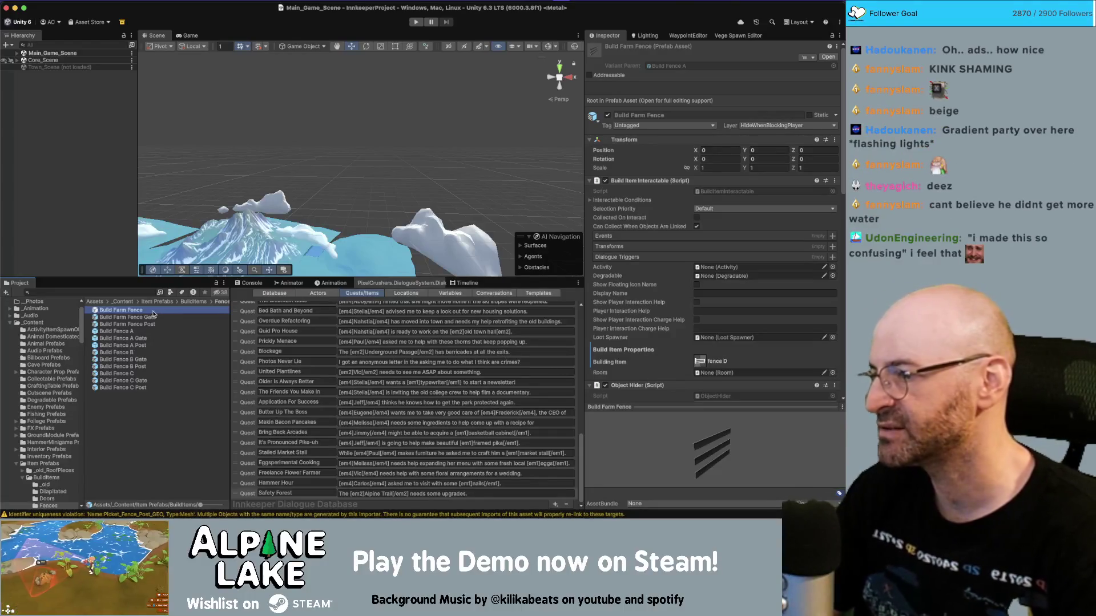
key(Return)
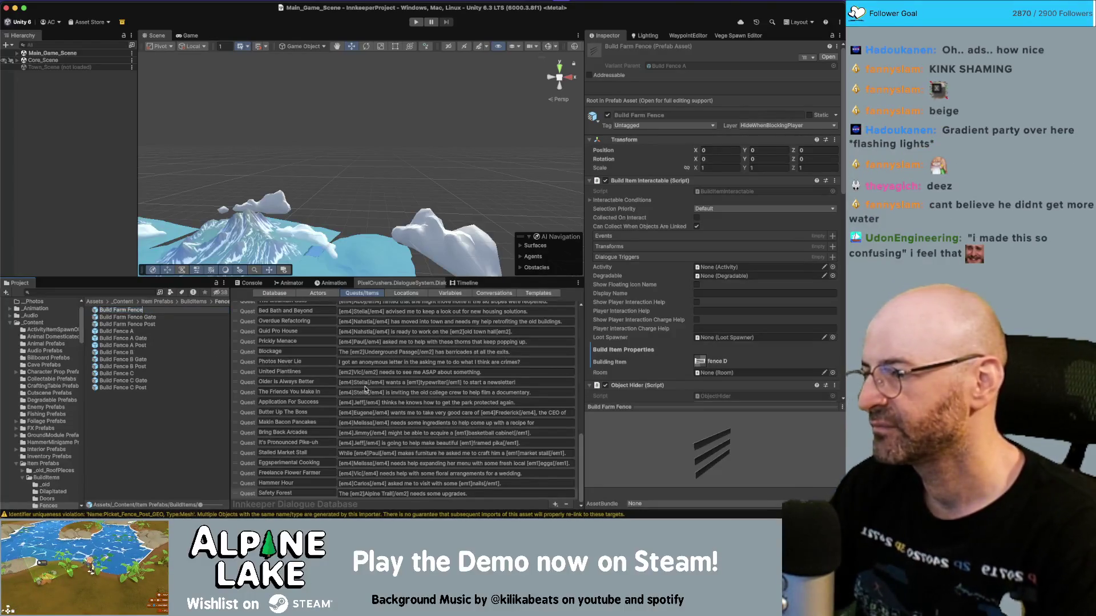
key(BackSpace)
key(BackSpace)
key(BackSpace)
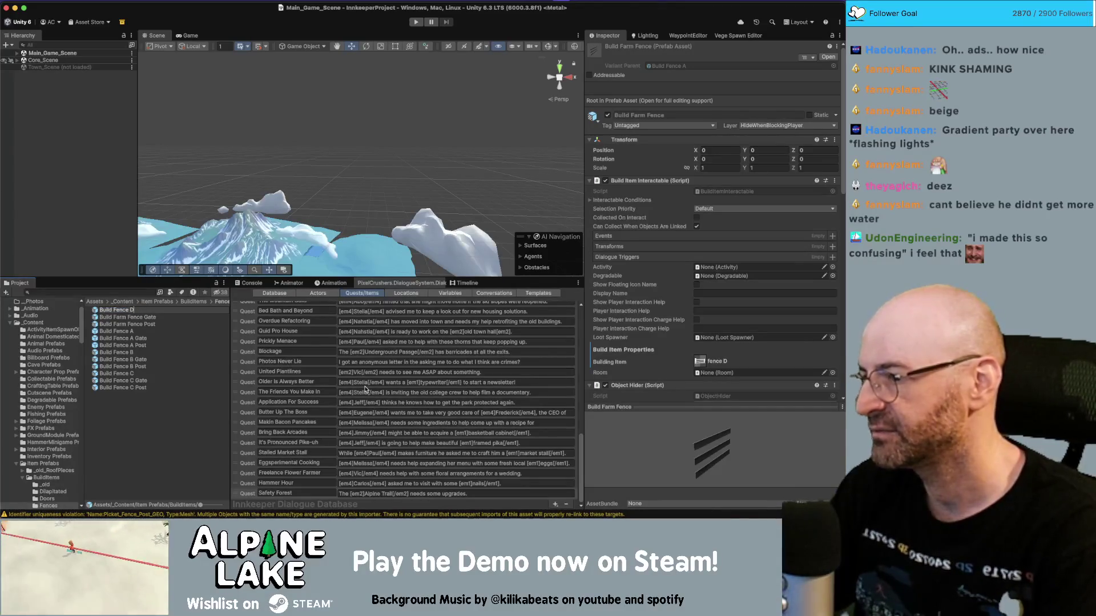
key(shift+alt+Left)
key(shift+alt+Left)
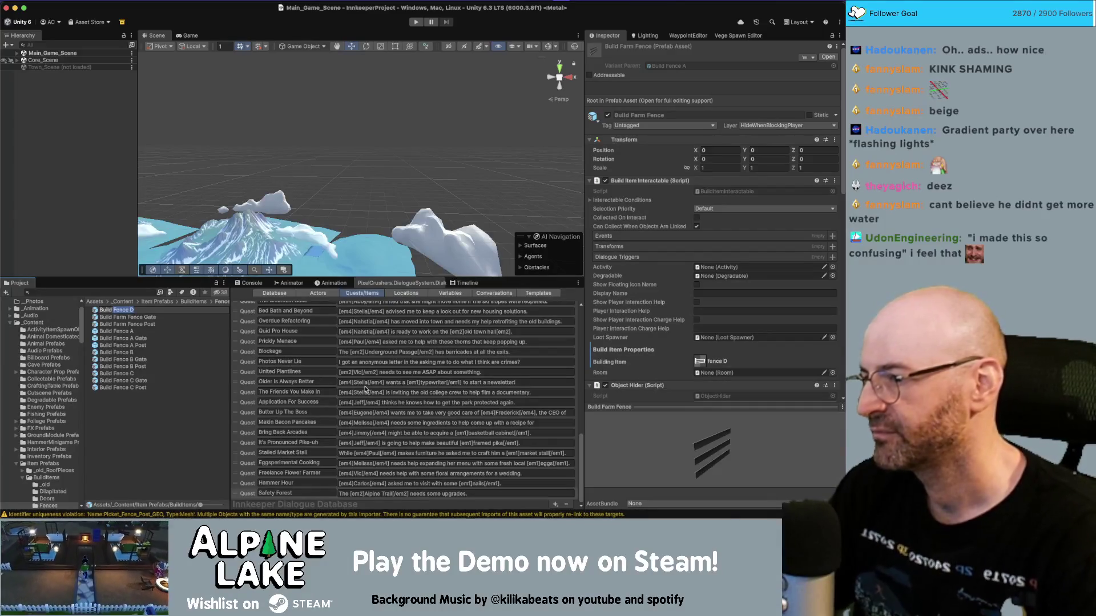
key(Return)
Step: Rename the farm fence post and gate prefabs to Build Fence D Post and Build Fence D Gate
key(Up)
key(Up)
key(Up)
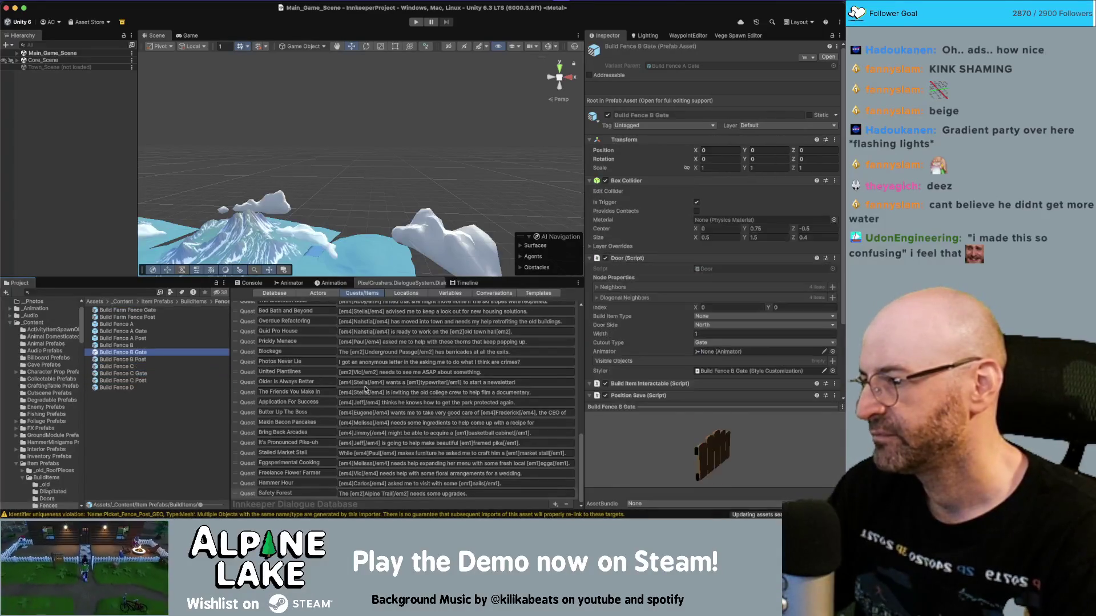
click(366, 390)
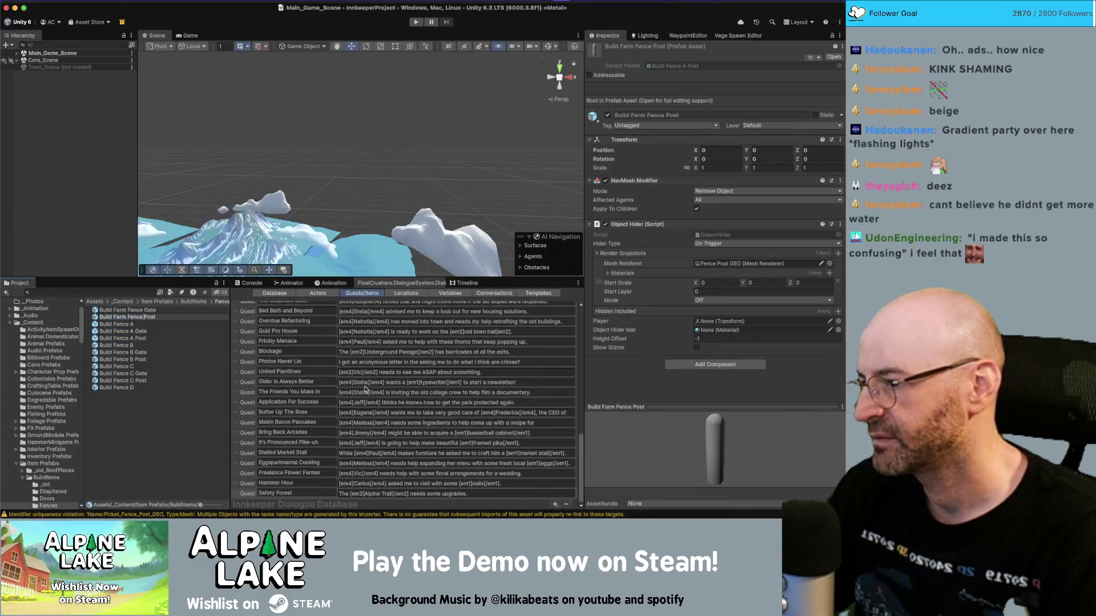
key(Return)
text(Build Fence D)
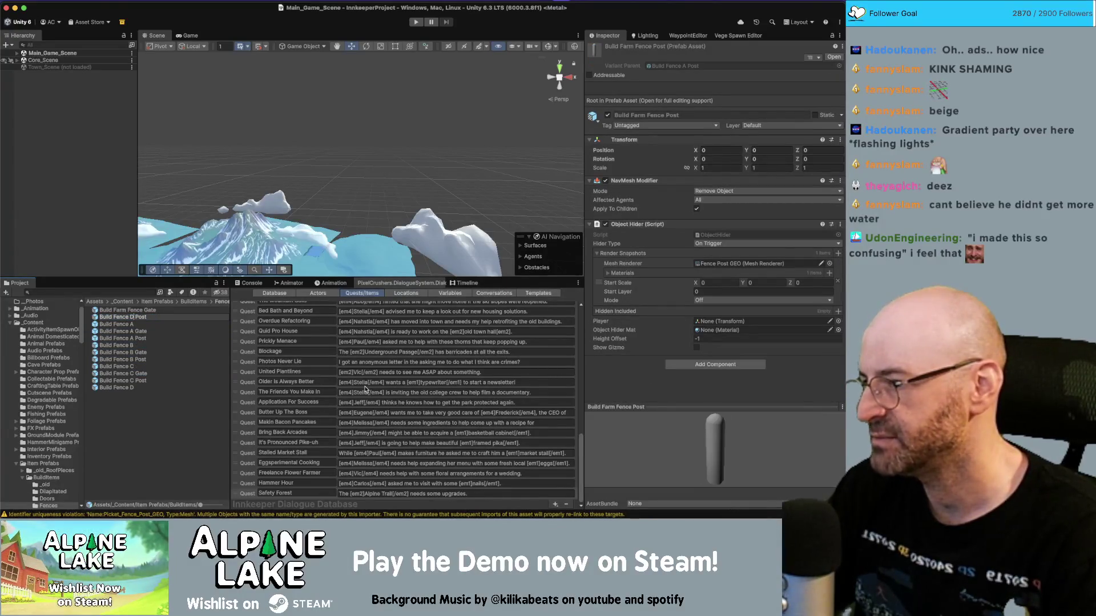
key(Return)
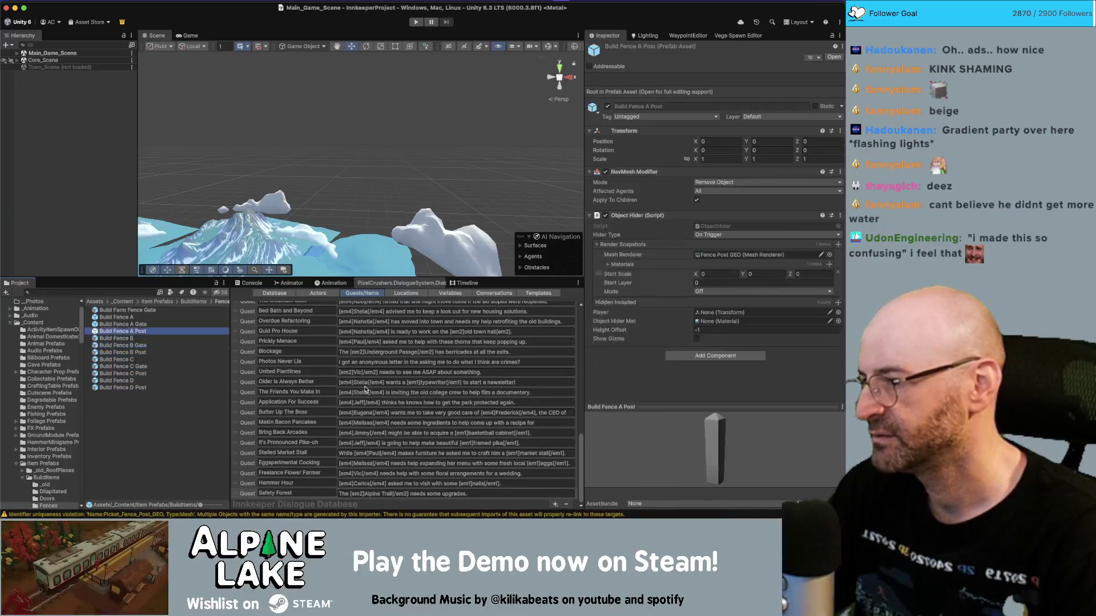
key(Up)
key(Return)
text(Build Fence D)
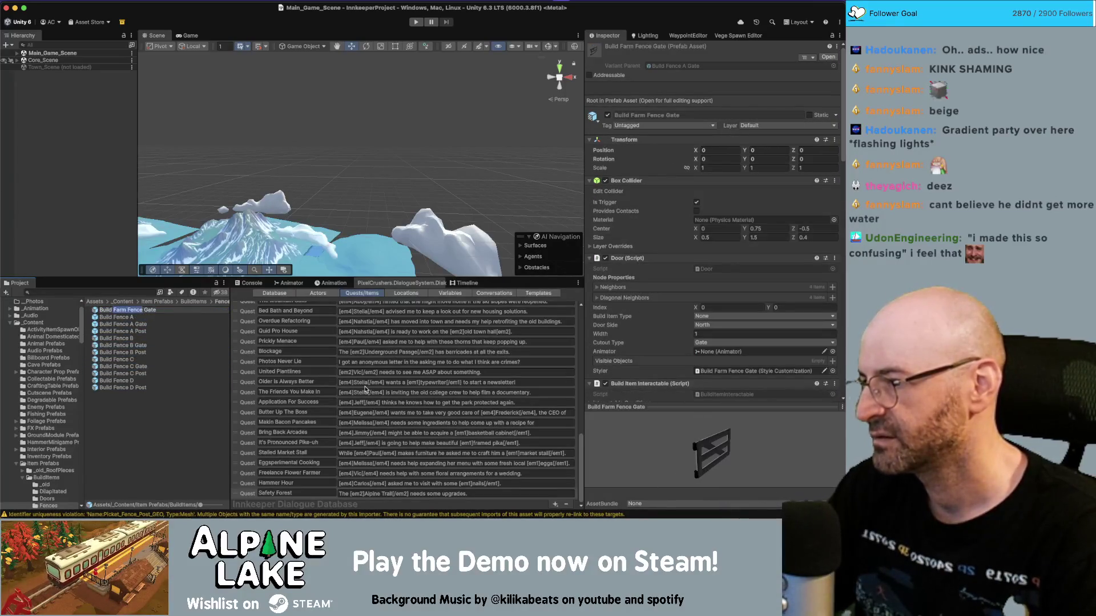
key(Return)
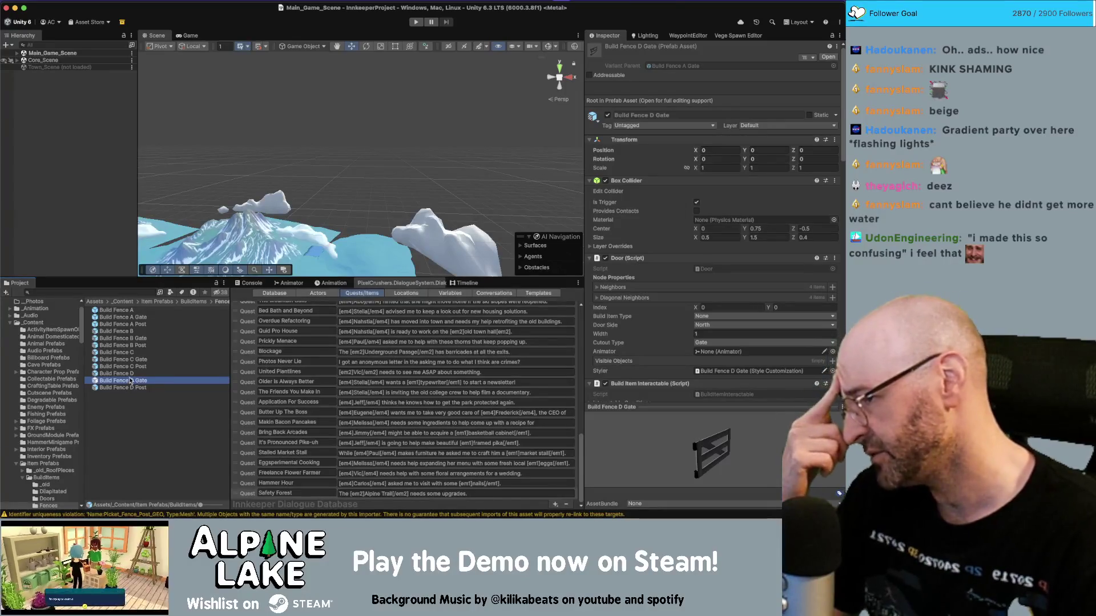
Step: Rename the SP Build Farm Fence Gate saveable prefab to SP Build Fence D Gate
click(119, 292)
text(Build Fence)
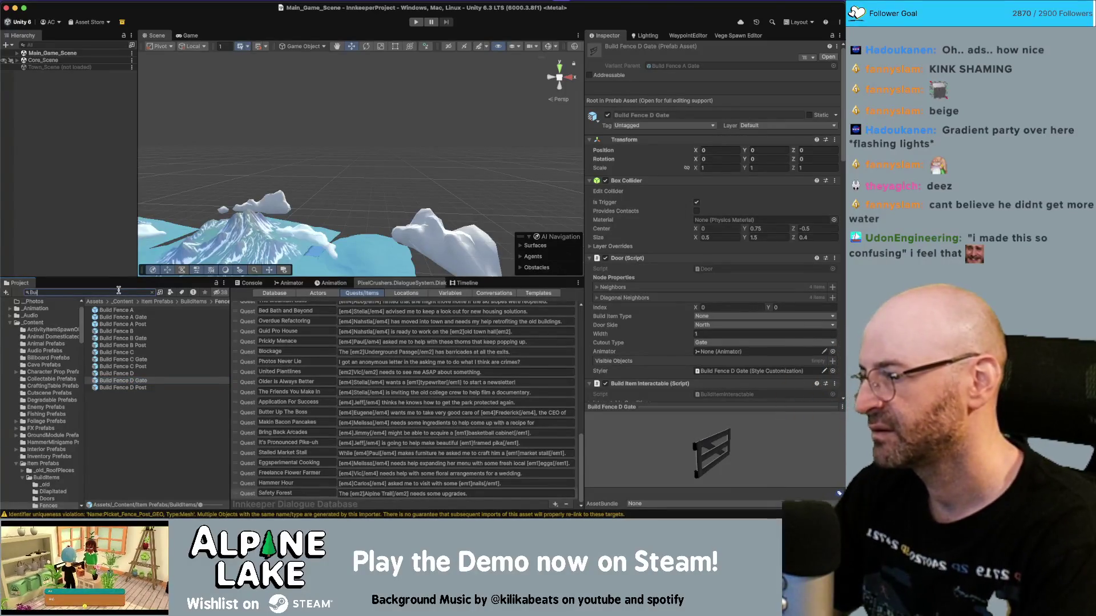
text( D)
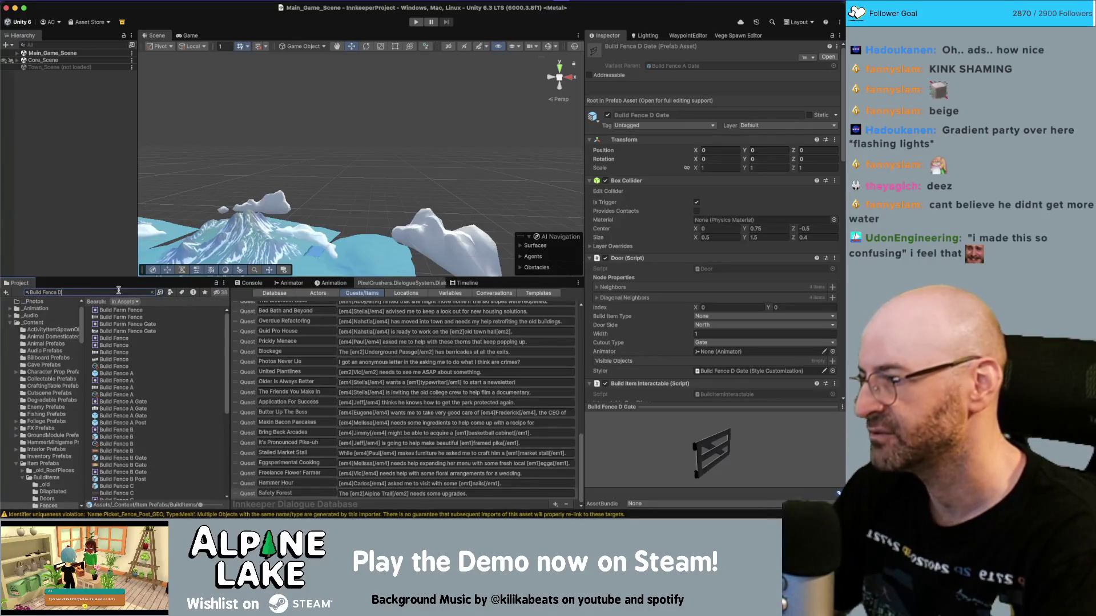
text(")
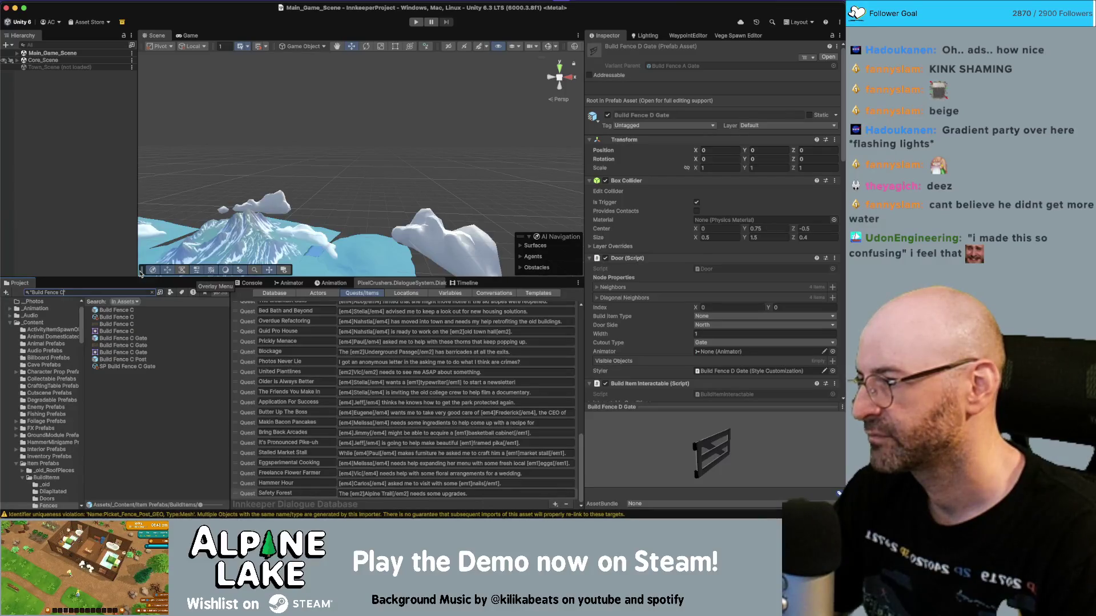
key(BackSpace)
key(BackSpace)
key(BackSpace)
text(arm F)
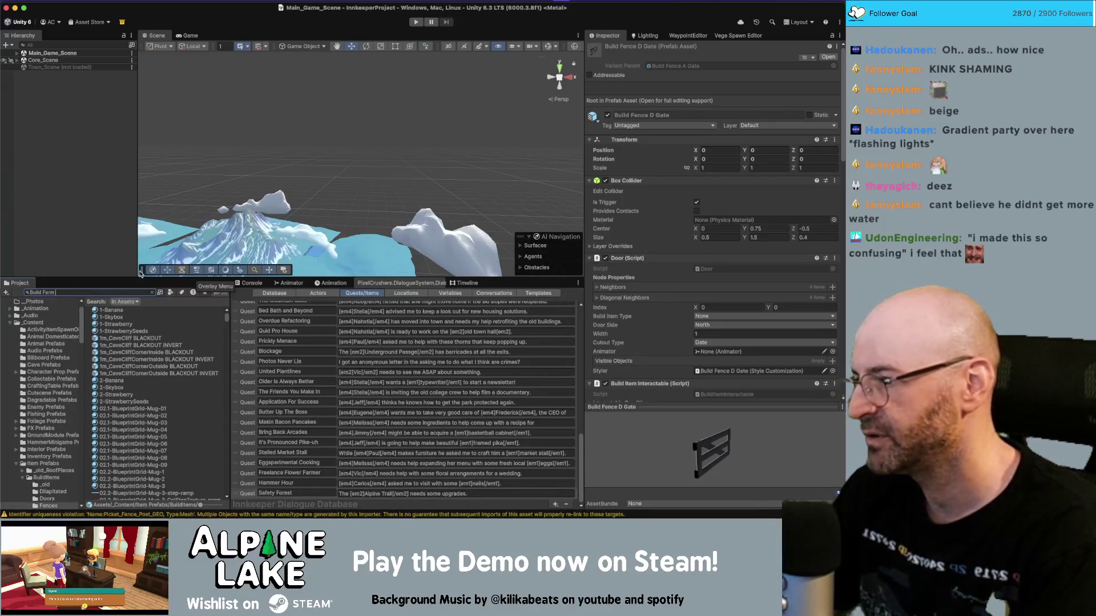
text(ence)
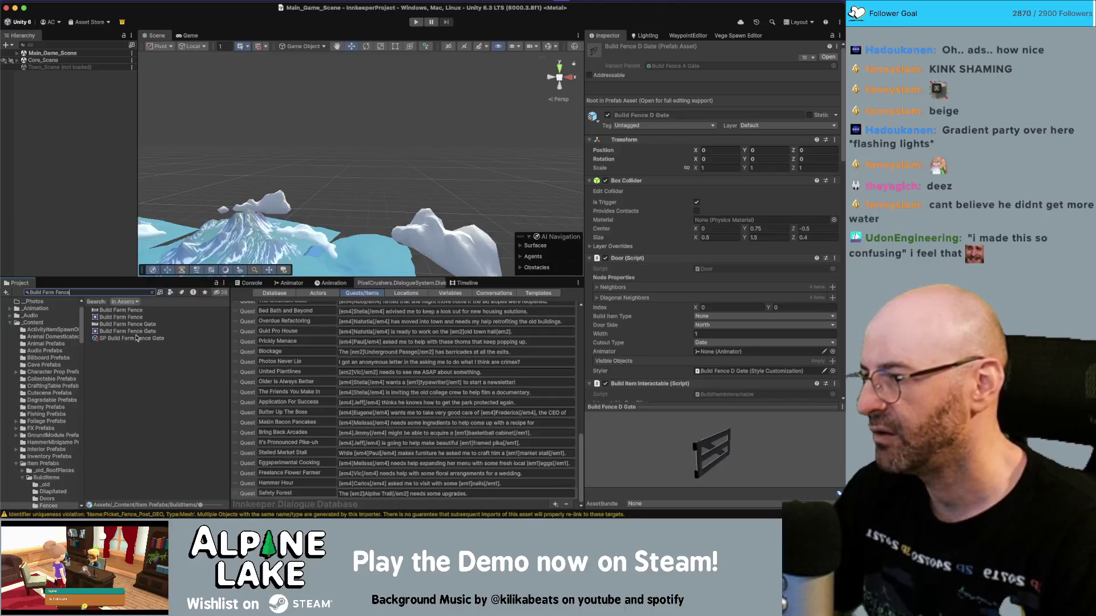
click(138, 338)
key(alt+Left)
key(alt+shift+Left)
key(BackSpace)
key(alt+Right)
text(D)
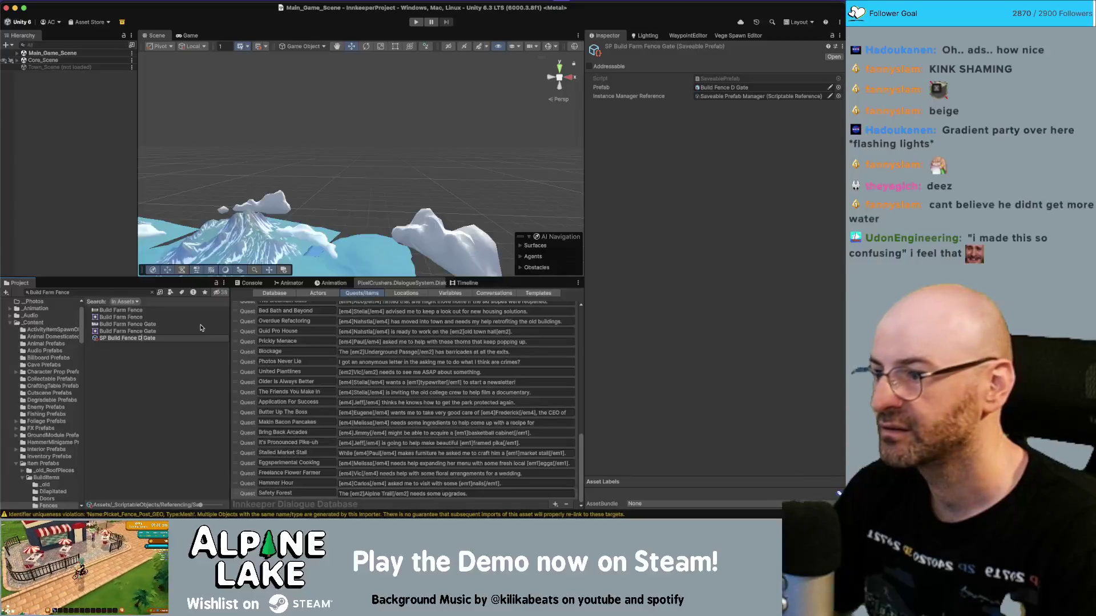
key(Return)
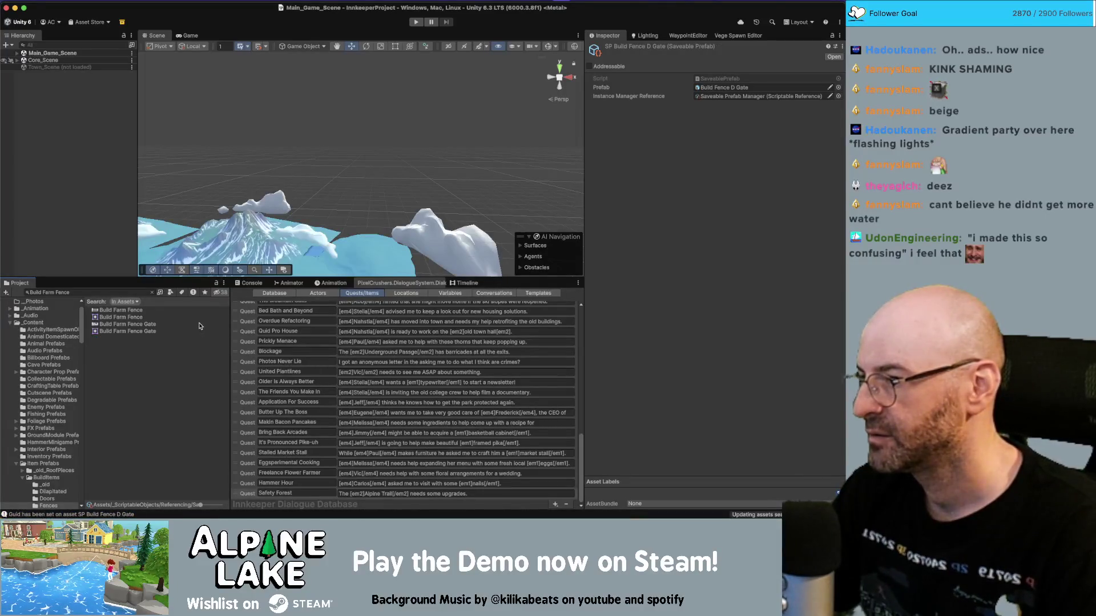
Step: Rename the Build Farm Fence Gate icon texture to Build Fence D Gate
click(199, 325)
key(Return)
key(alt+Left)
key(alt+Left)
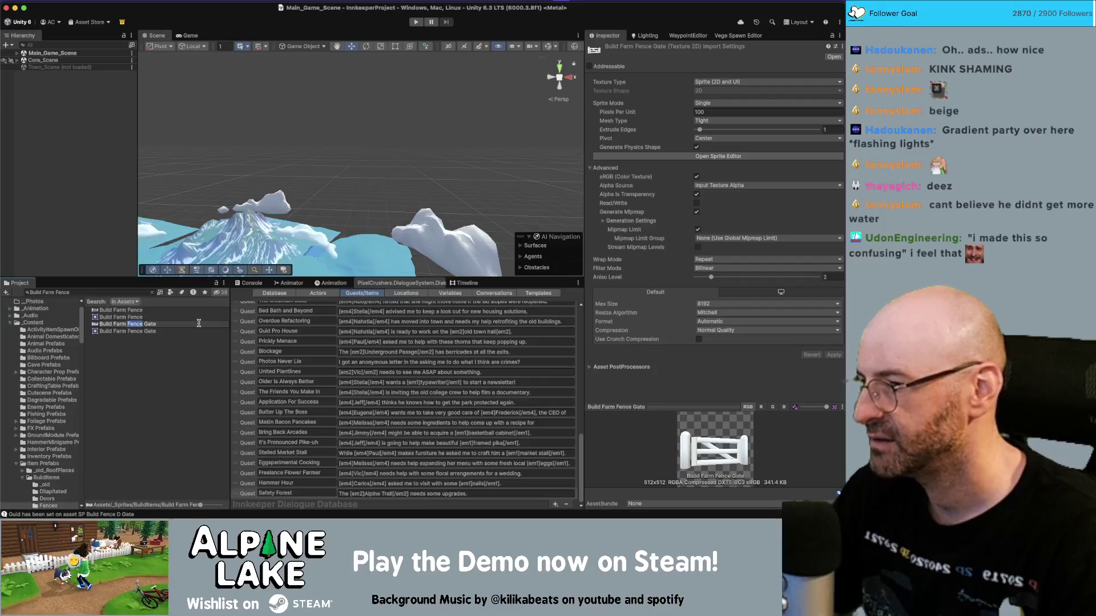
key(alt+BackSpace)
key(alt+Right)
text(D)
key(Return)
Step: Rename the Build Farm Fence icon texture to Build Fence D
key(Up)
key(Return)
key(alt+Left)
key(alt+shift+Left)
key(BackSpace)
key(BackSpace)
key(alt+Right)
text(D)
key(Return)
Step: Search "Build Fence D" and select both Build Fence D prefabs, the Post and SP Gate
click(127, 293)
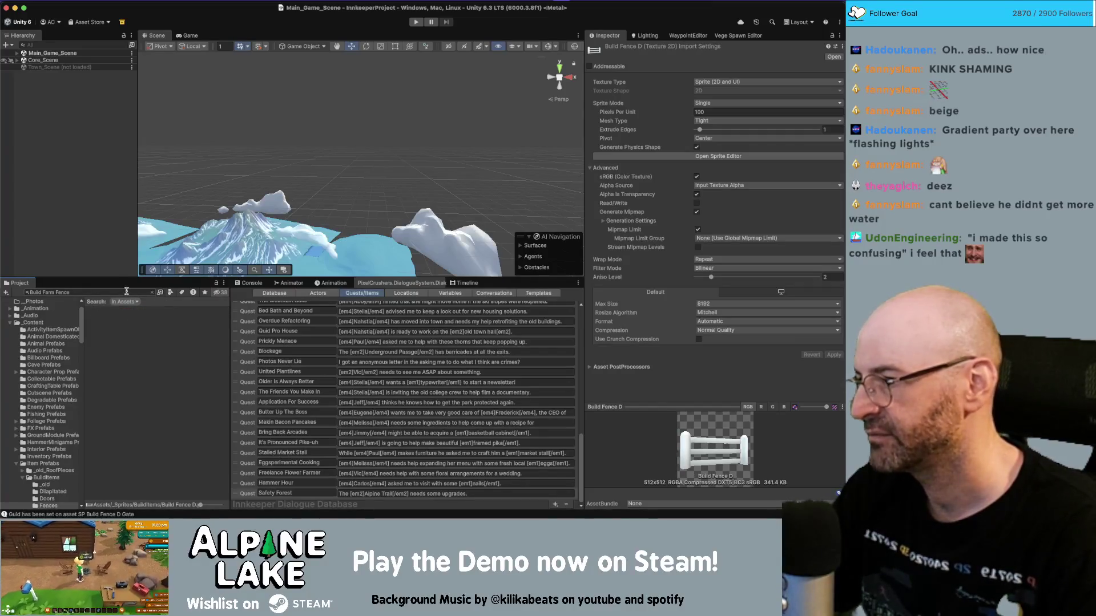
text(Fence D)
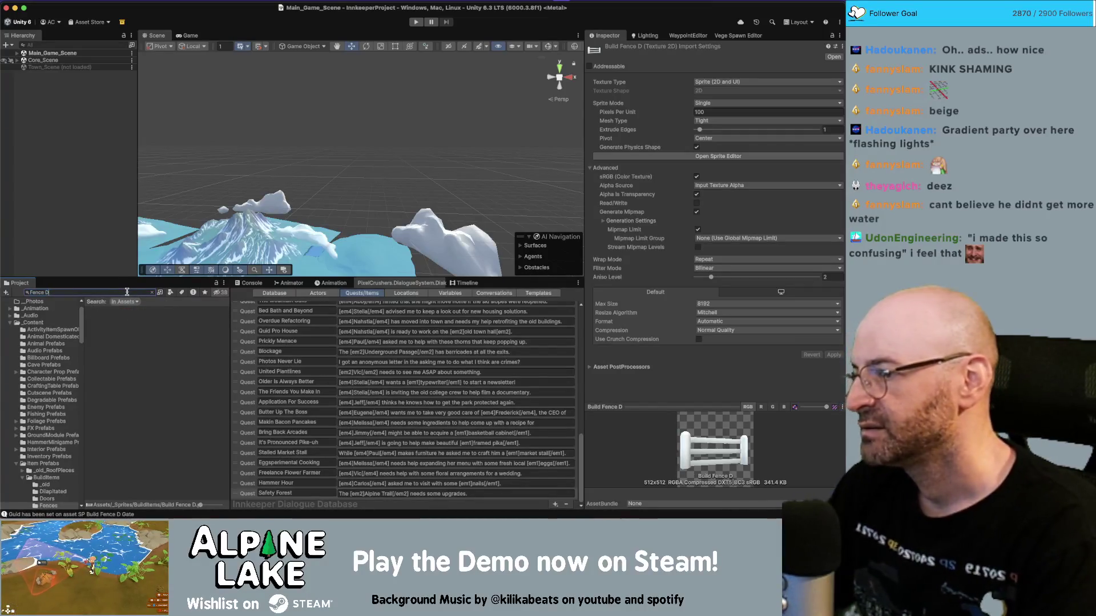
key(Home)
text(Build)
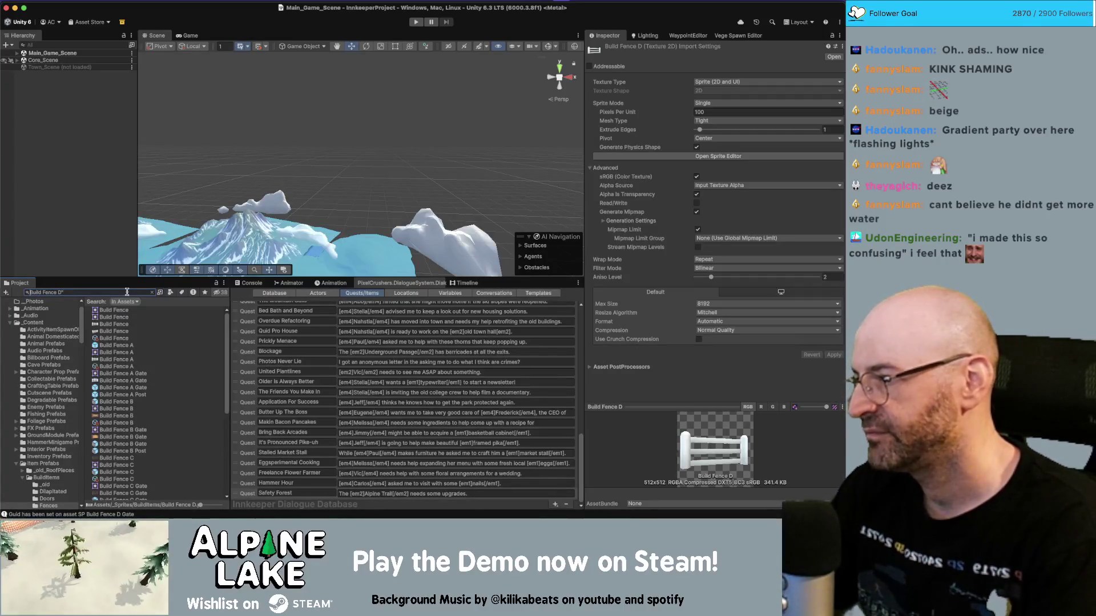
key(Home)
text(")
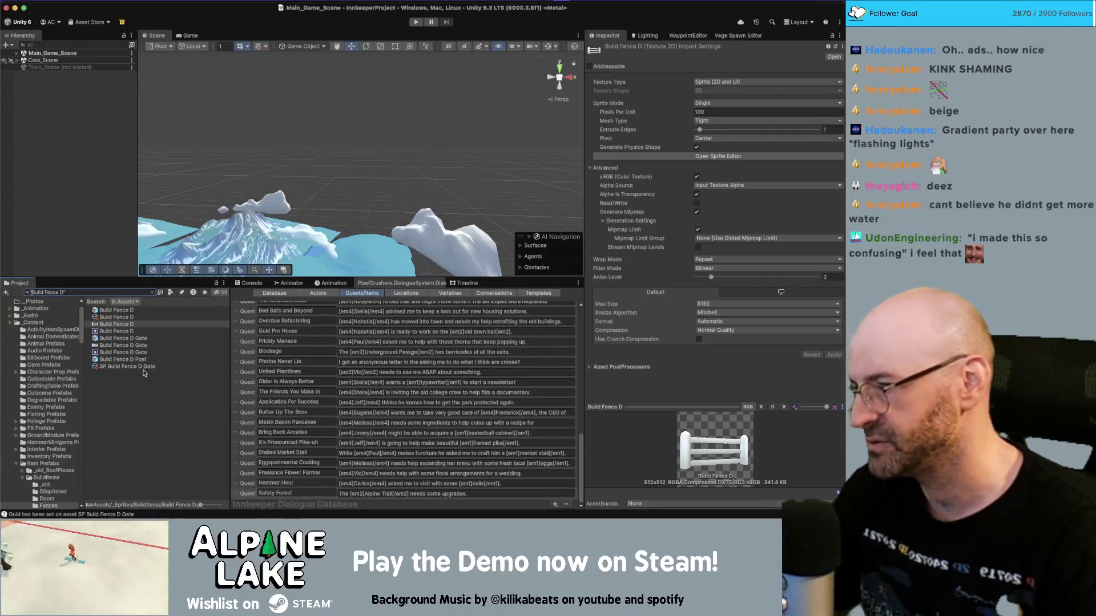
click(130, 311)
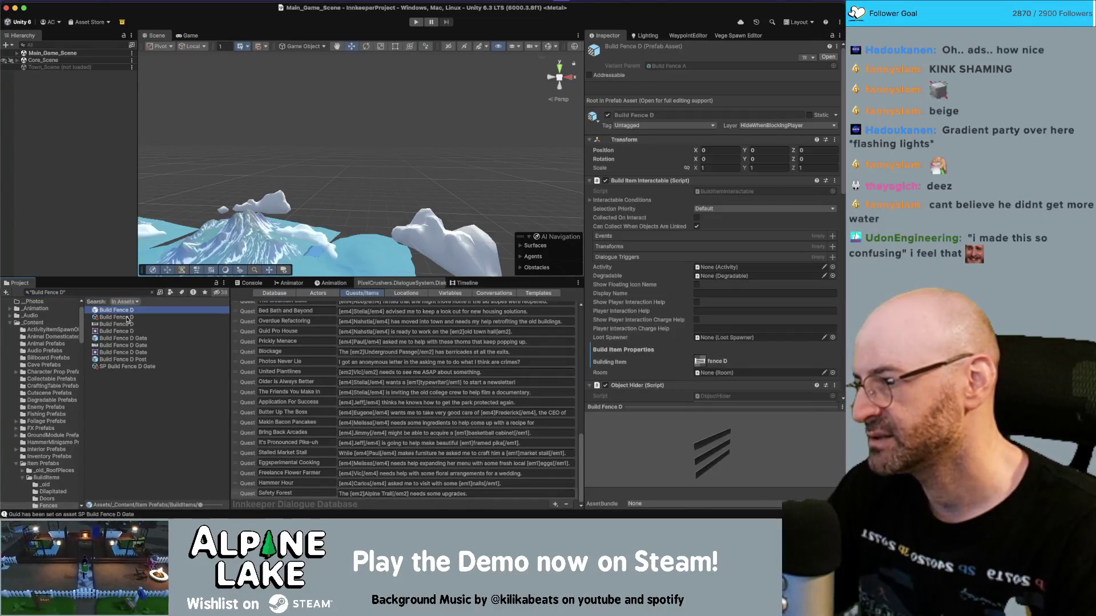
click(130, 317)
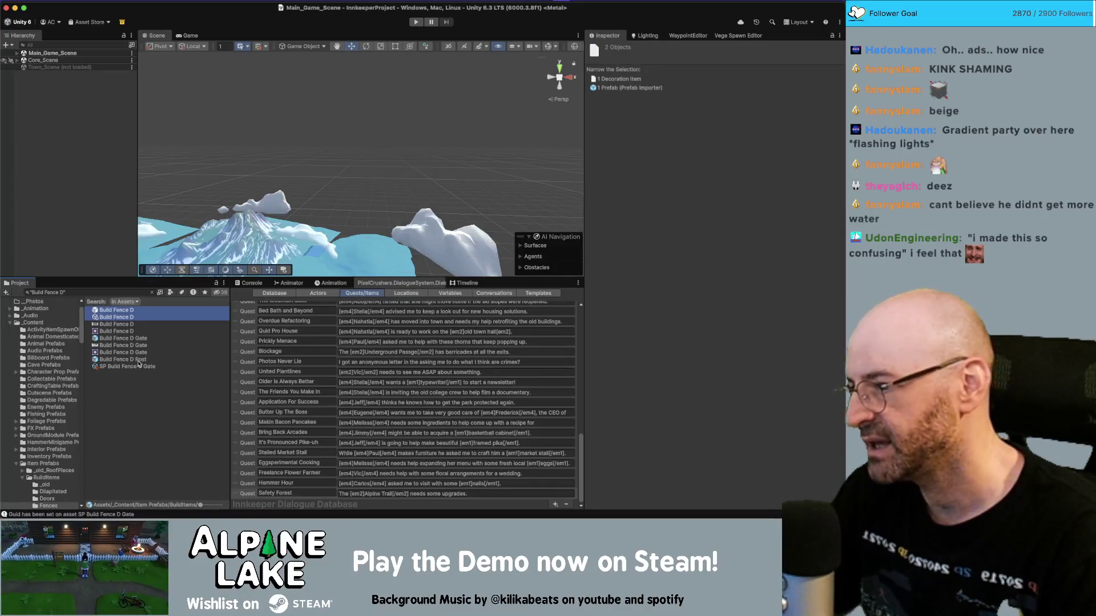
click(137, 360)
click(139, 368)
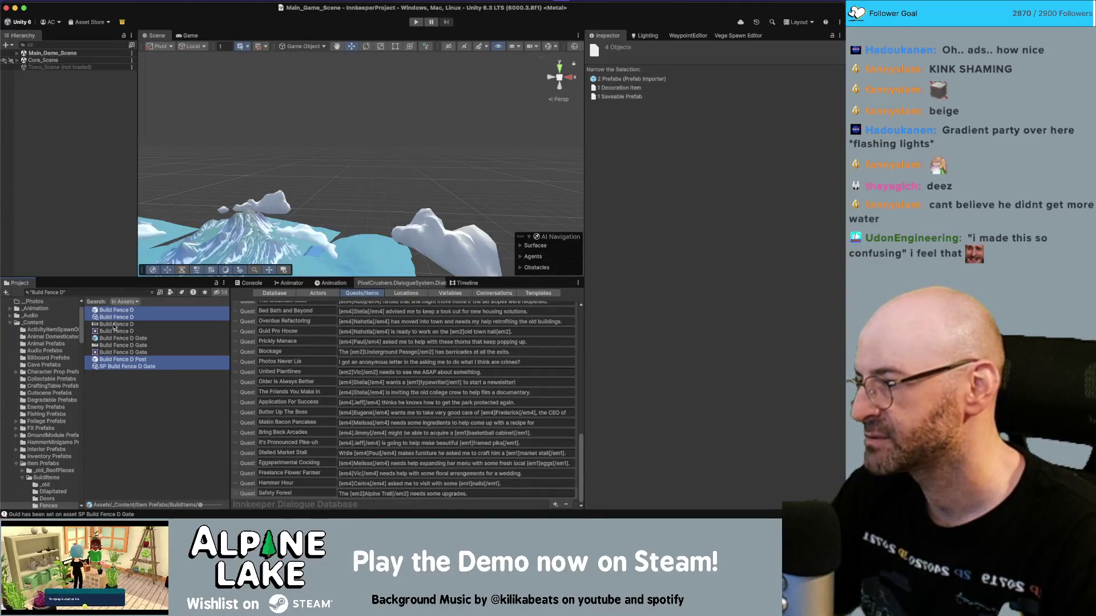
Step: Duplicate the four prefabs with Duplicate Assets & Replace String, replacing 'Fence D' with 'Fence E'
click(94, 1)
key(Right)
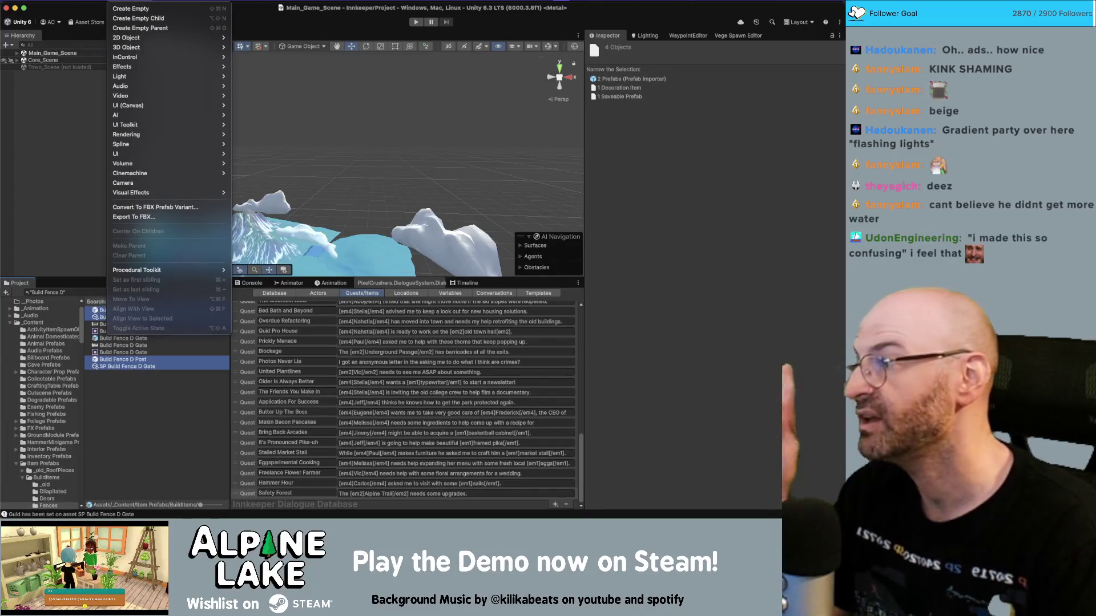
key(Left)
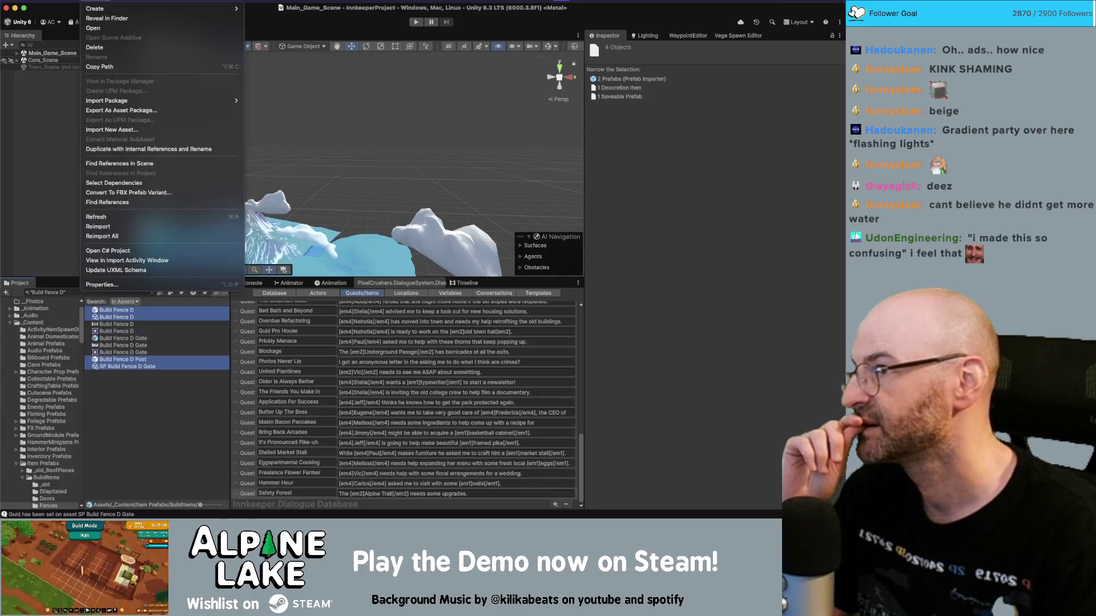
click(148, 149)
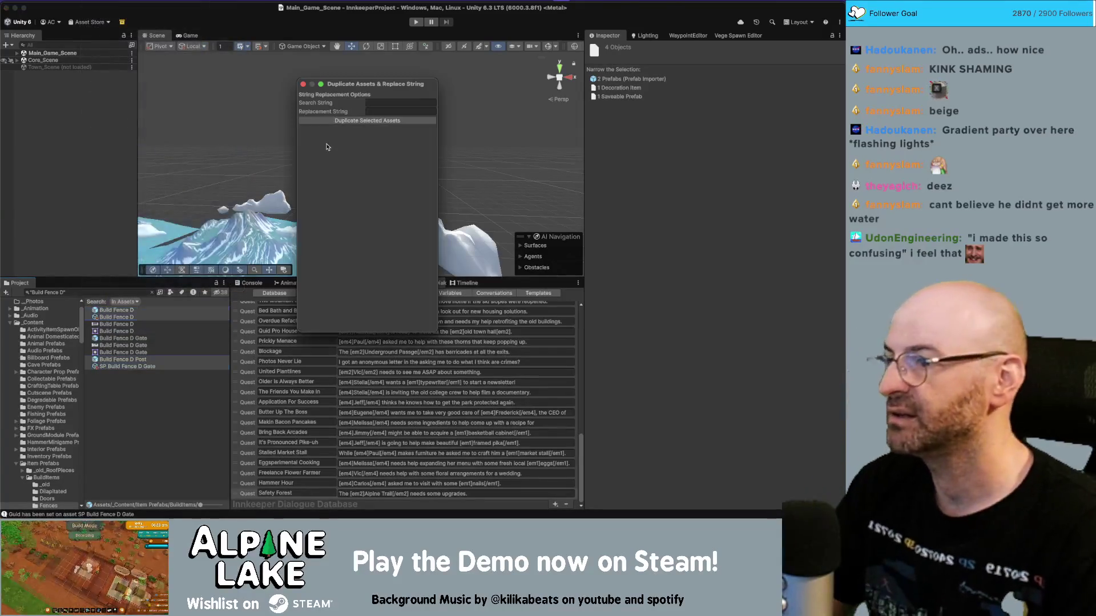
click(383, 102)
text(Fence)
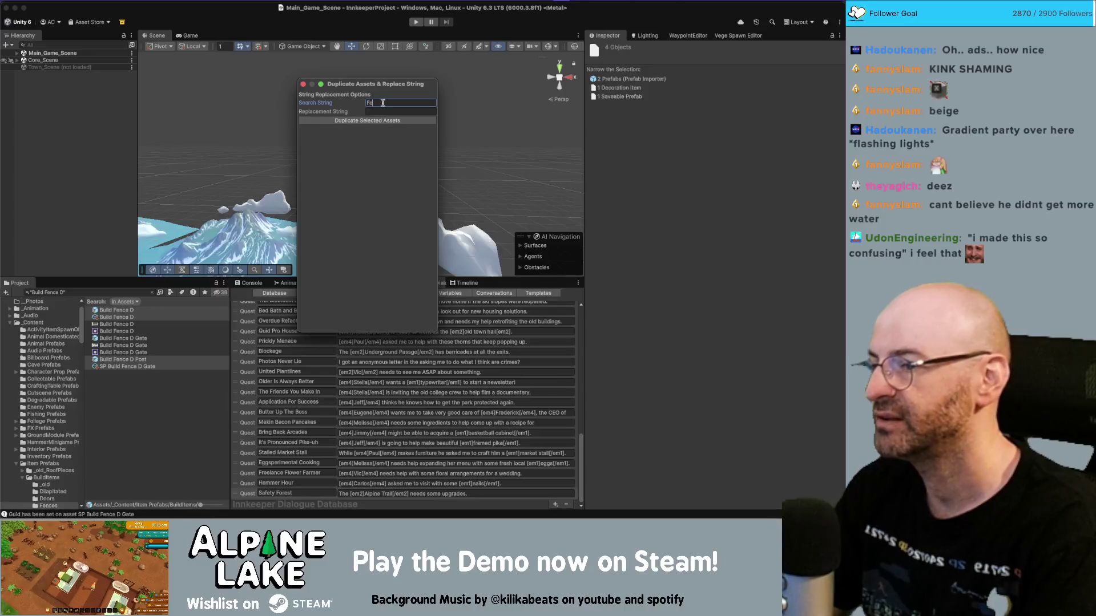
key(Tab)
text(Fen)
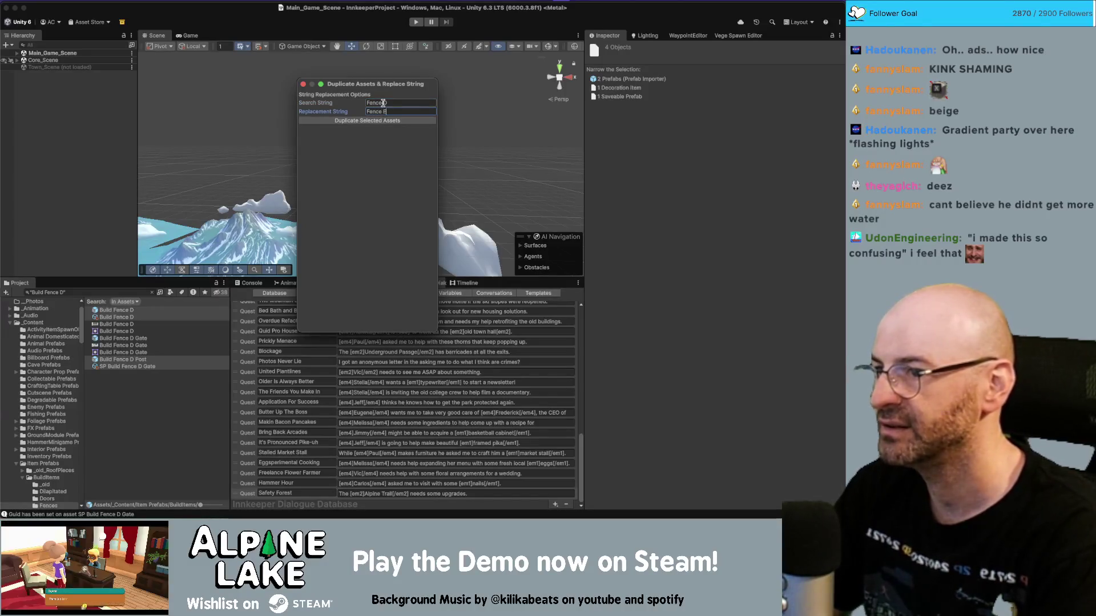
text(ce E)
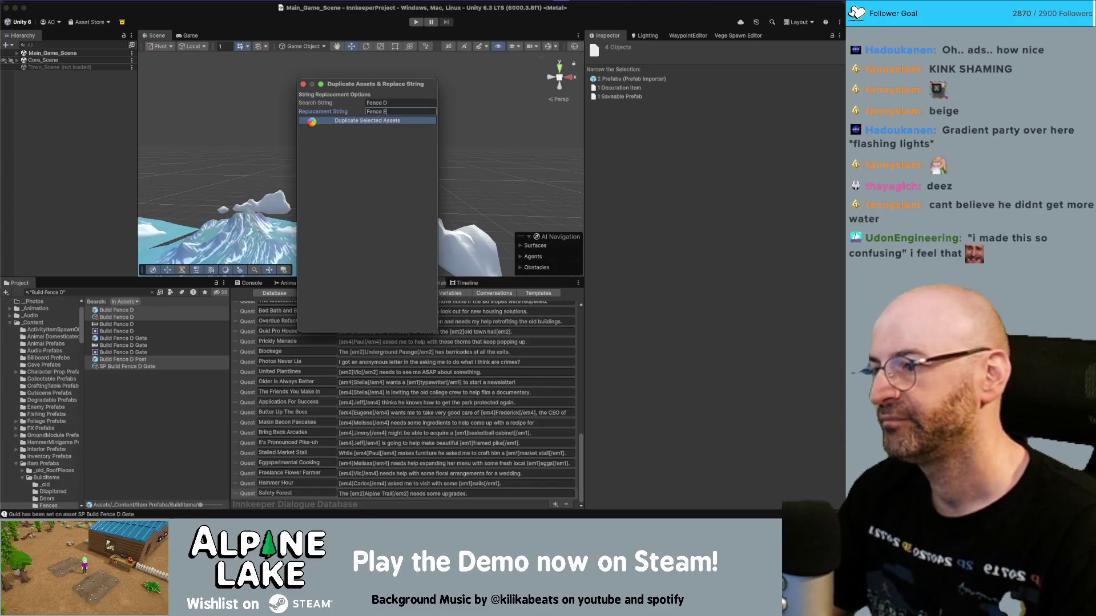
Step: Search "Build Fence E" and select the new Build Fence E prefab
click(145, 293)
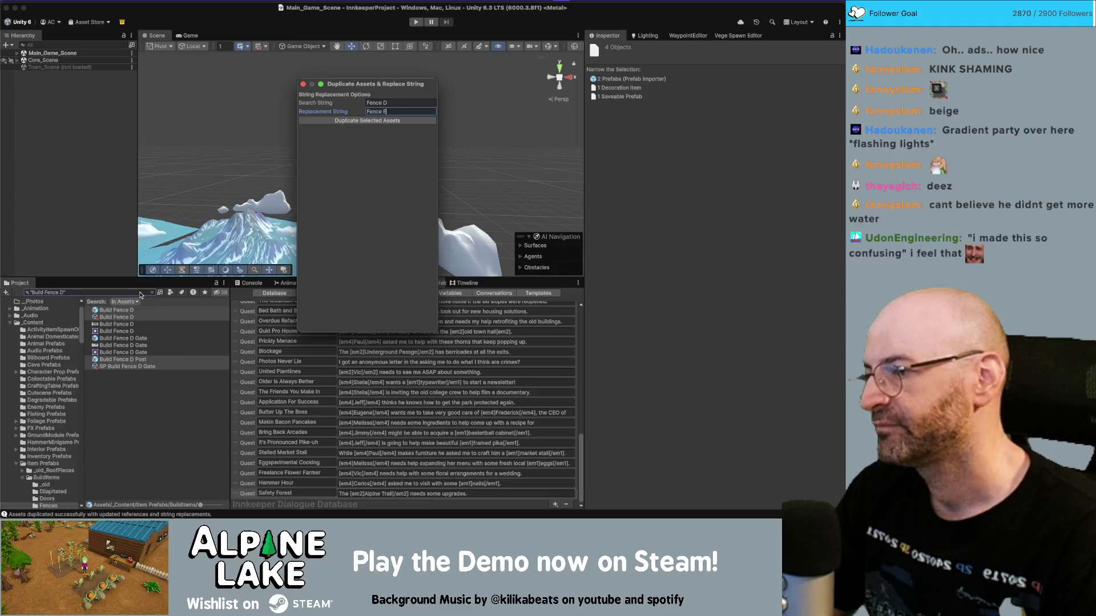
click(140, 293)
key(BackSpace)
key(BackSpace)
text(E")
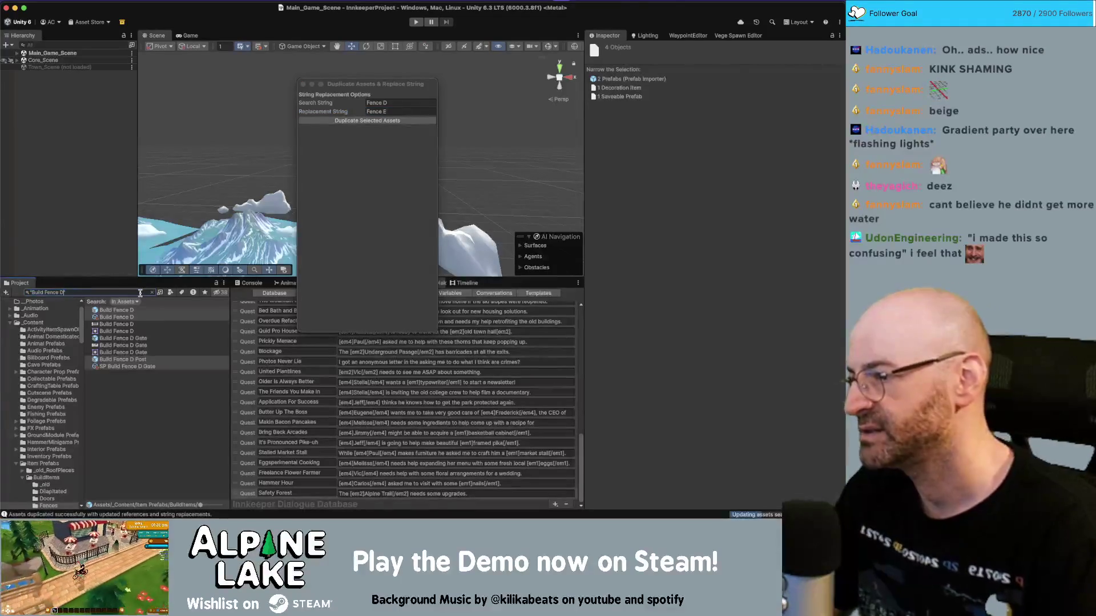
click(137, 310)
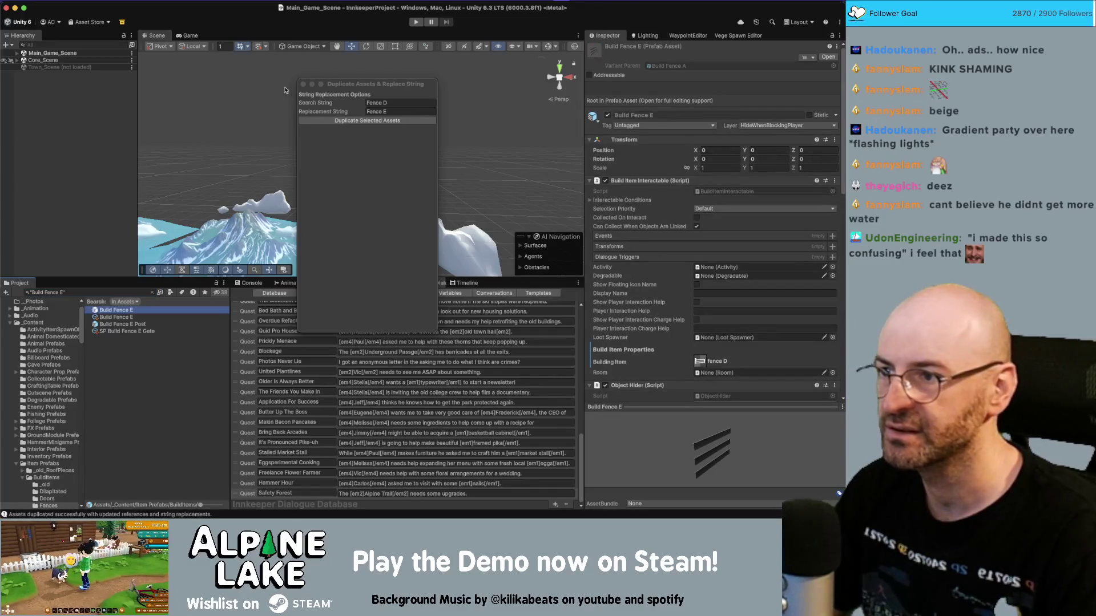
Step: Close the duplicate tool, orbit around the Fence E rails, and switch to Maya
click(303, 84)
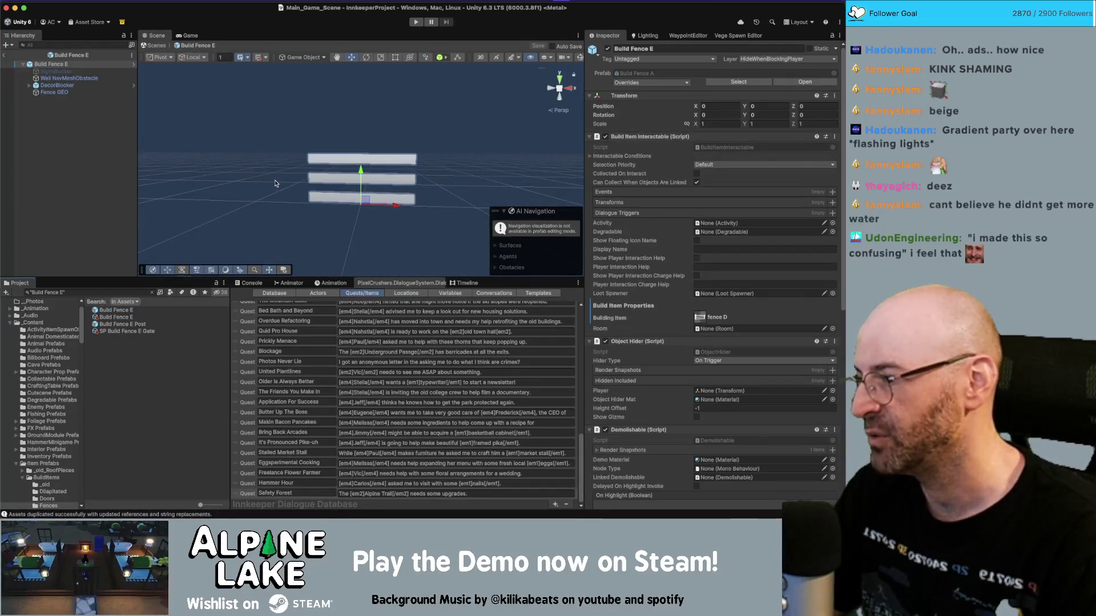
drag(302, 173, 334, 171)
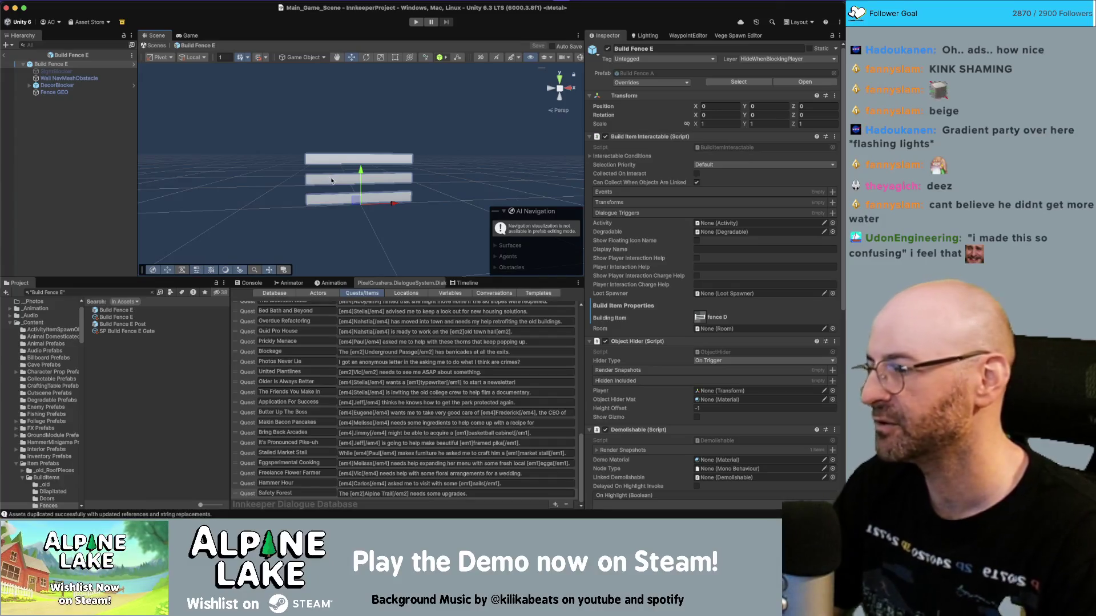
drag(349, 175, 451, 179)
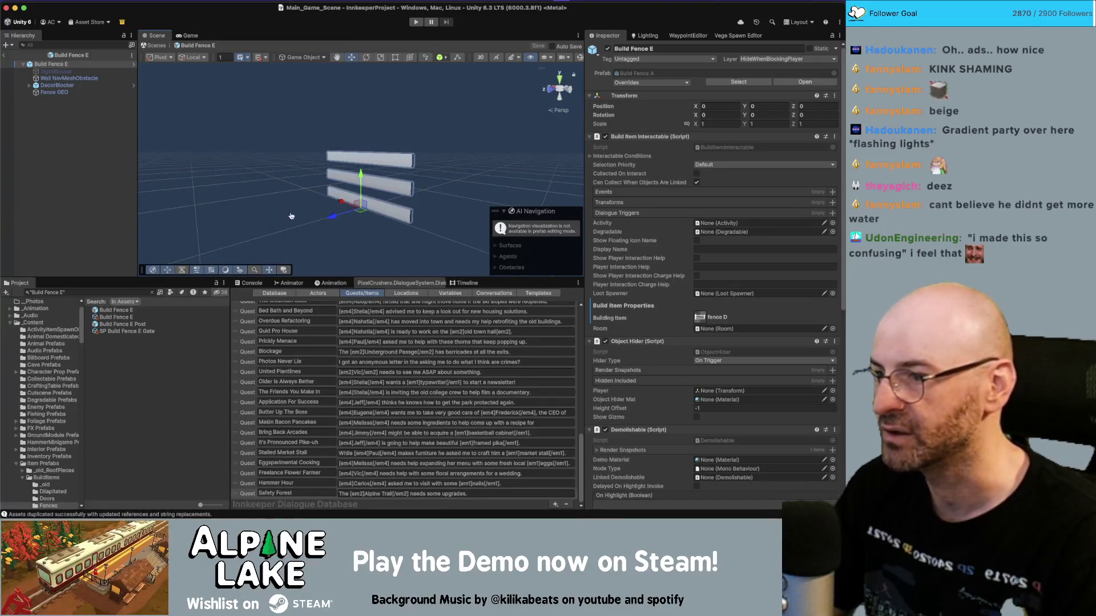
key(super+Tab)
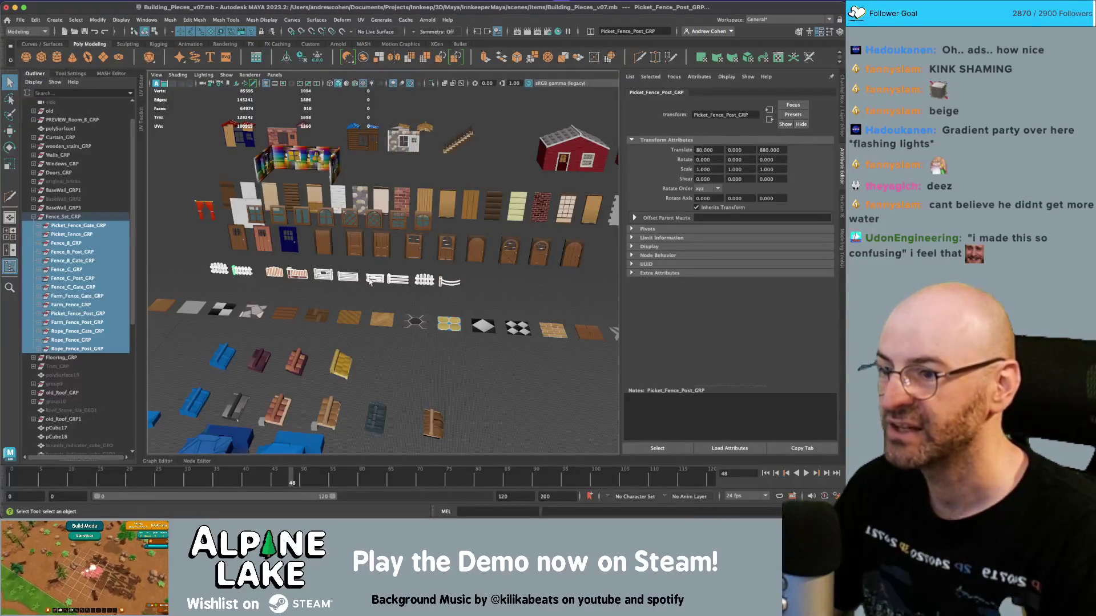
Step: Freeze Rope_Fence_GEO's transforms and check the rope fence post group's geometry
click(461, 286)
key(w)
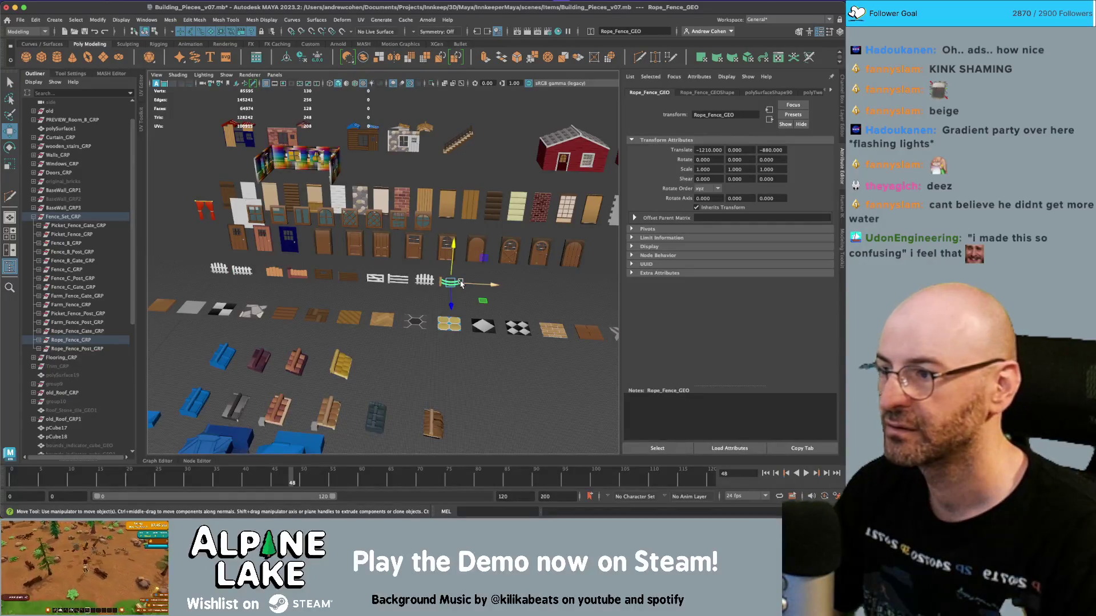
key(ctrl+shift+f)
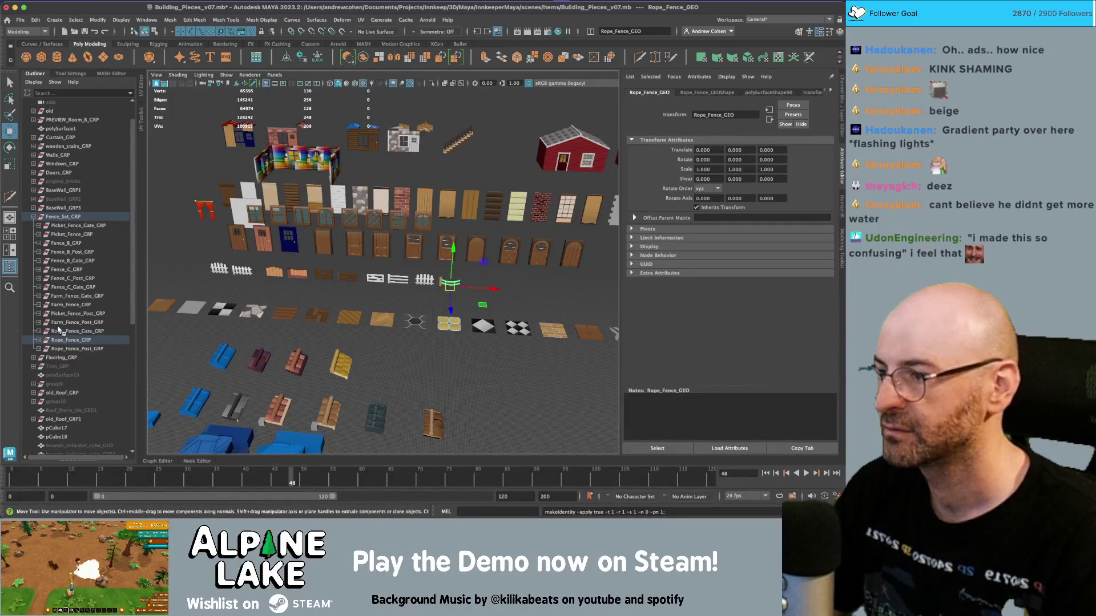
click(81, 341)
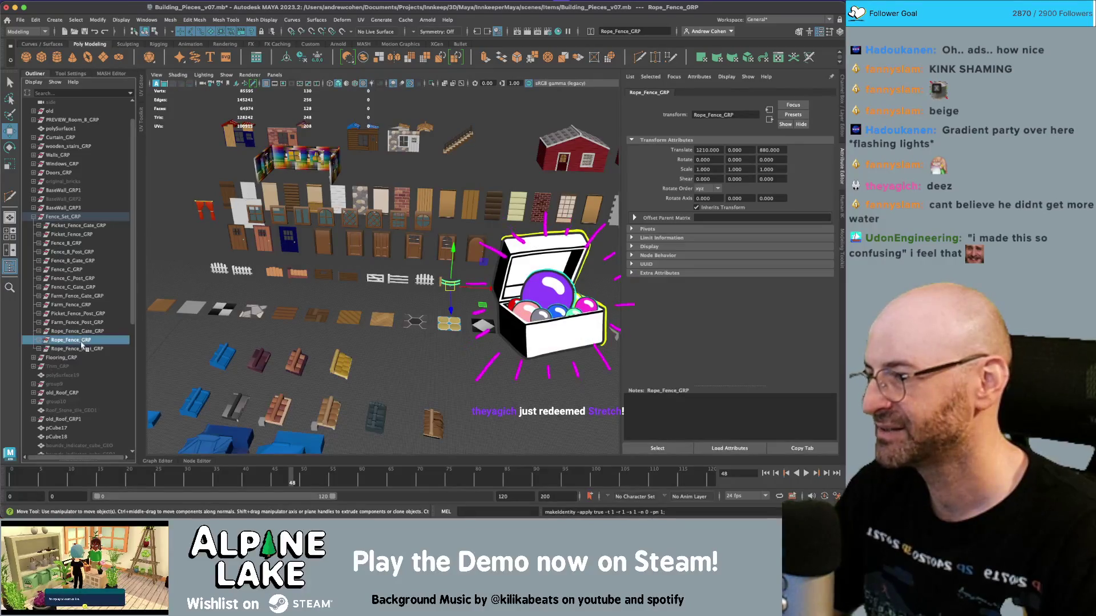
click(81, 348)
click(38, 349)
click(71, 357)
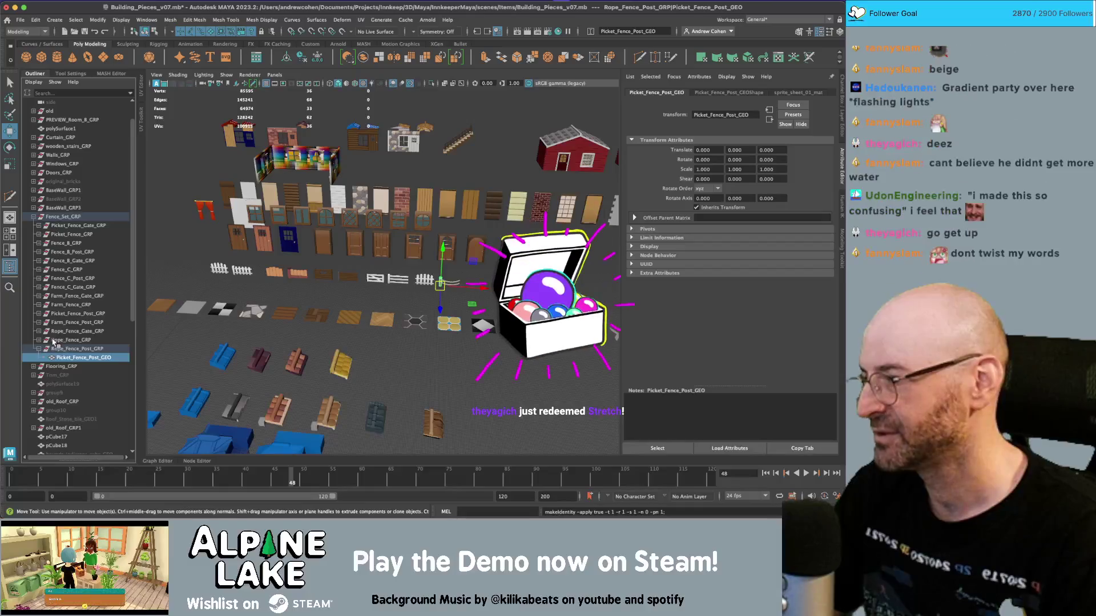
click(39, 348)
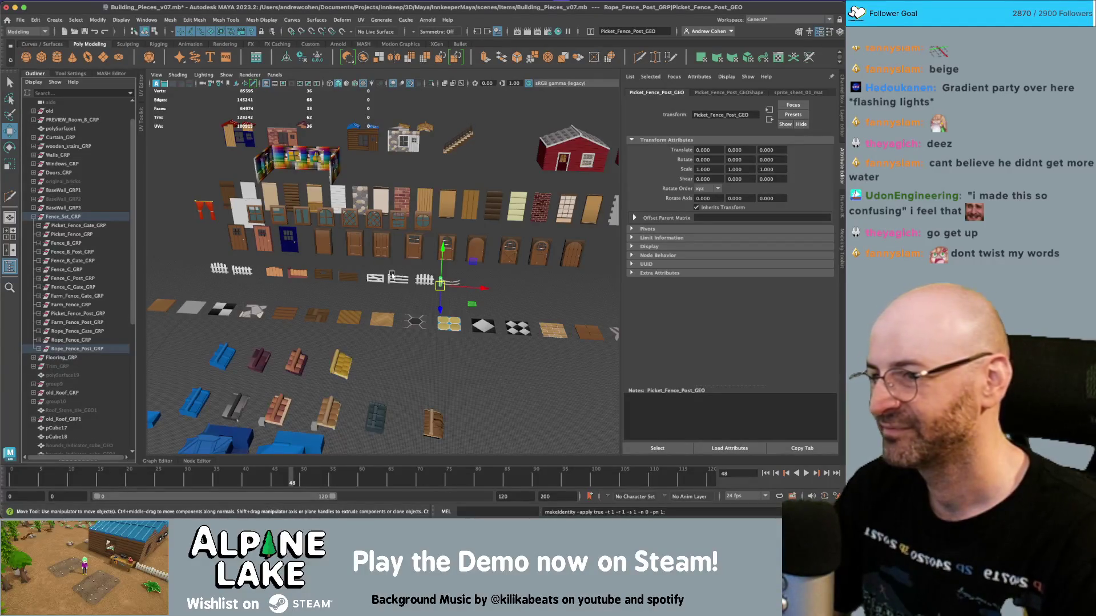
Step: Export Fence_EXPORTSET over fence_set.fbx, confirming the overwrite, and return to Unity
scroll(up, 3)
scroll(up, 3)
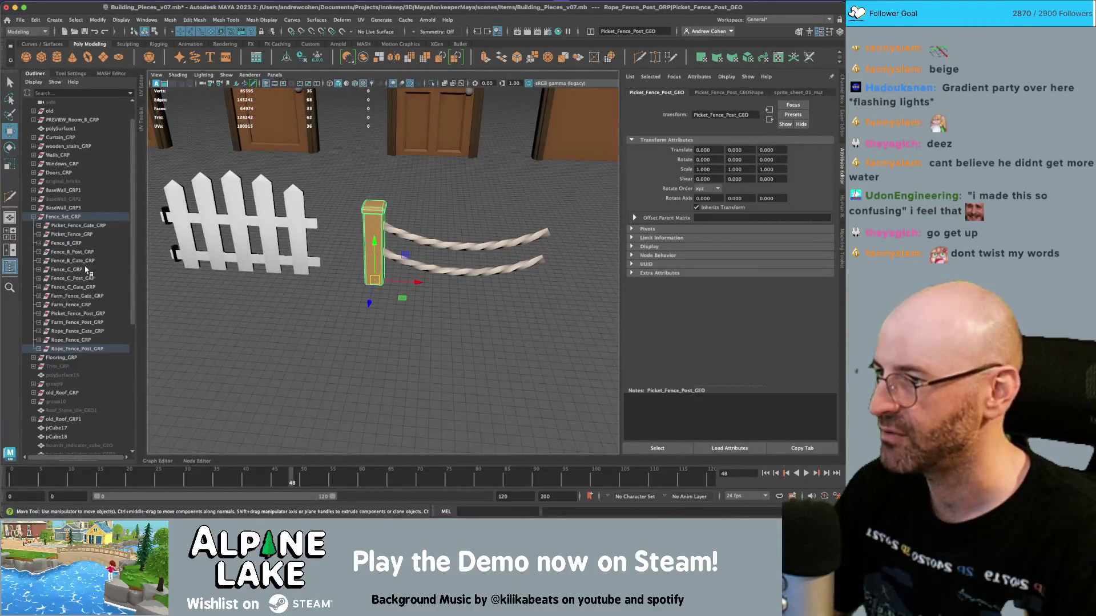
scroll(down, 3)
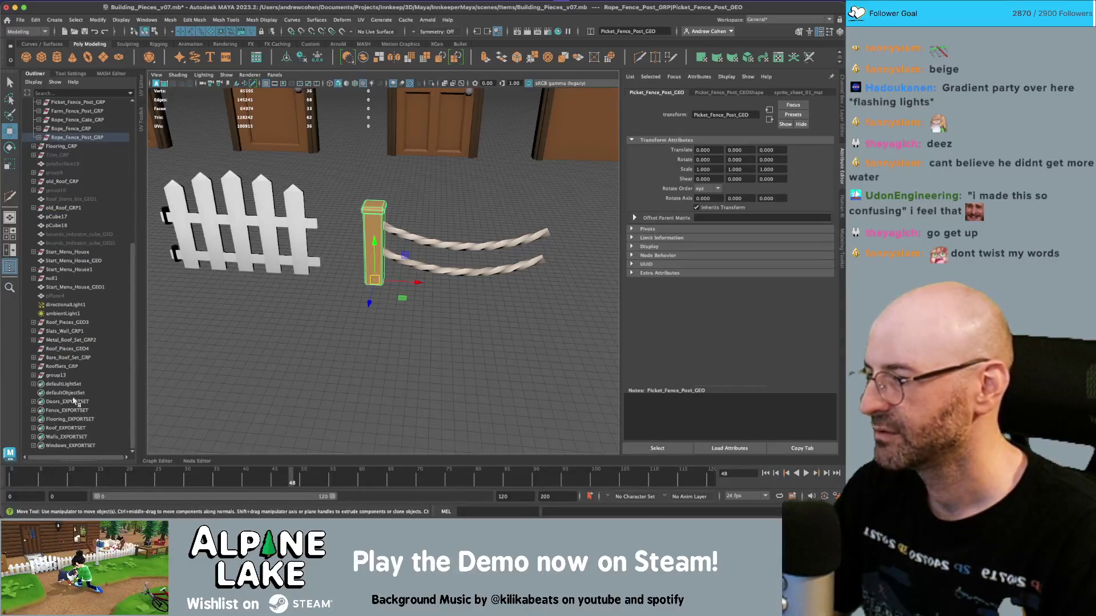
click(70, 410)
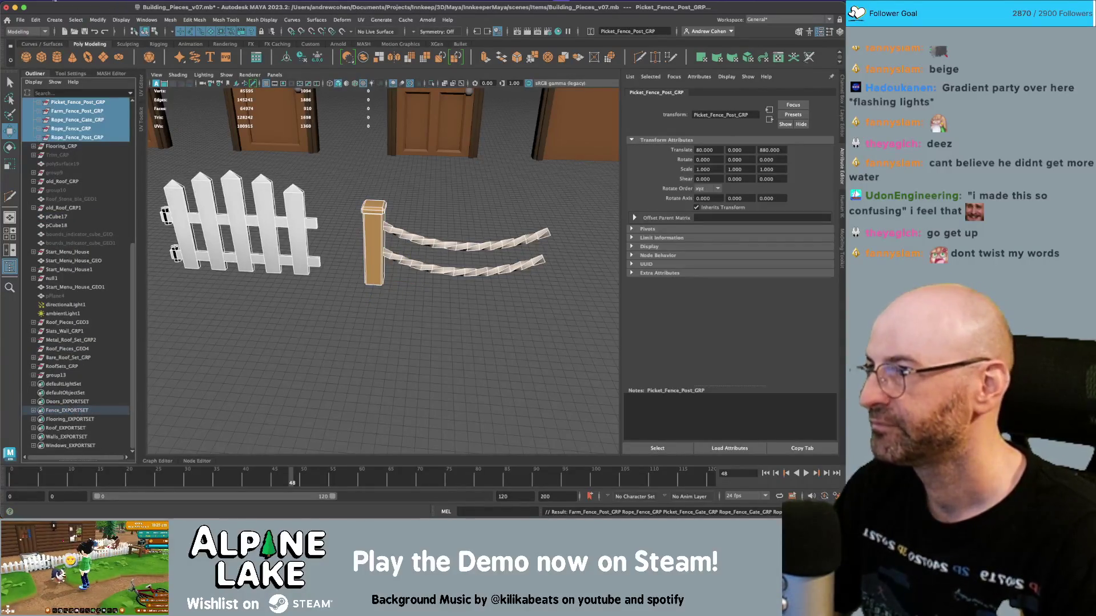
click(20, 19)
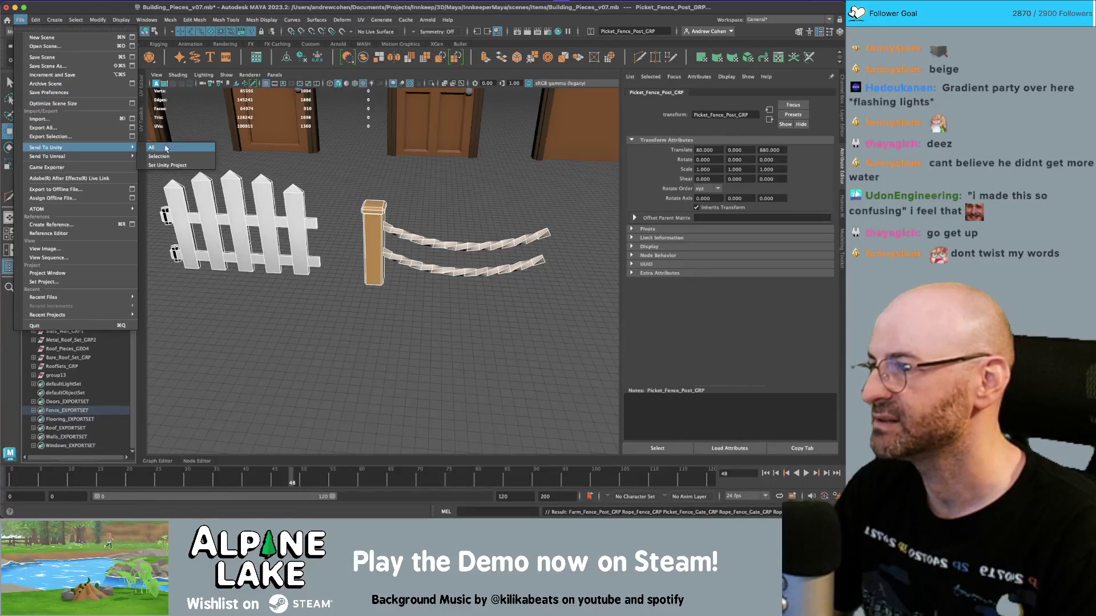
click(50, 137)
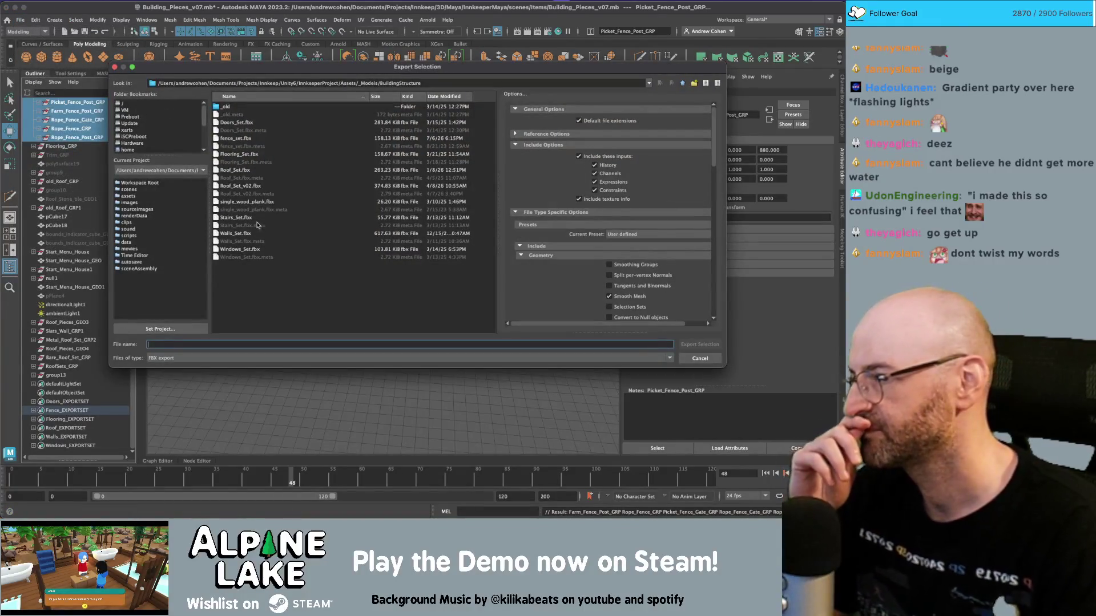
double_click(247, 140)
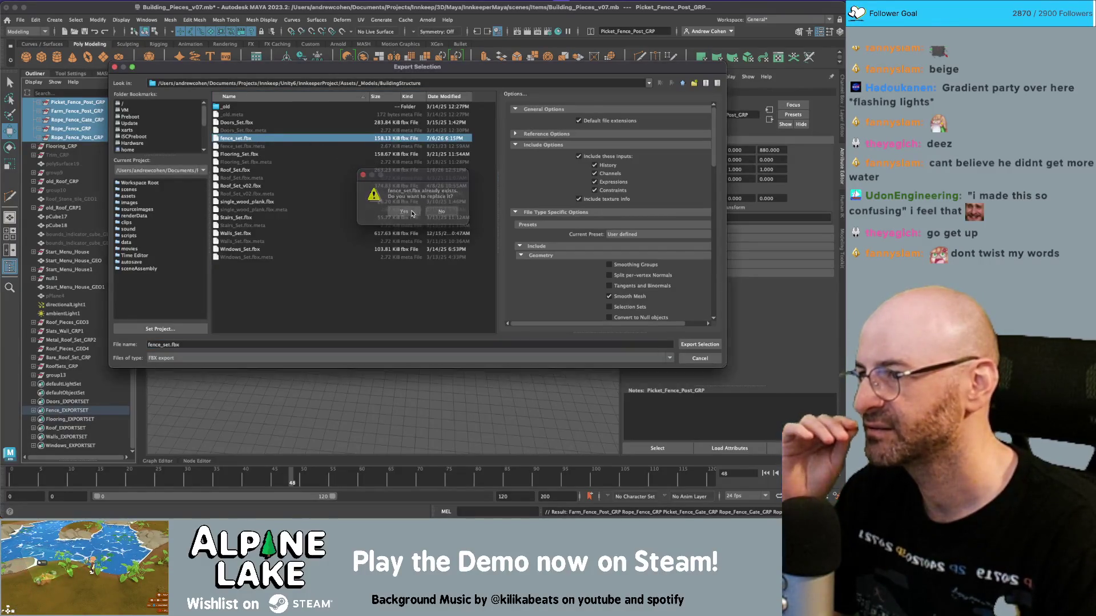
click(411, 212)
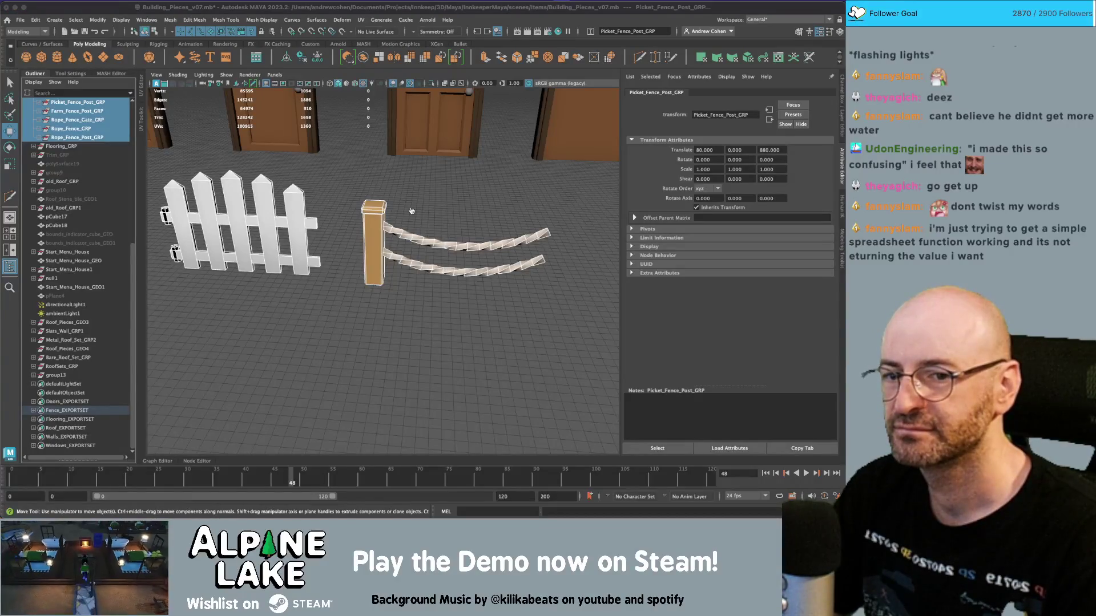
key(super+Tab)
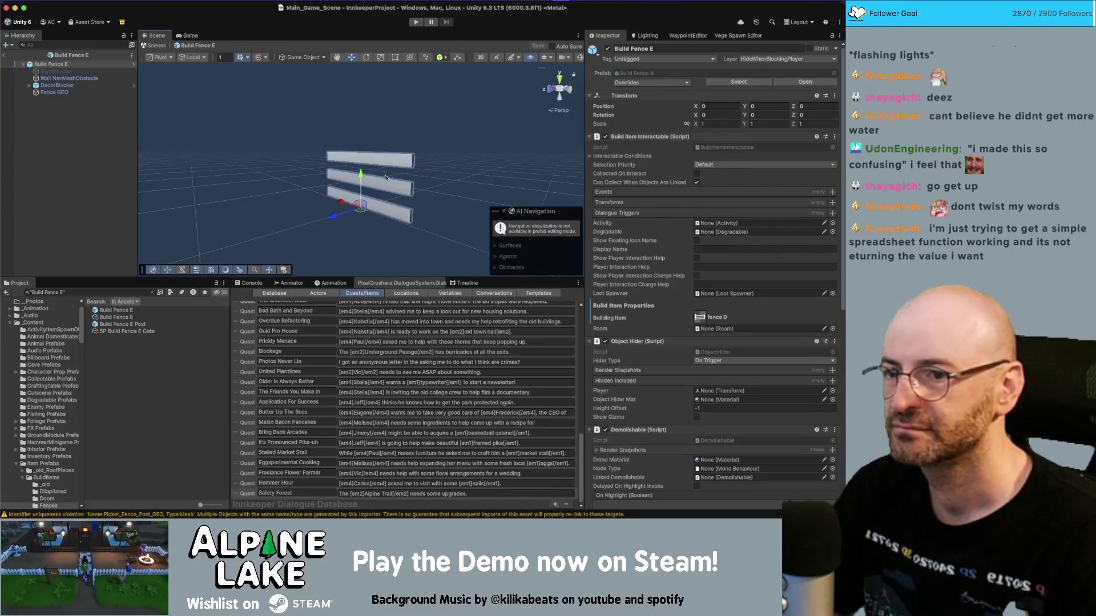
Step: Inspect Build Fence E's child objects and its Wall NavMeshObstacle settings
click(96, 79)
key(Up)
key(Up)
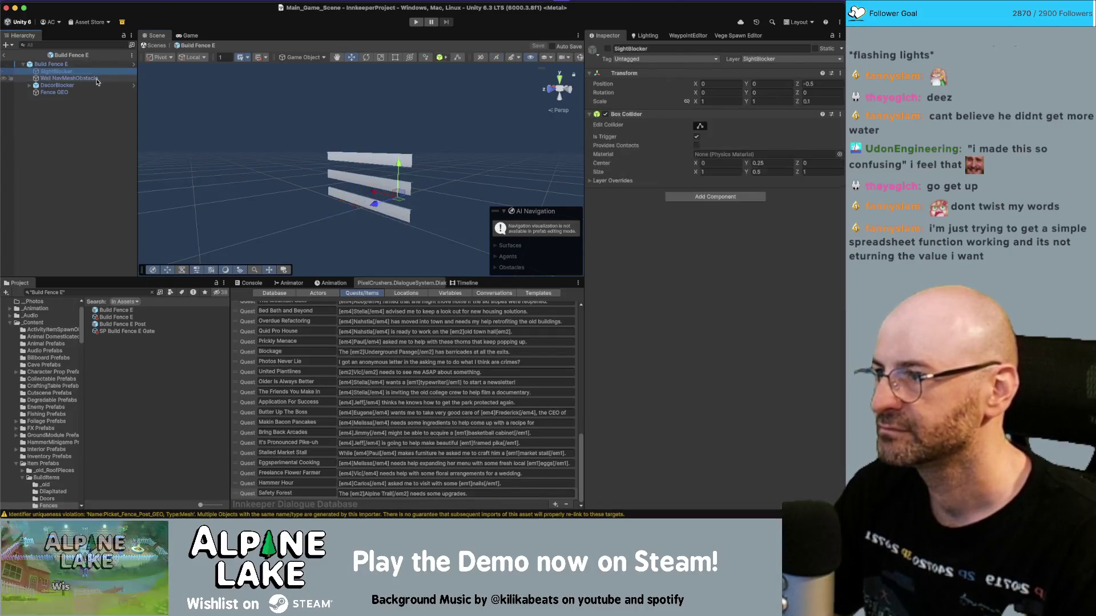
click(97, 80)
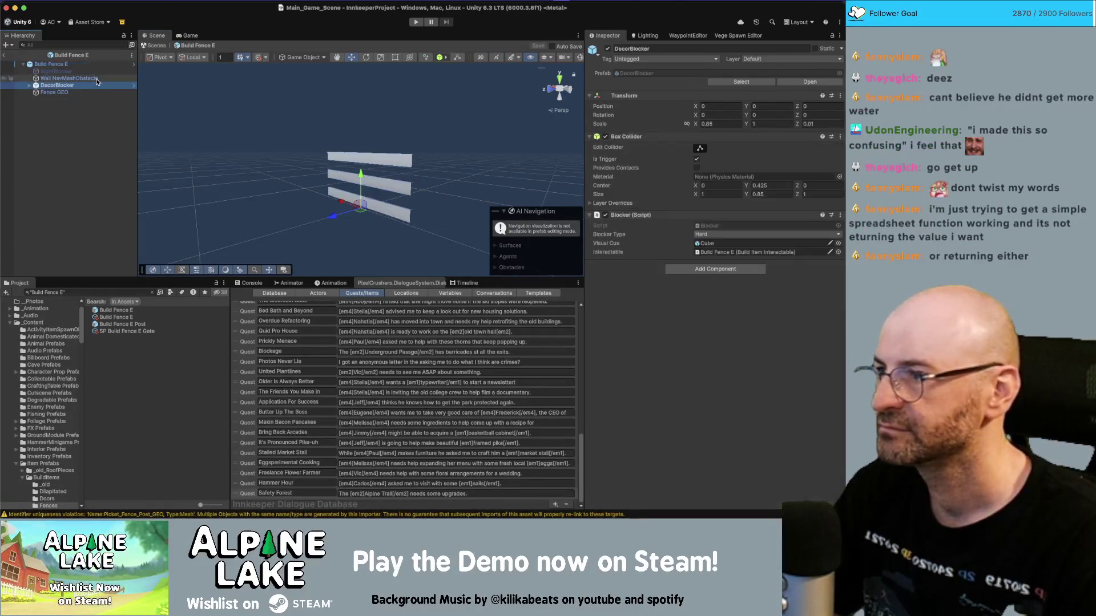
key(Up)
key(Up)
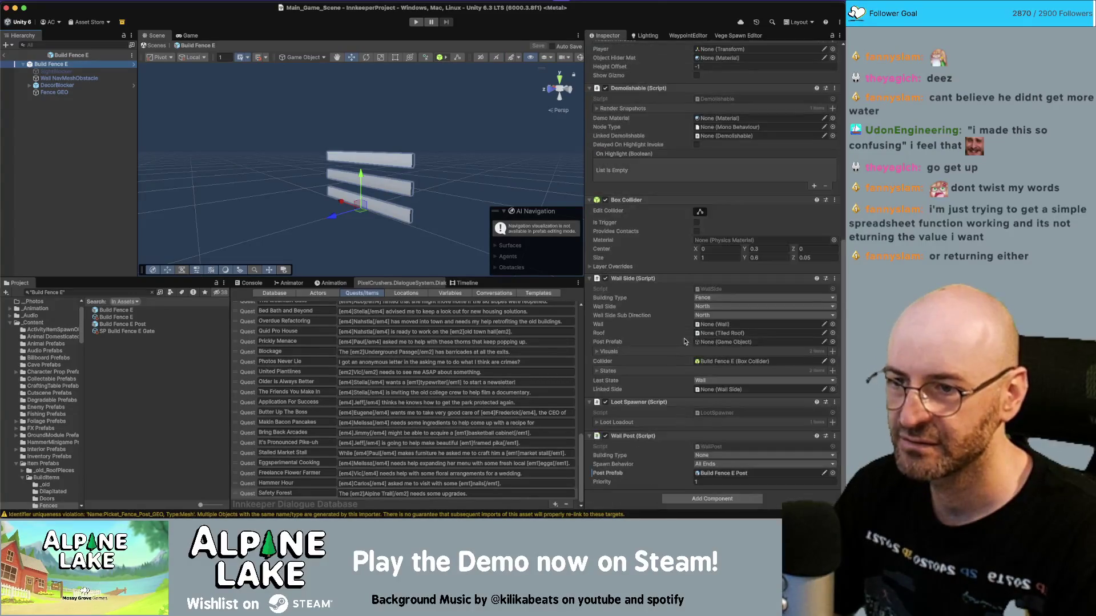
scroll(up, 3)
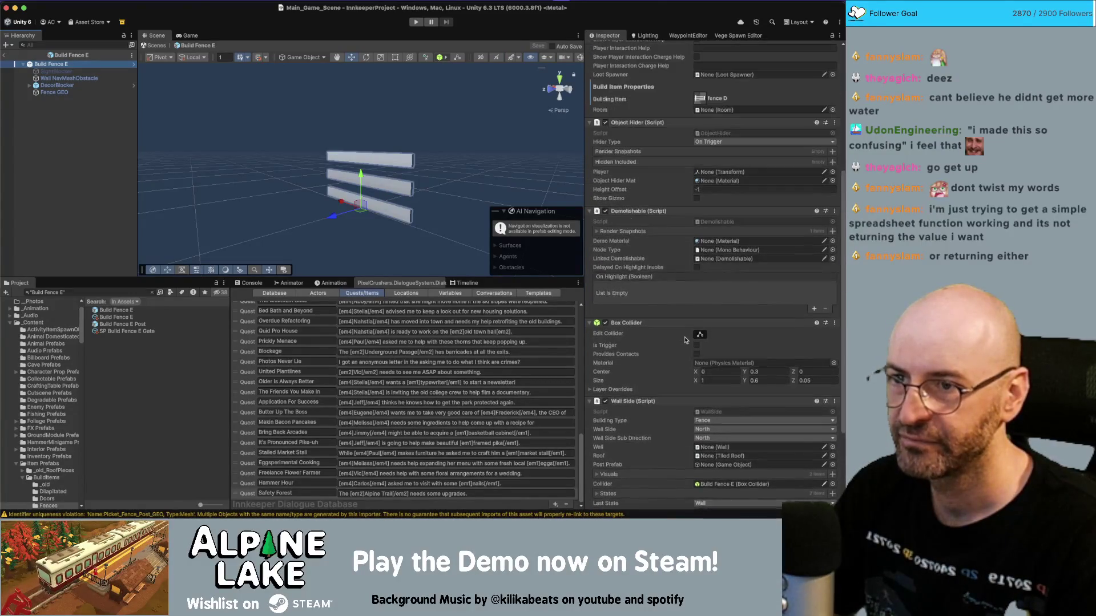
click(78, 79)
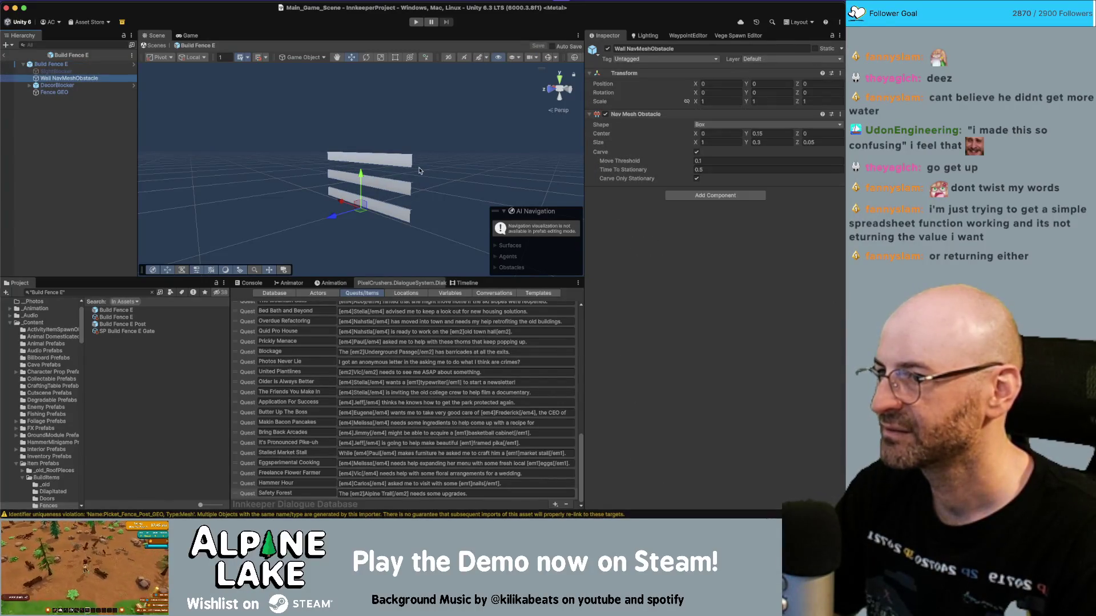
click(419, 170)
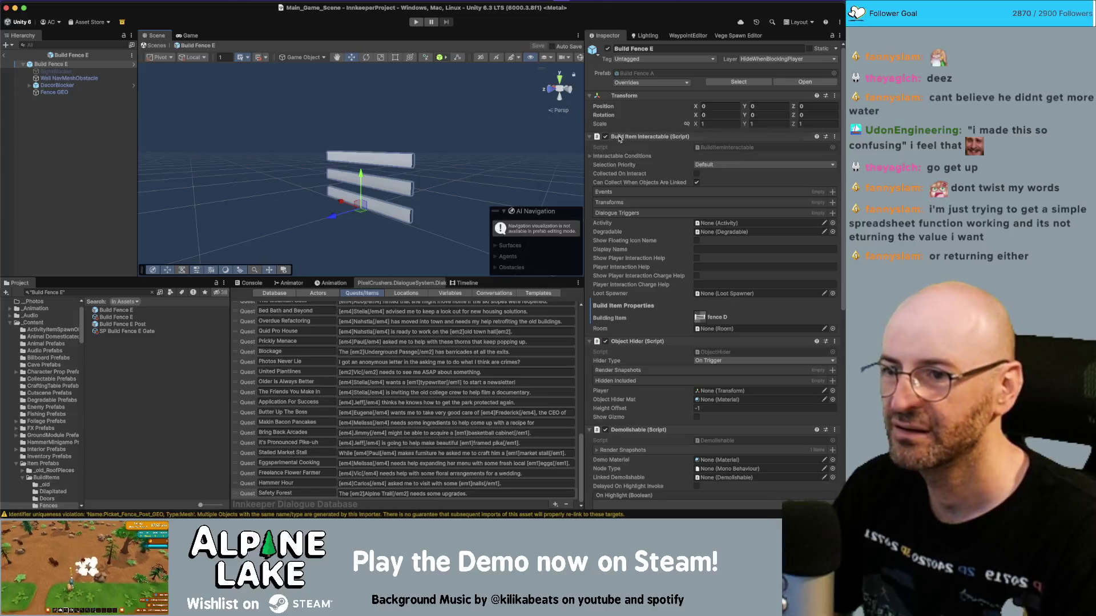
scroll(down, 3)
scroll(down, 3)
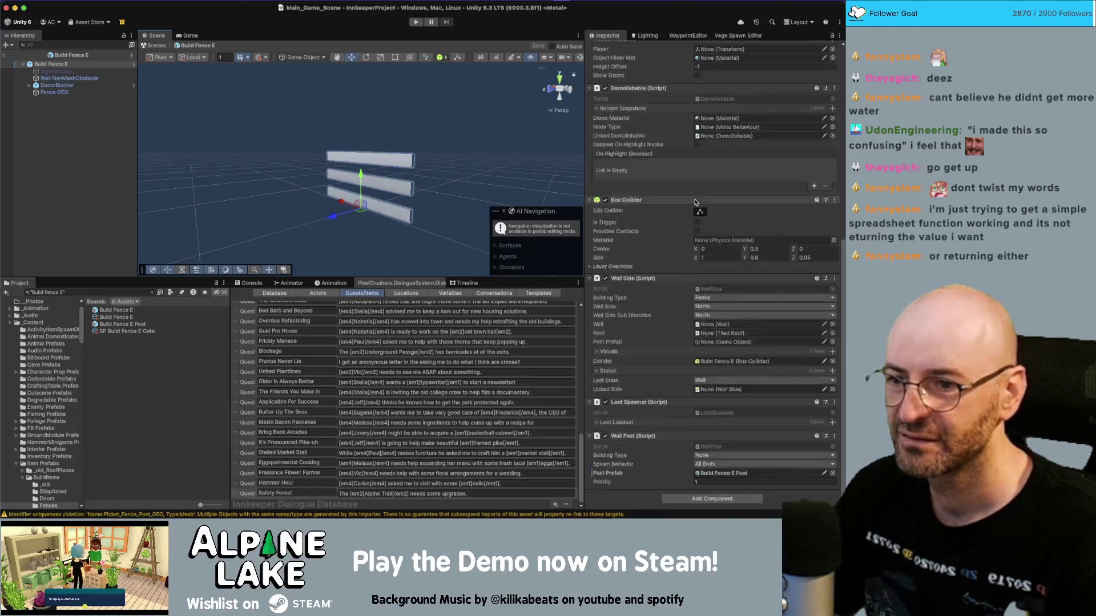
Step: Set the rail mesh to the 'rope fence' mesh, then select Build Fence E Post
click(404, 165)
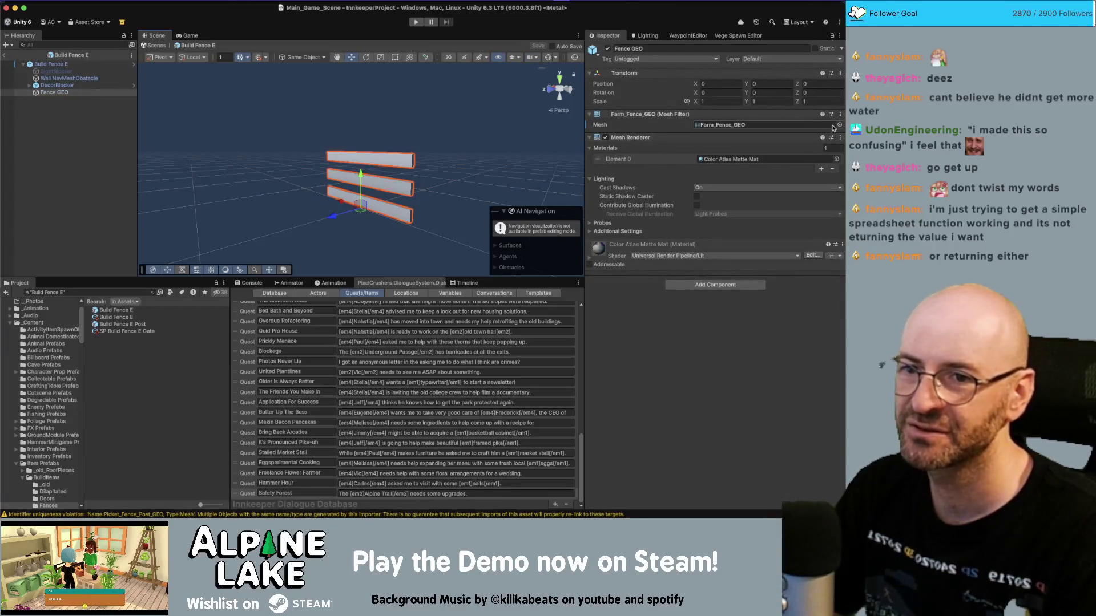
click(839, 126)
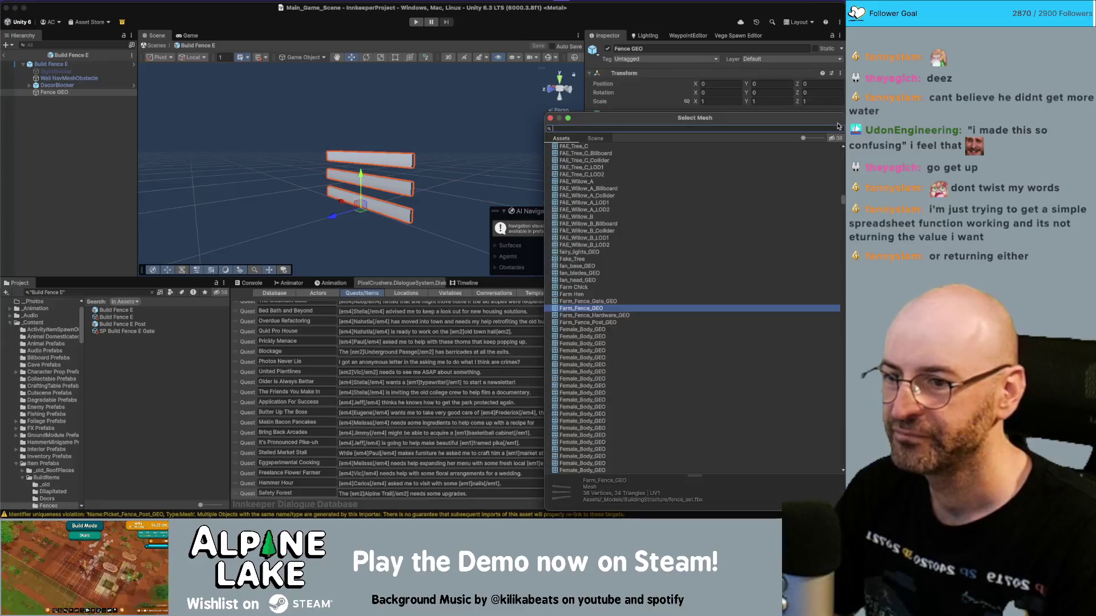
text(rope fen)
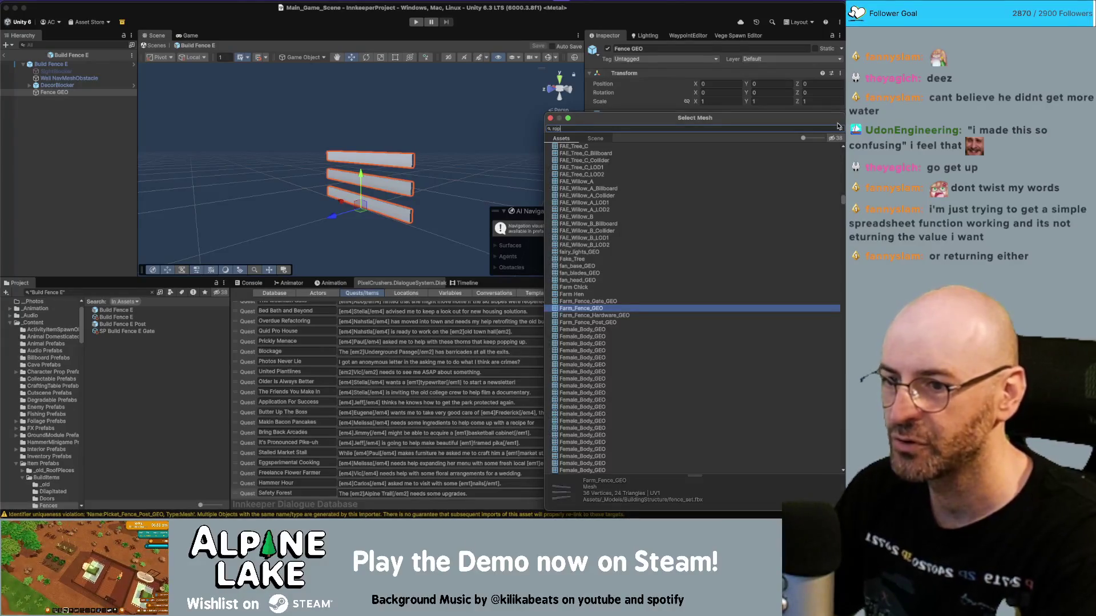
text(ce)
key(Return)
drag(365, 148, 448, 147)
click(374, 122)
drag(374, 121, 110, 123)
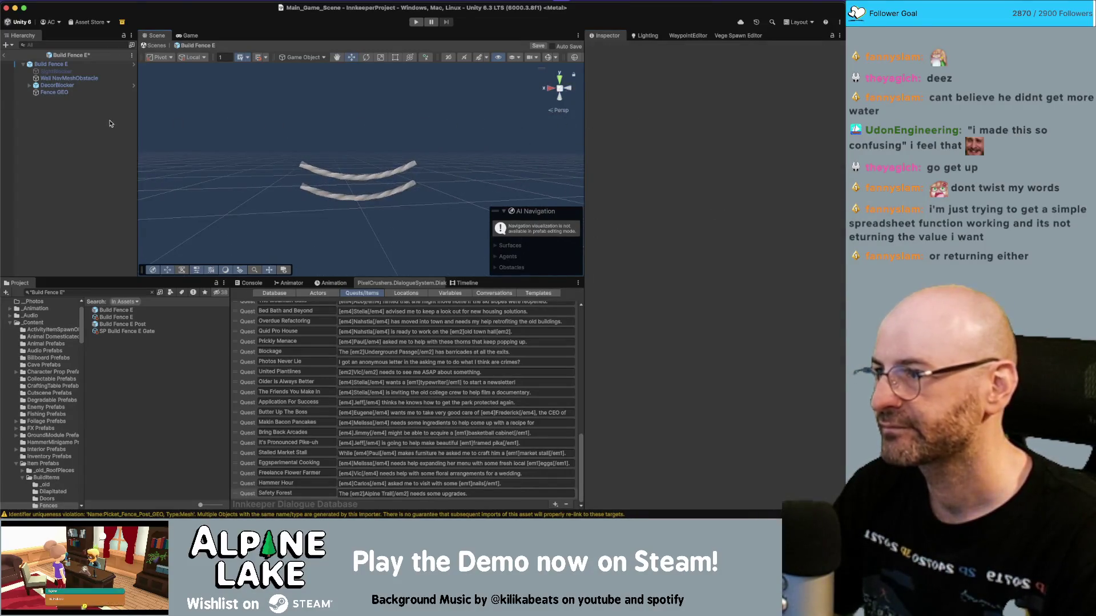
click(113, 324)
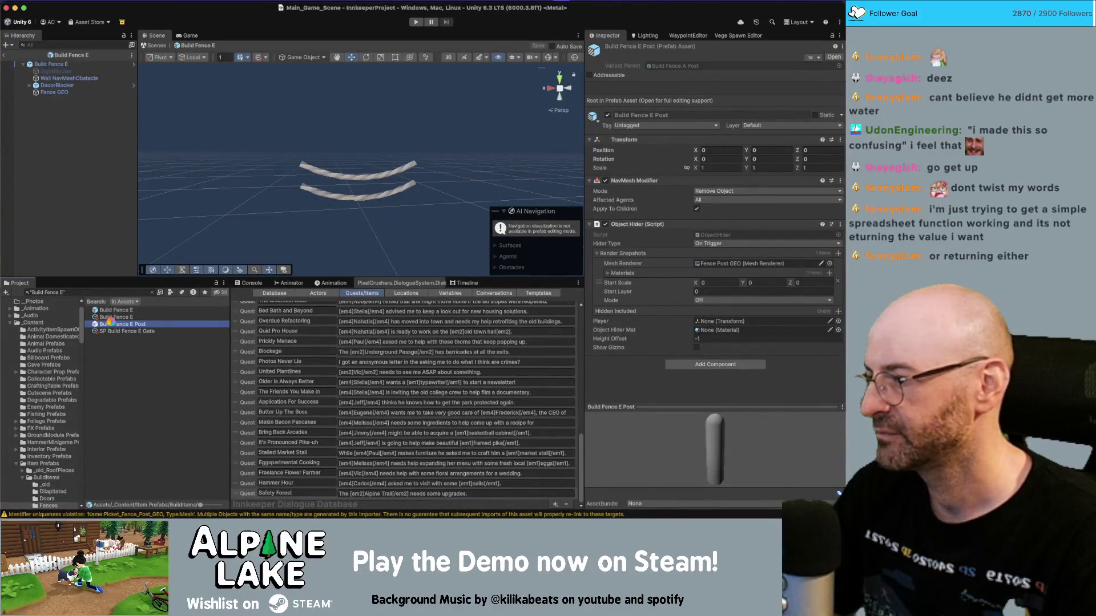
Step: Open the Build Fence E Post prefab, find no rope post mesh for Fence Post GEO, and select the post in Maya
double_click(111, 323)
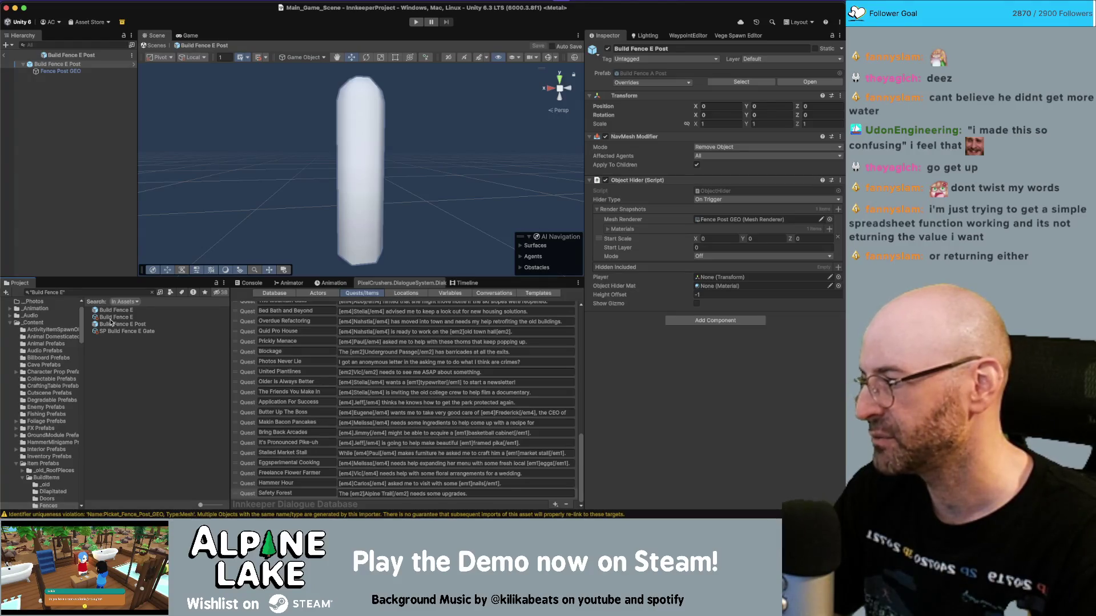
click(87, 71)
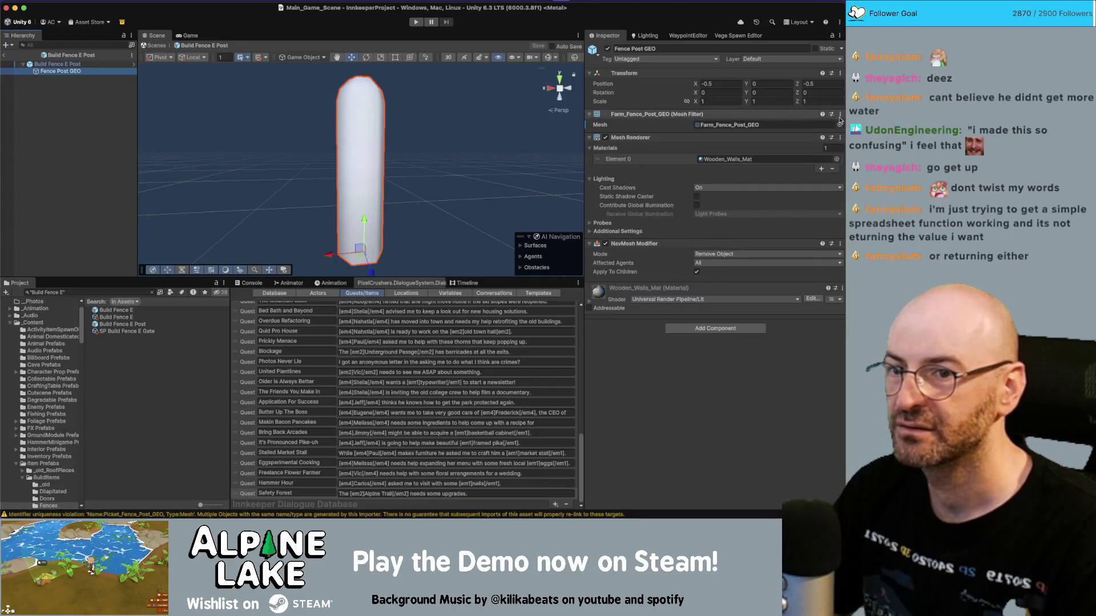
click(839, 125)
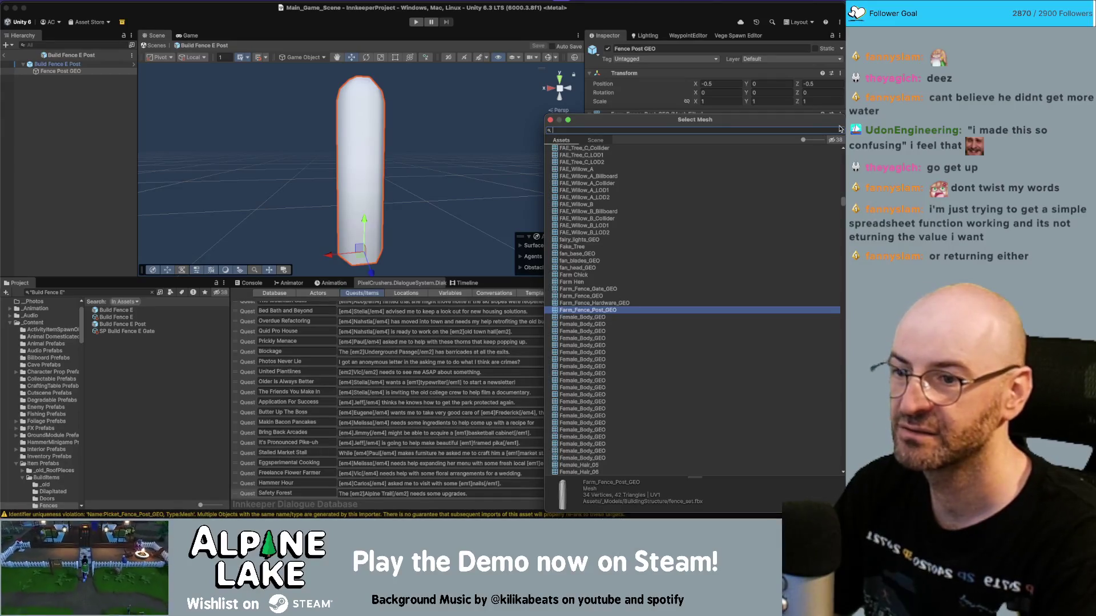
text(rope post)
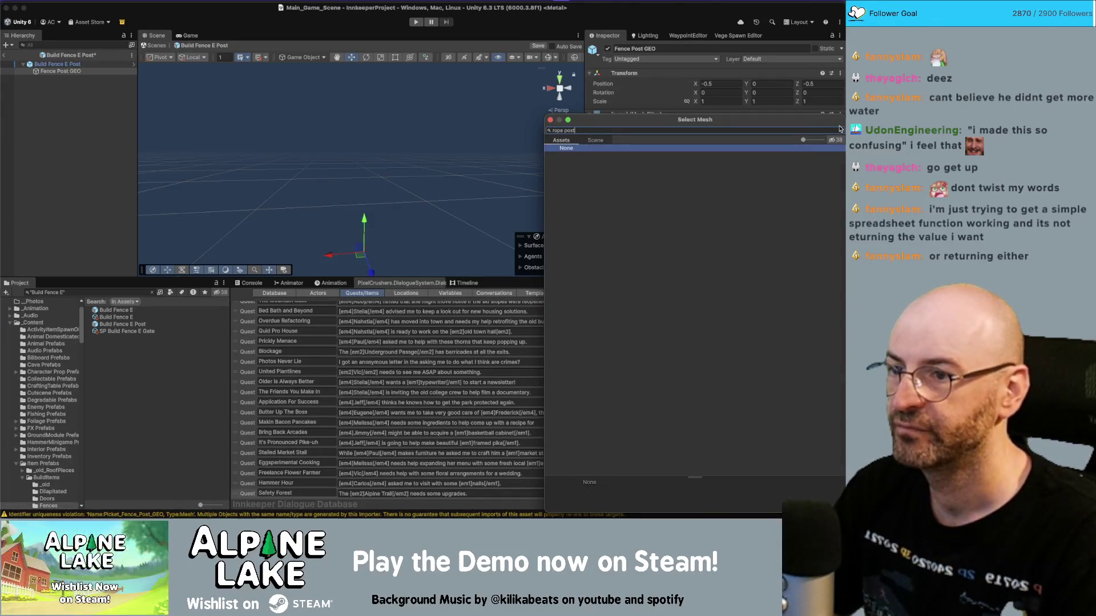
text(fence)
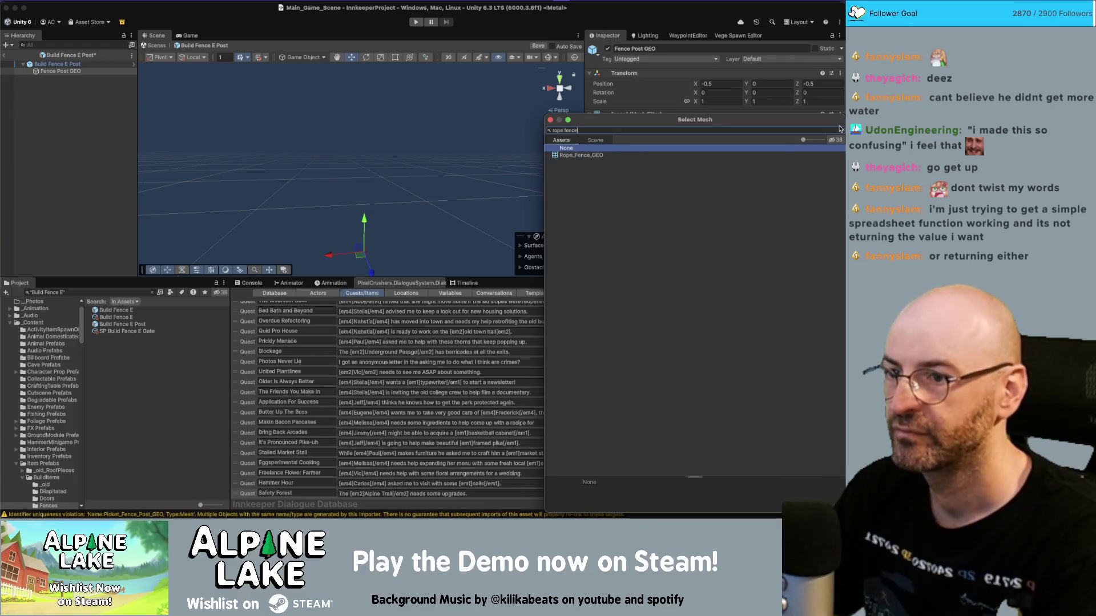
key(Escape)
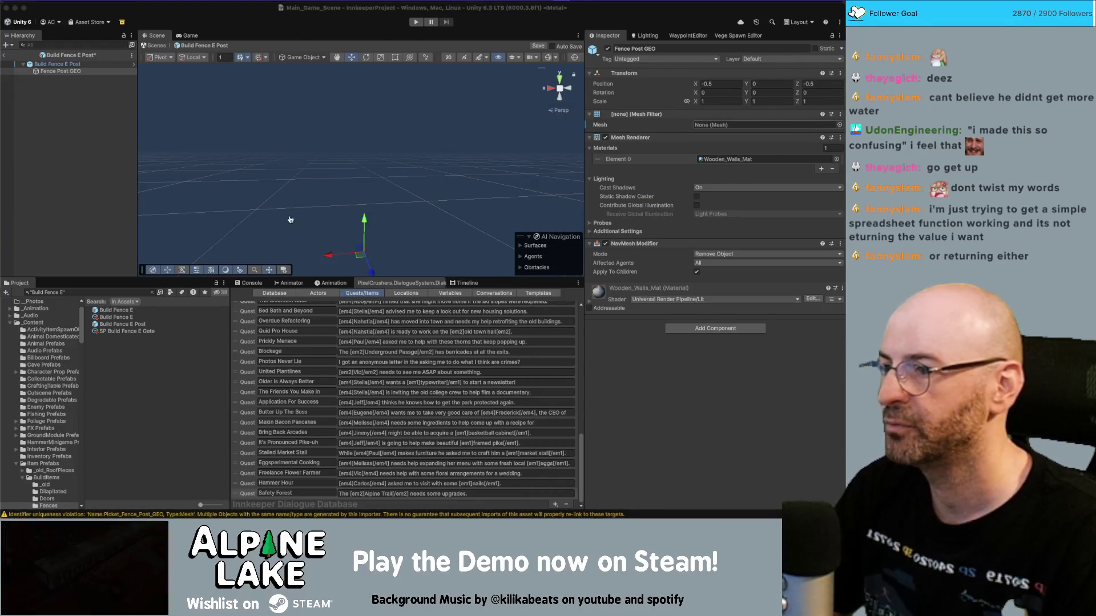
key(super+Tab)
click(375, 209)
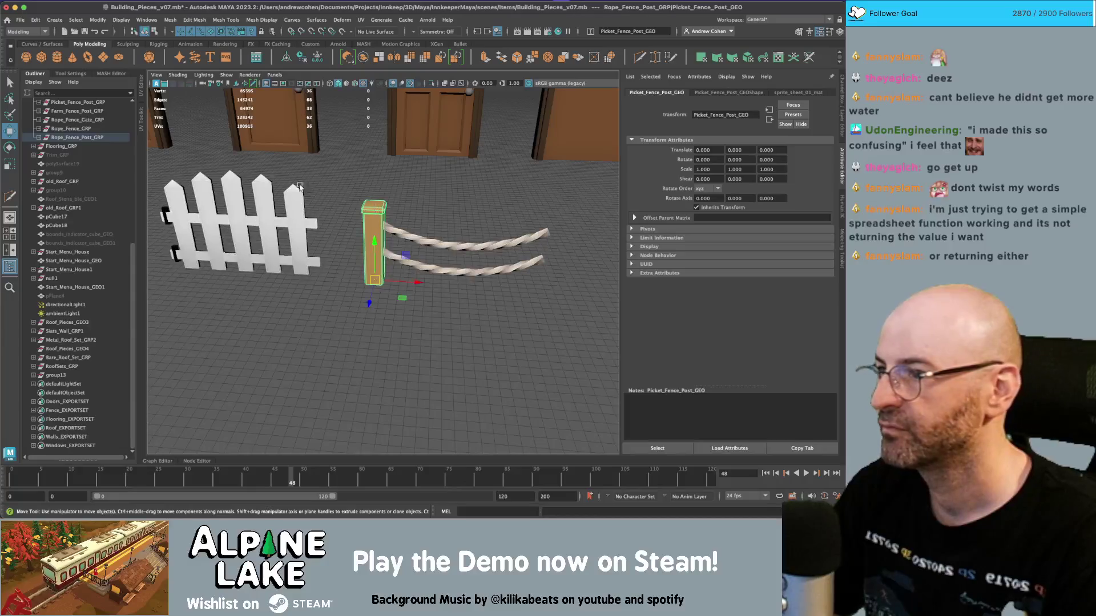
Step: Rename the post to Rope_Fence_Post_GEO and save the Maya scene
key(f)
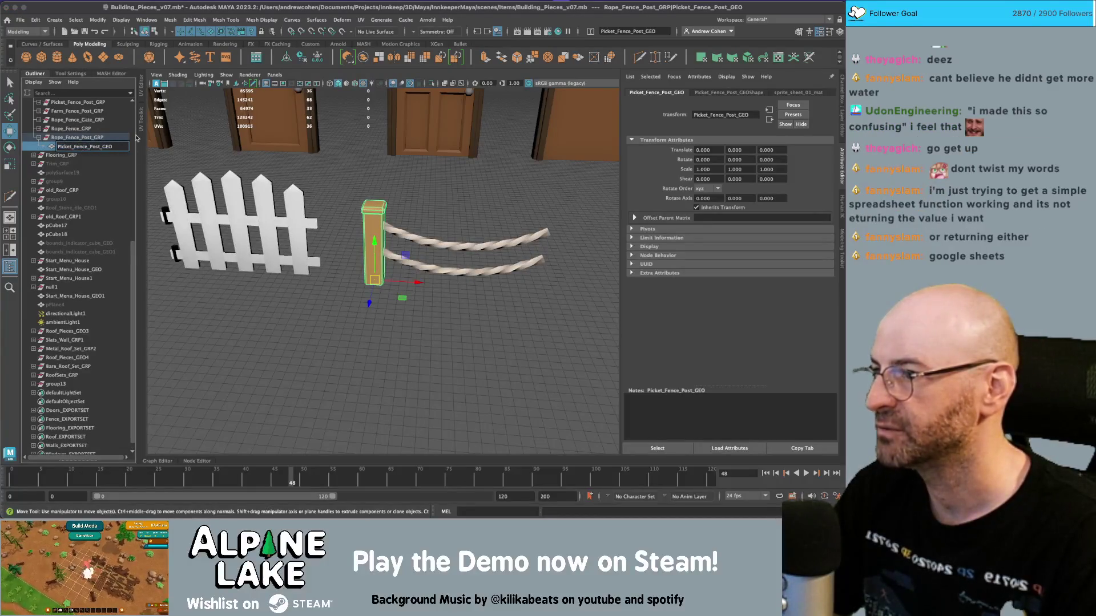
key(shift+Home)
key(BackSpace)
text(Rope_)
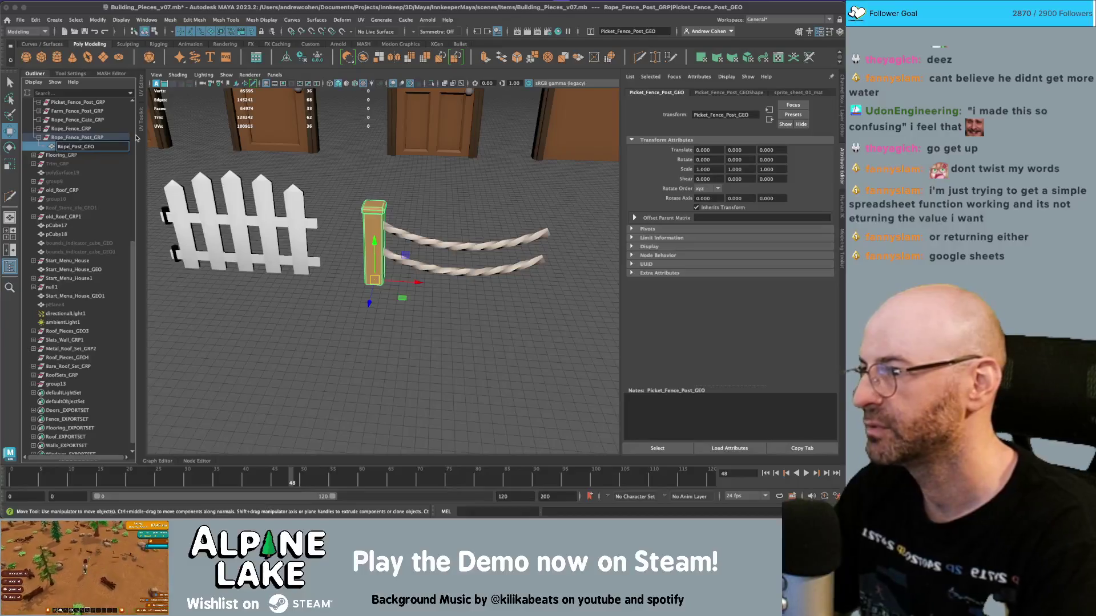
text(Fence_)
key(Return)
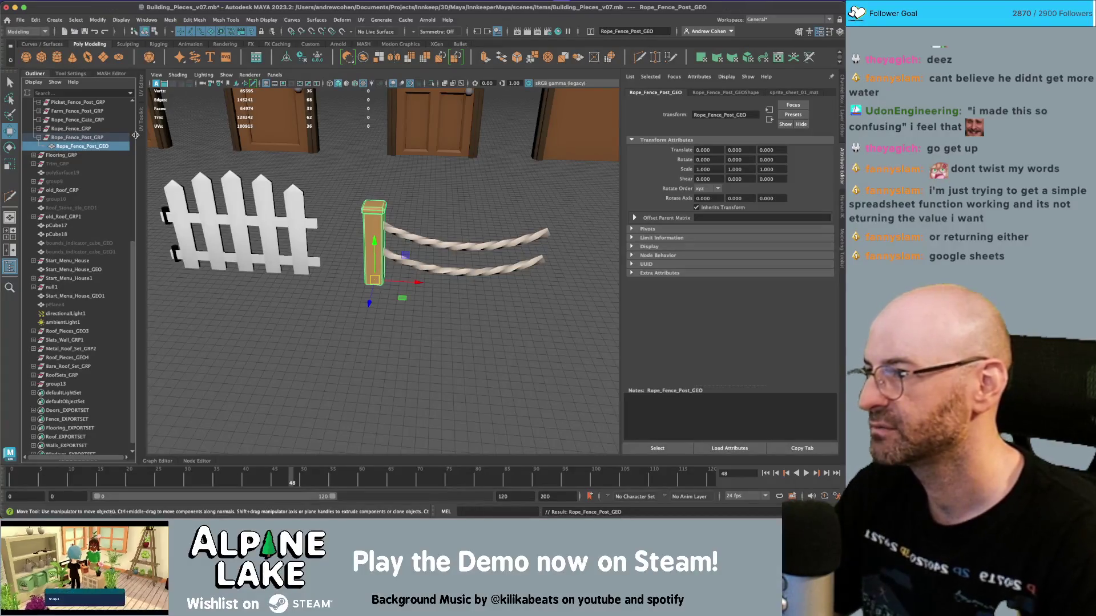
key(ctrl+s)
Step: Export the Fence_EXPORTSET pieces over fence_set.fbx, confirming the overwrite
key(w)
scroll(down, 3)
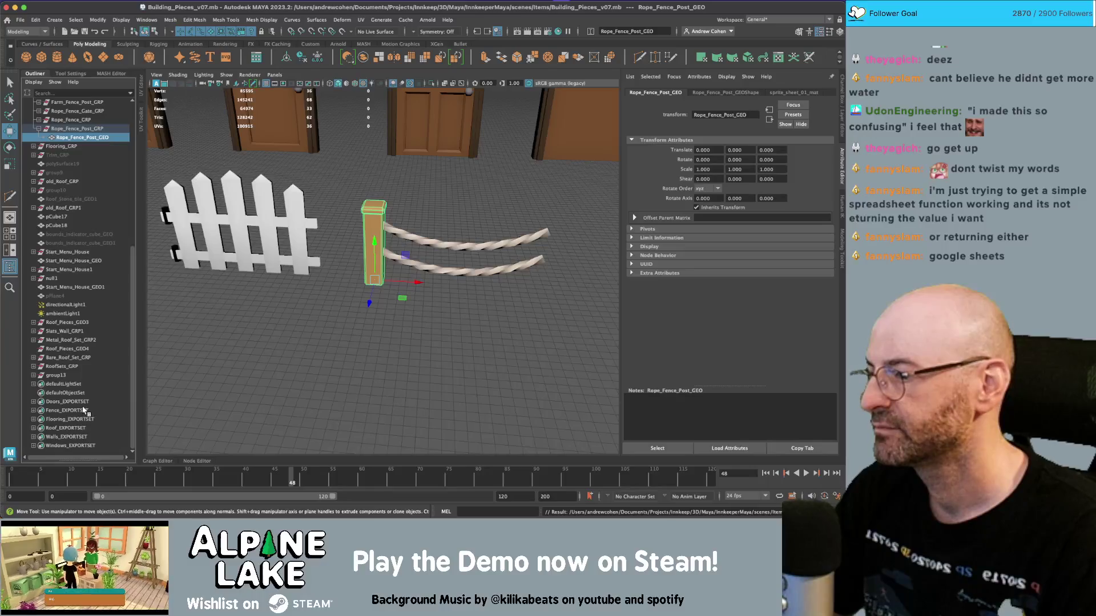
click(83, 409)
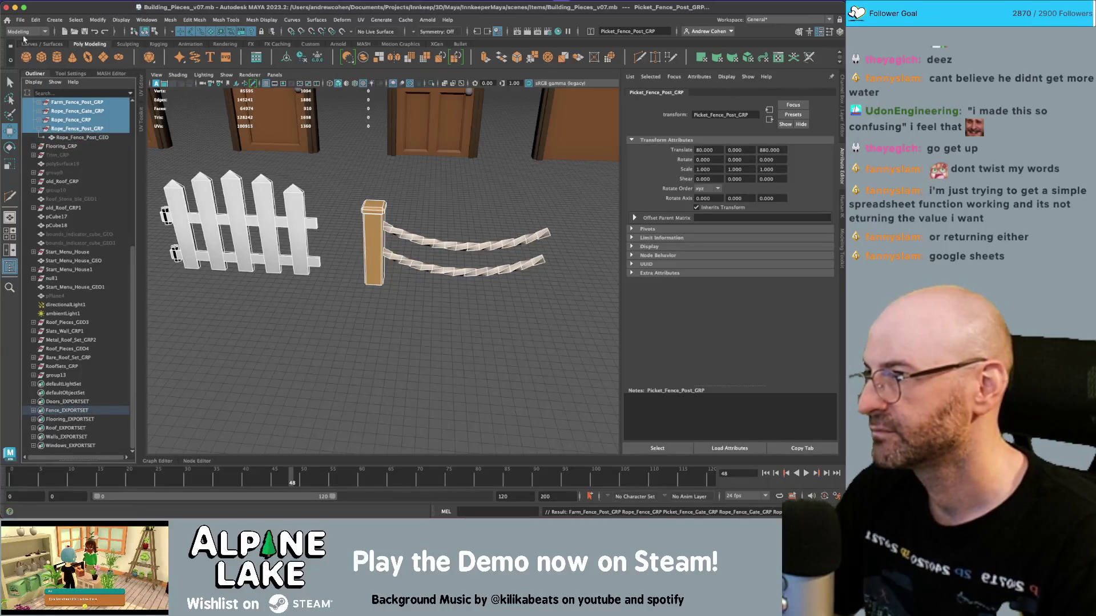
click(20, 19)
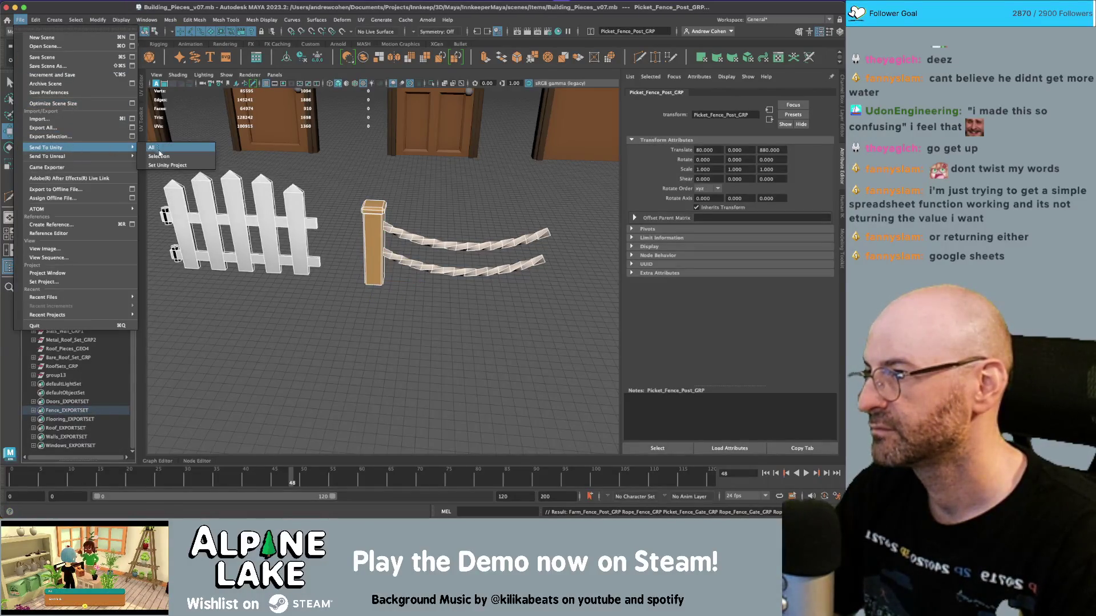
click(50, 136)
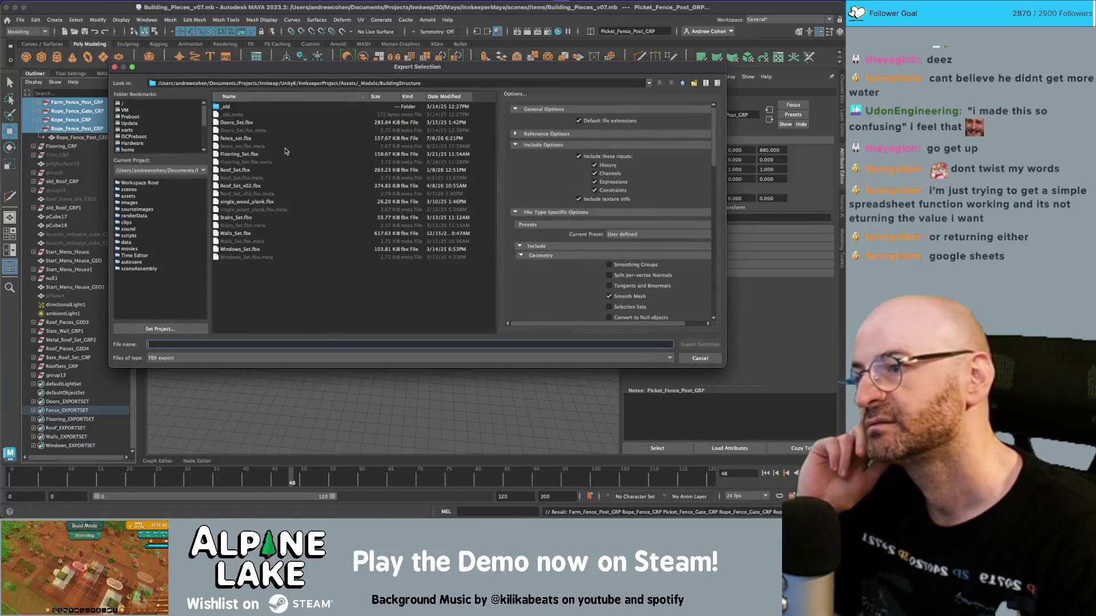
click(240, 138)
click(700, 344)
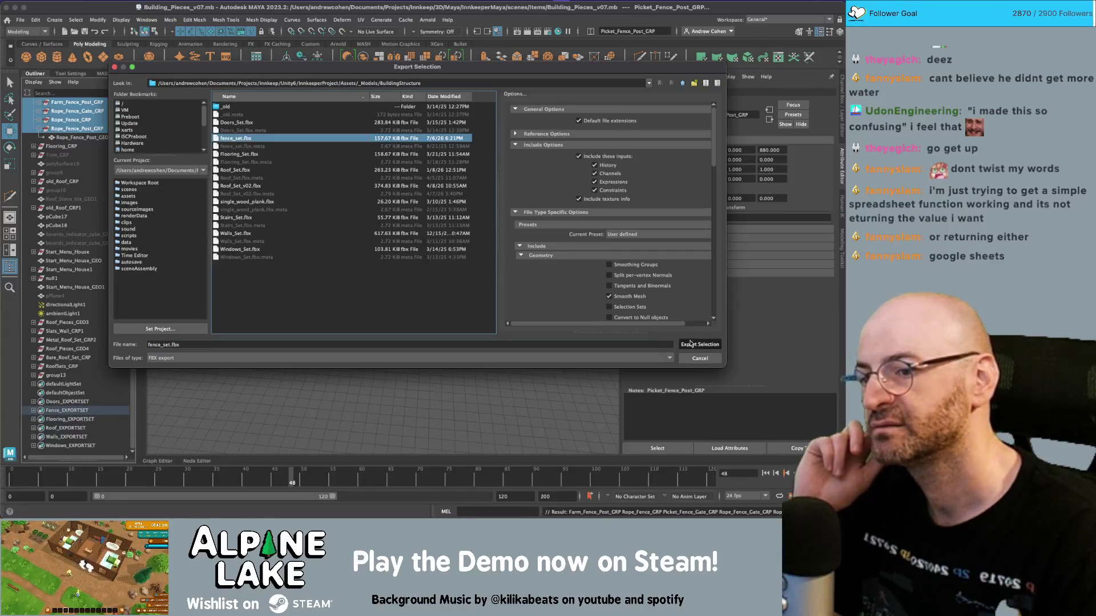
click(416, 213)
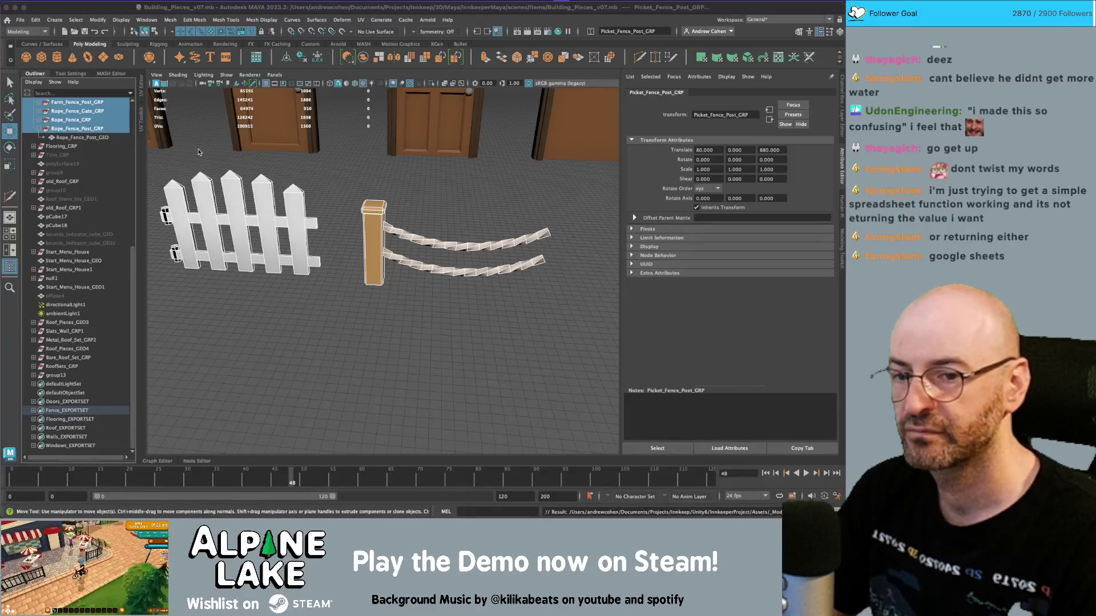
key(super+Tab)
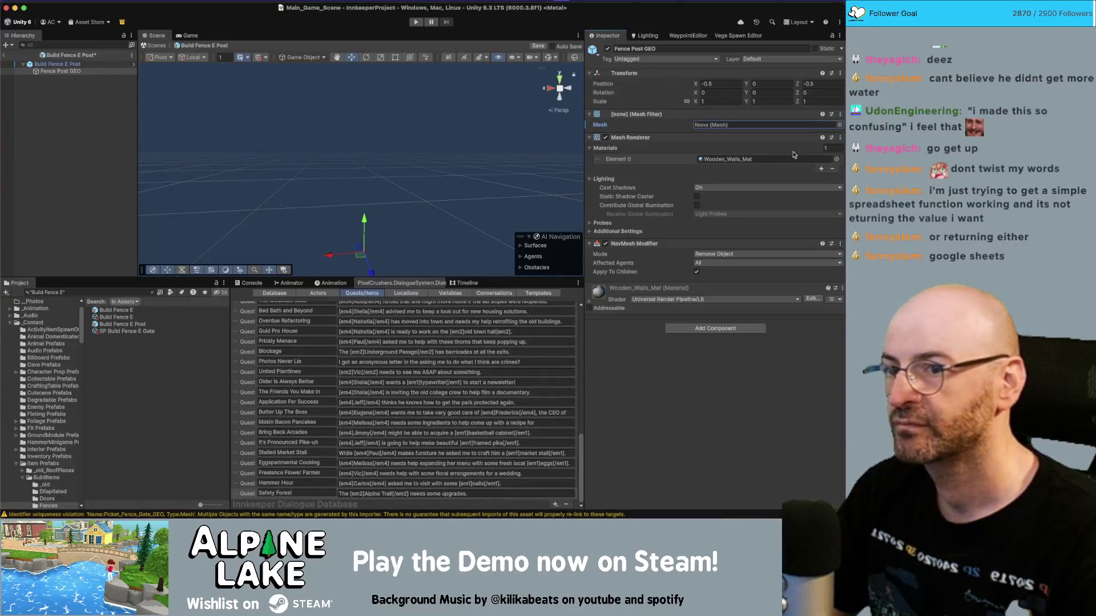
Step: Assign the Rope_Fence_Post_GEO mesh to Fence Post GEO and orbit the view to check it
click(840, 125)
text(rope fen)
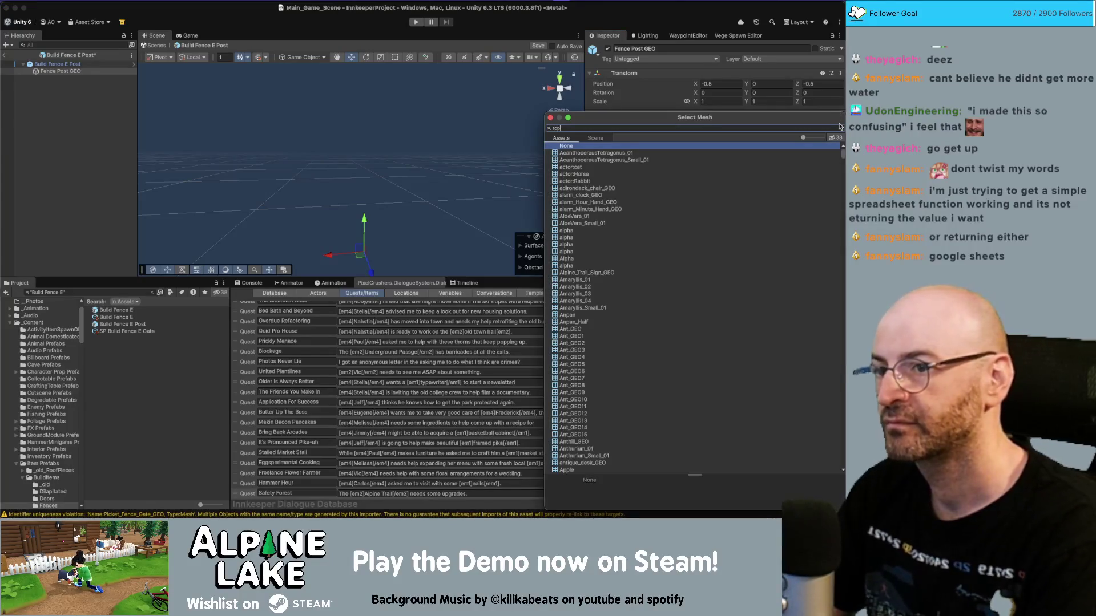
text(ce)
key(Down)
key(Down)
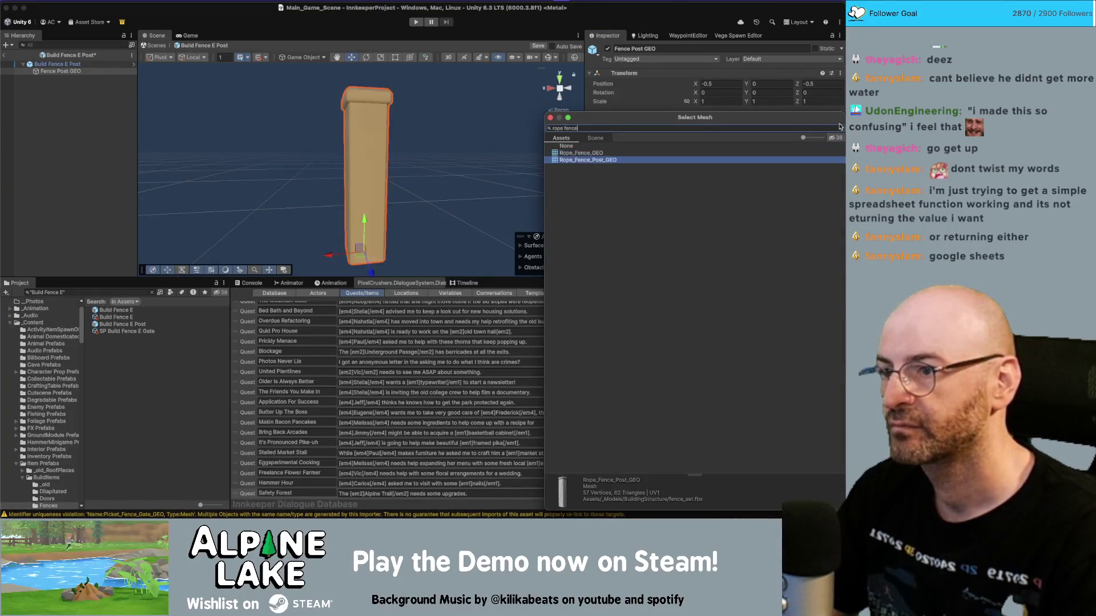
key(Return)
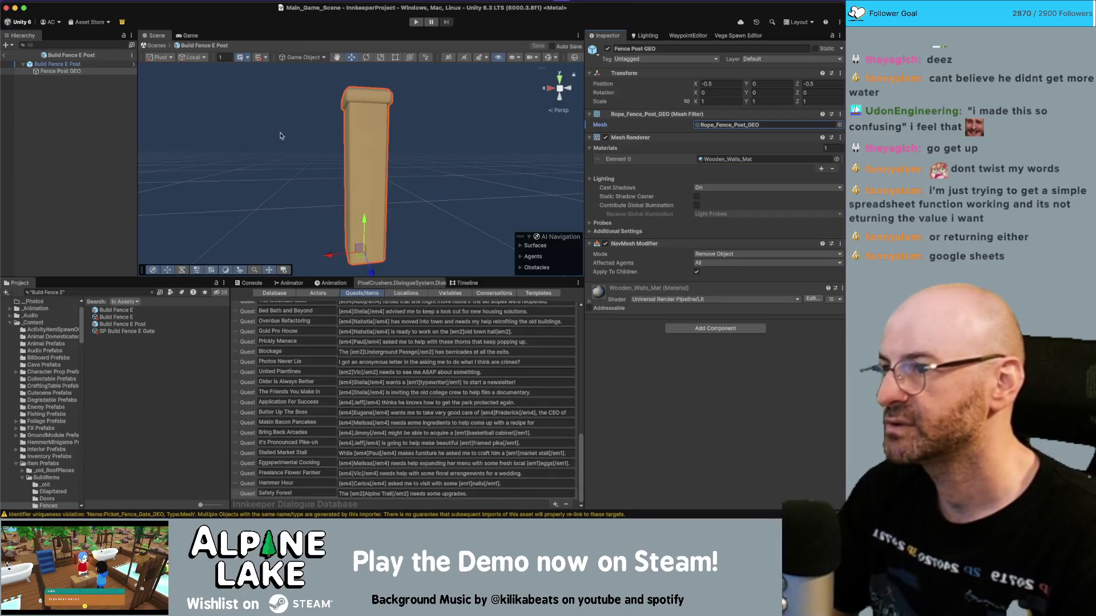
drag(276, 136, 279, 206)
key(super+Tab)
scroll(up, 3)
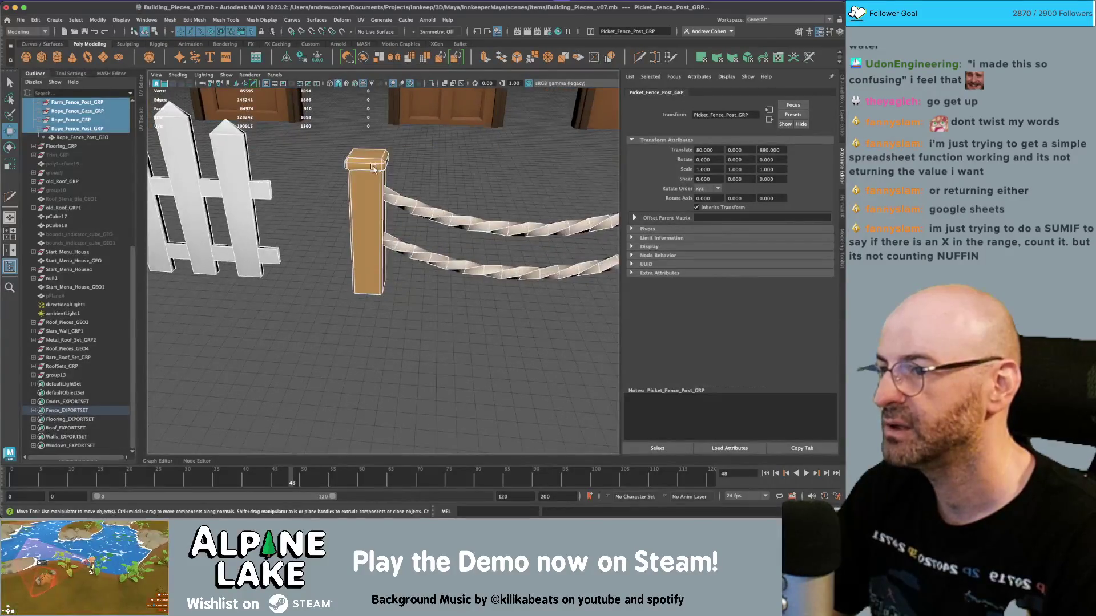
Step: Cut the rope post's UVs along the edge loop at the top of the post
click(369, 225)
drag(369, 225, 369, 225)
right_click(368, 225)
click(382, 162)
double_click(386, 193)
key(ctrl+alt+u)
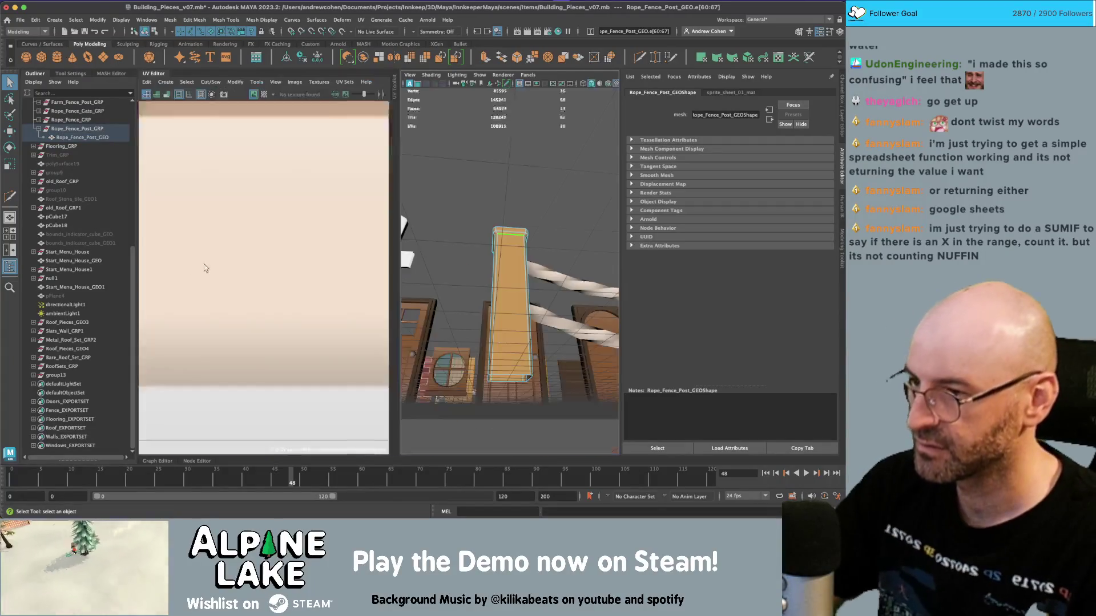
scroll(down, 3)
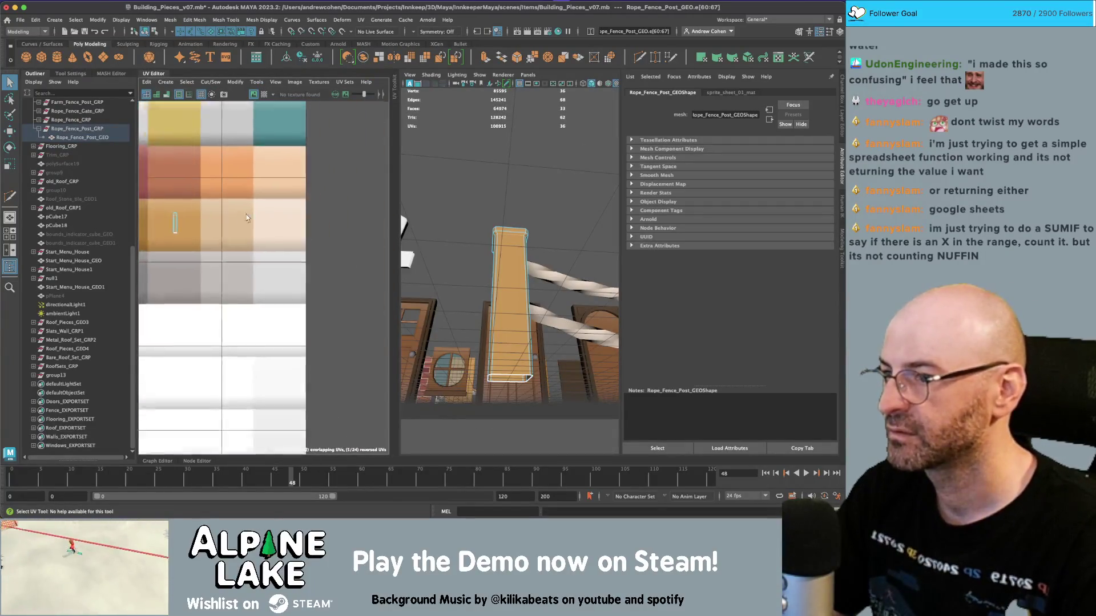
scroll(up, 3)
scroll(up, 3)
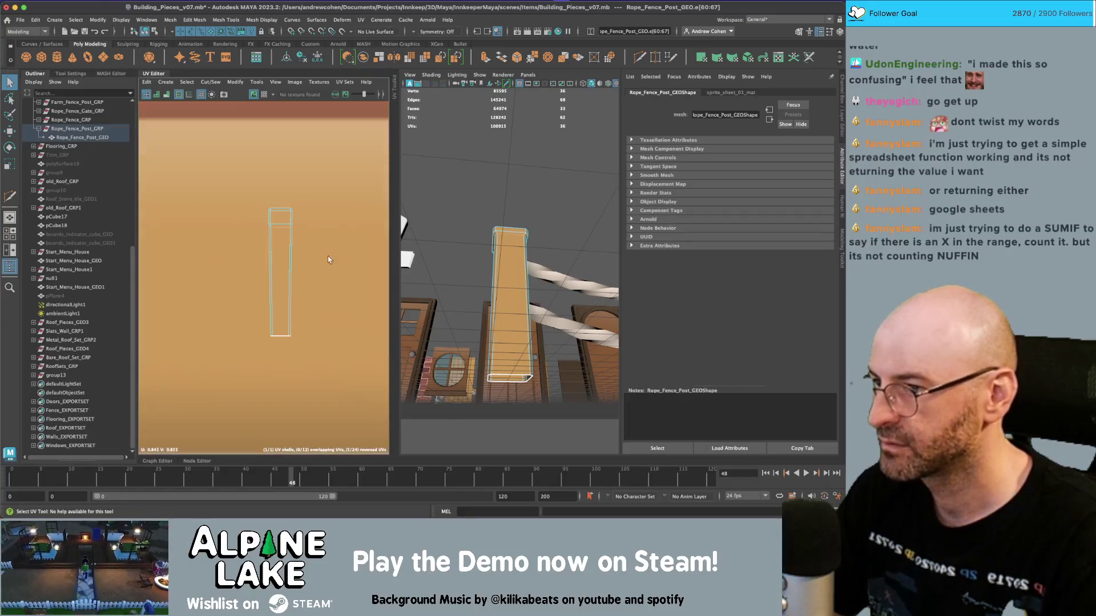
click(210, 82)
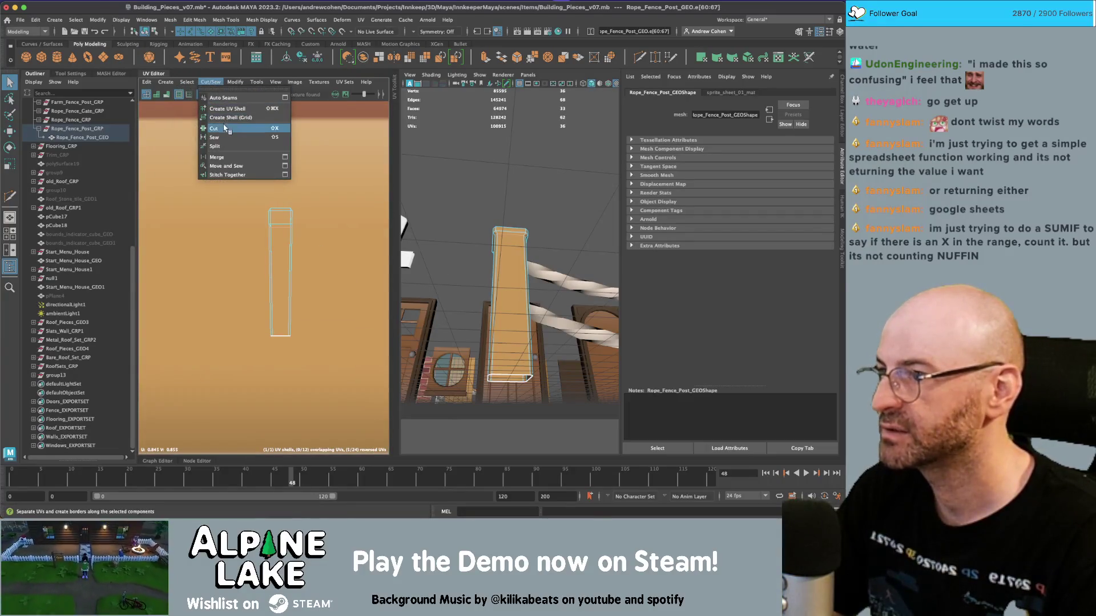
click(214, 128)
Step: Move the post's UV shell into the next palette column
right_click(279, 215)
click(274, 216)
scroll(down, 3)
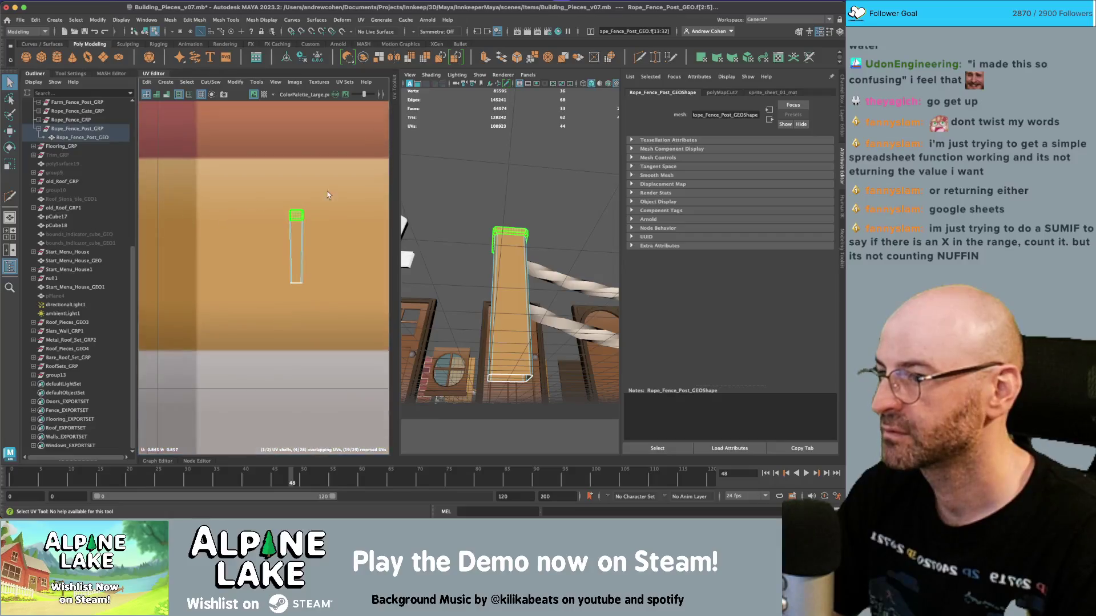
key(w)
drag(256, 210, 227, 204)
scroll(down, 3)
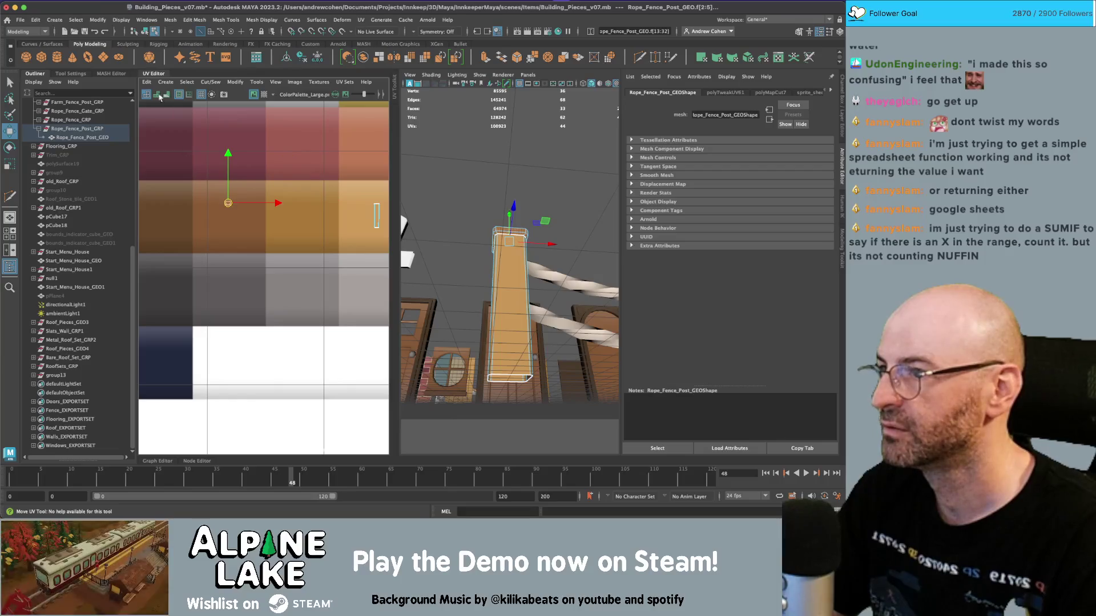
Step: Select the rope post's side faces and reposition their UVs onto a wood colour of the palette
click(144, 32)
key(q)
drag(535, 192, 527, 297)
click(527, 297)
right_click(176, 218)
key(w)
drag(255, 205, 214, 208)
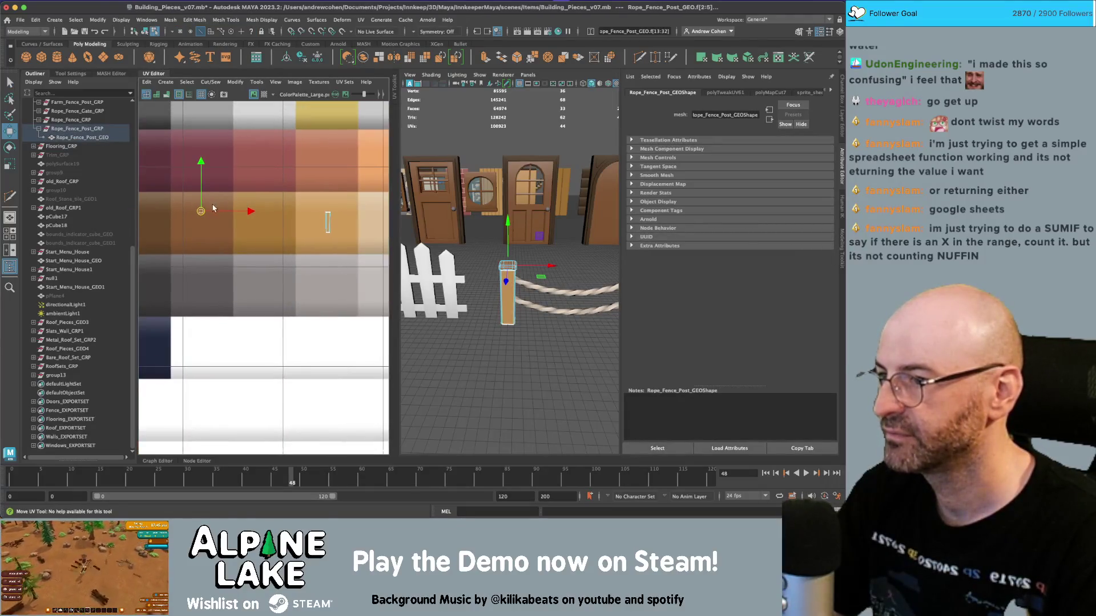
drag(383, 212, 254, 175)
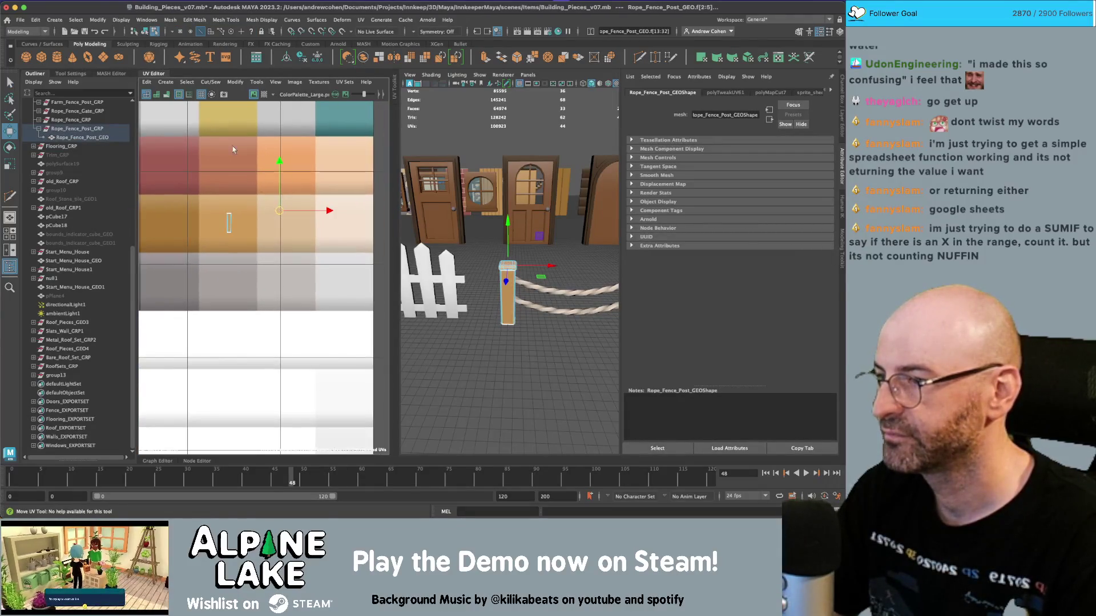
click(145, 31)
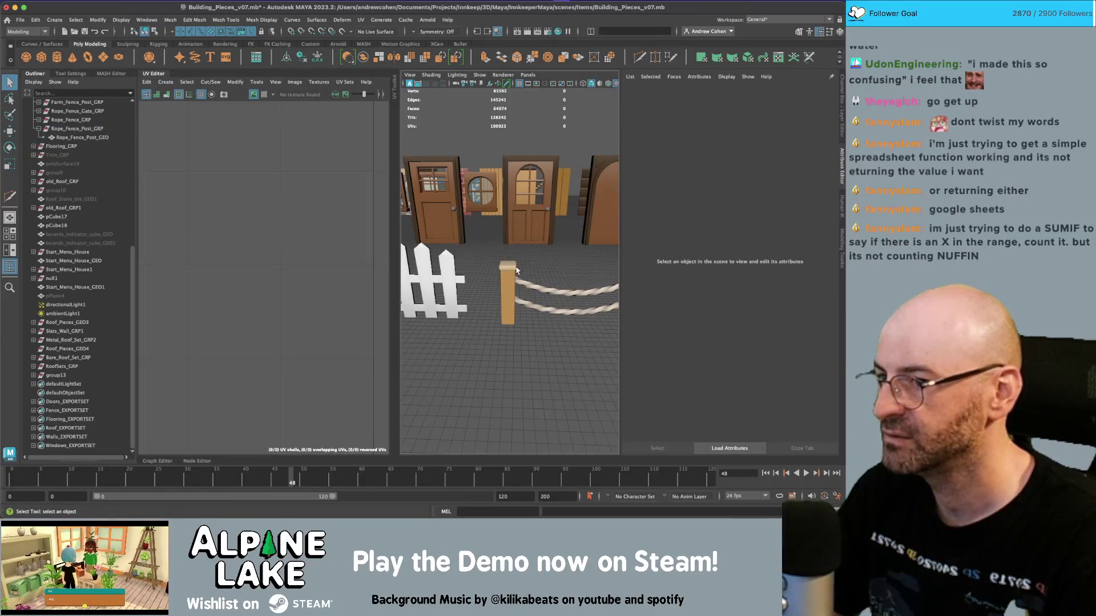
scroll(down, 3)
Step: Select the post's top cap faces, then close the UV Editor and frame the scene
click(484, 277)
right_click(263, 246)
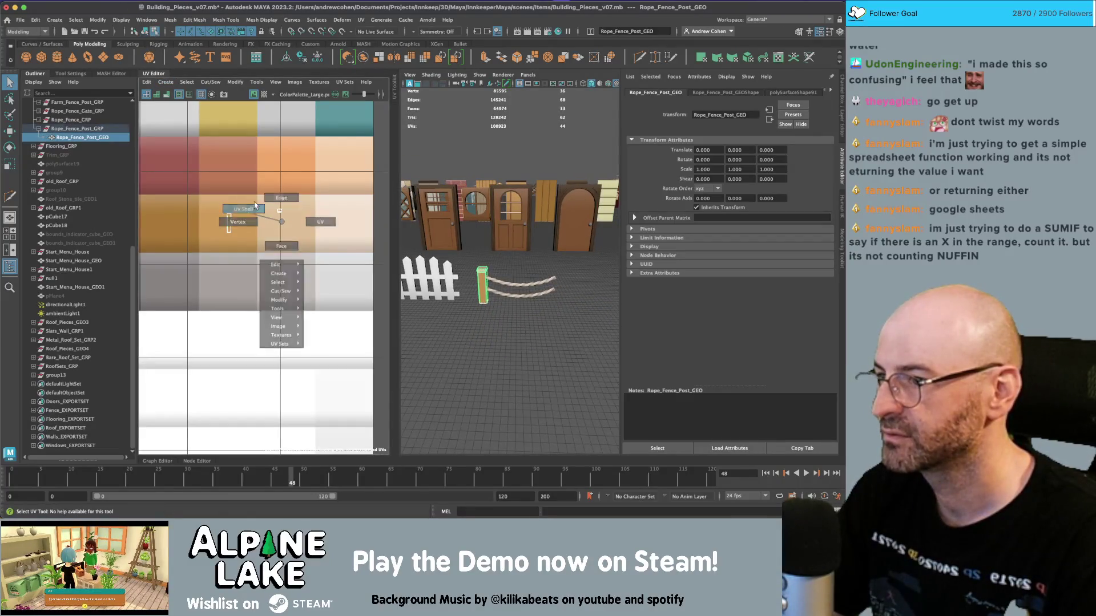
key(w)
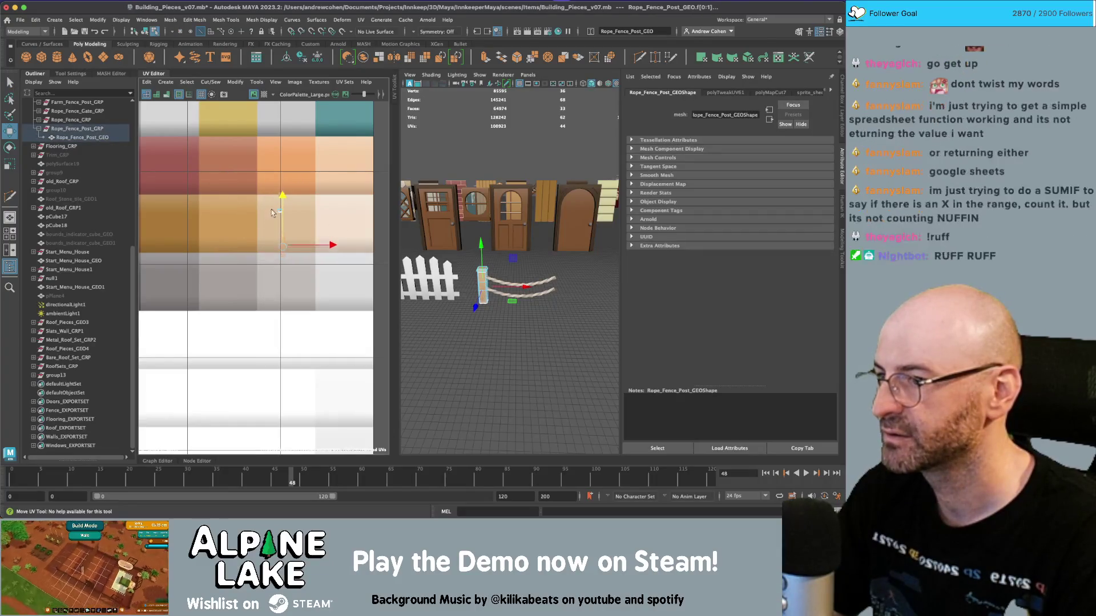
click(274, 212)
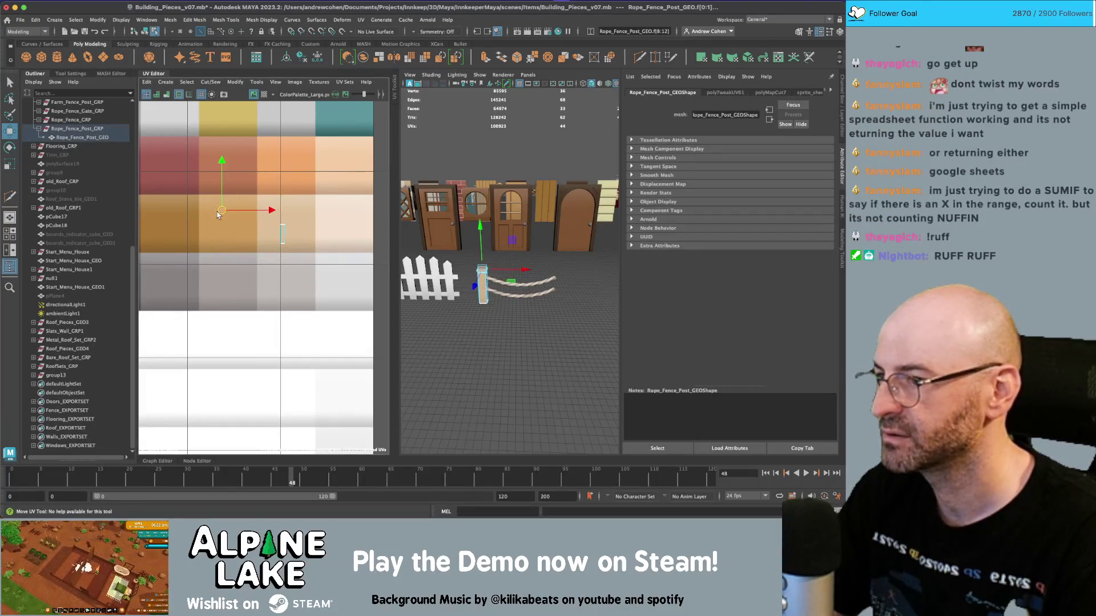
key(F8)
click(438, 114)
drag(437, 114, 487, 210)
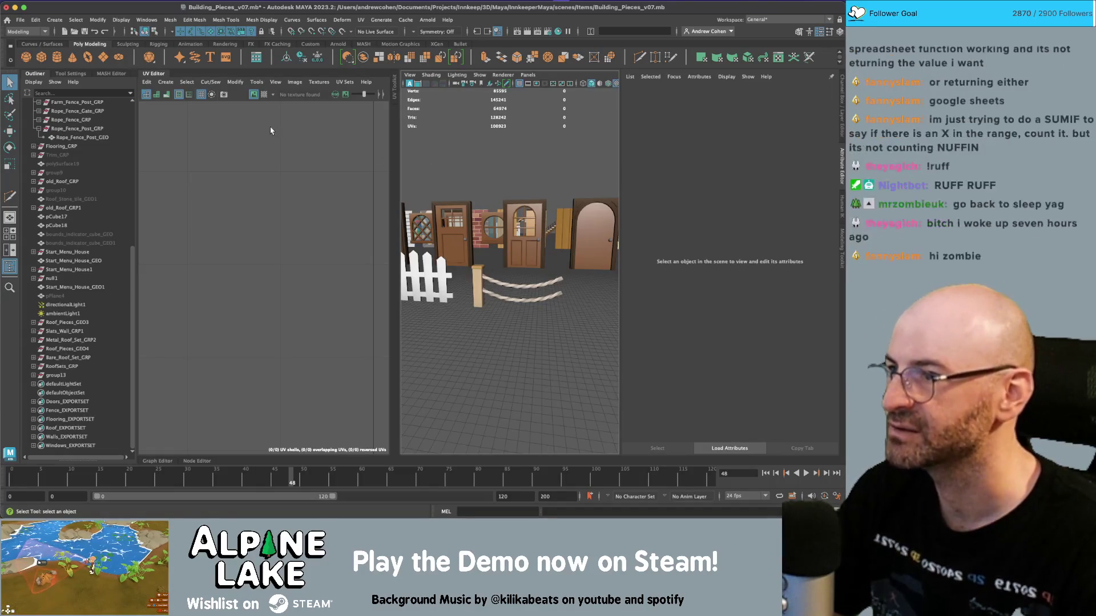
click(158, 76)
key(f)
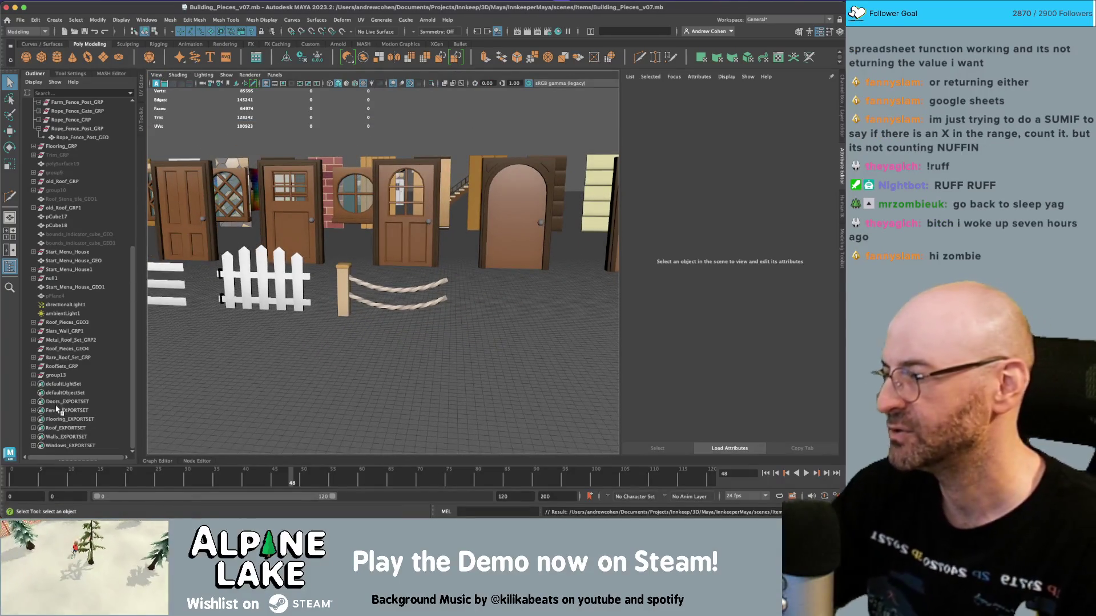
Step: Re-export the Fence_EXPORTSET selection over fence_set.fbx and confirm the overwrite
click(64, 411)
click(20, 20)
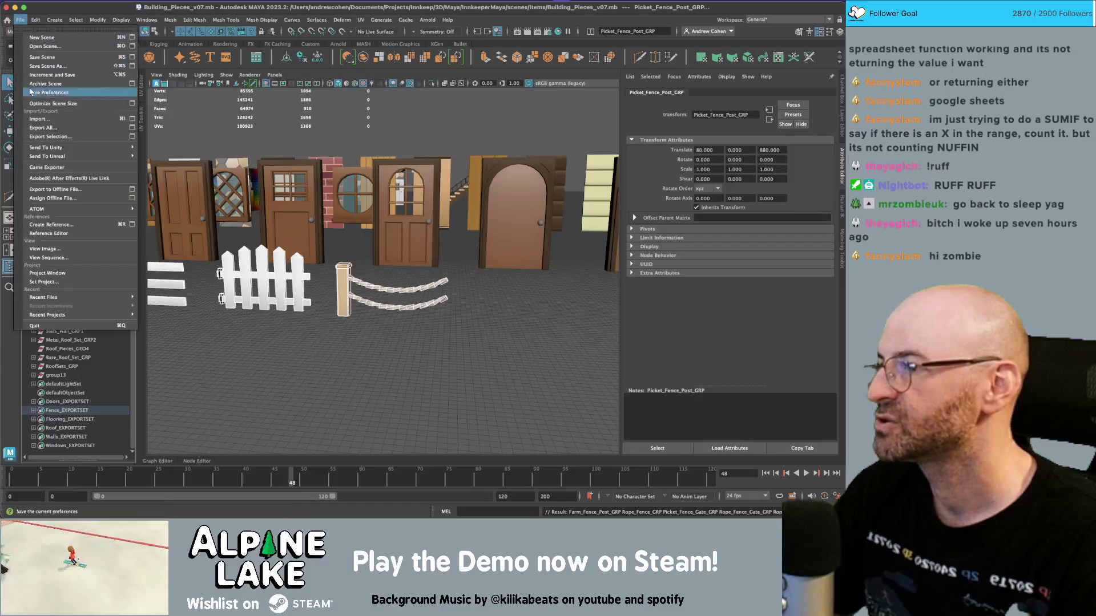
mouse_move(100, 147)
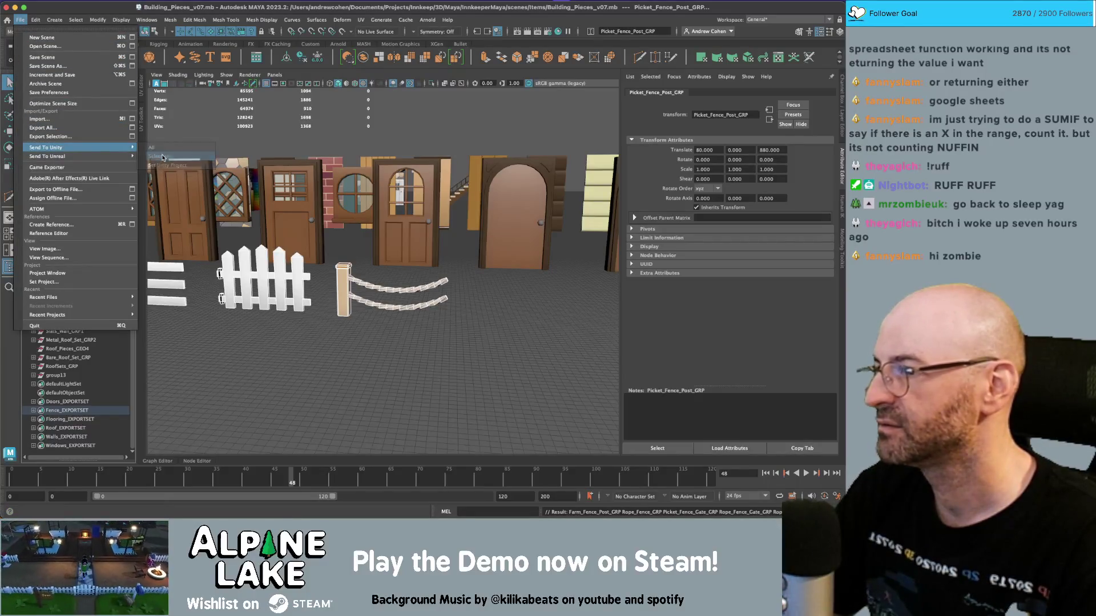
click(50, 137)
double_click(236, 139)
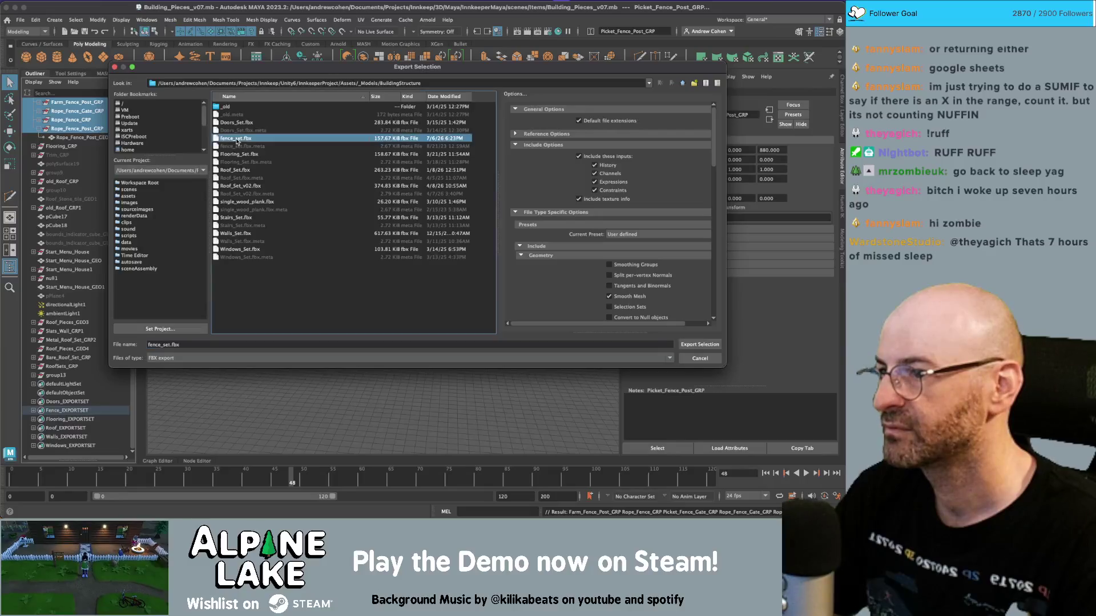
click(393, 209)
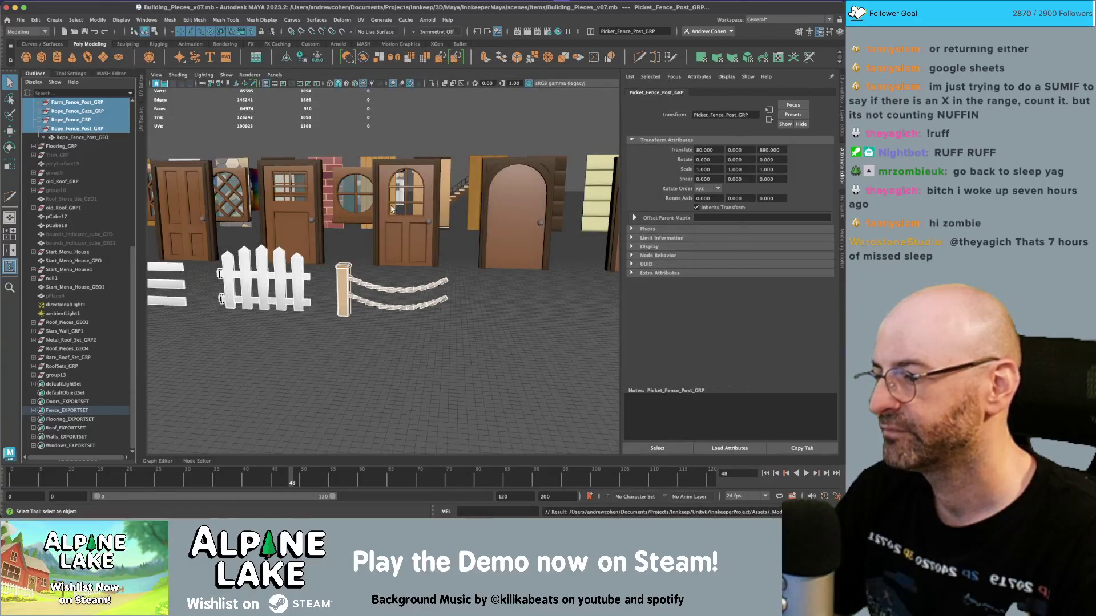
key(super+Tab)
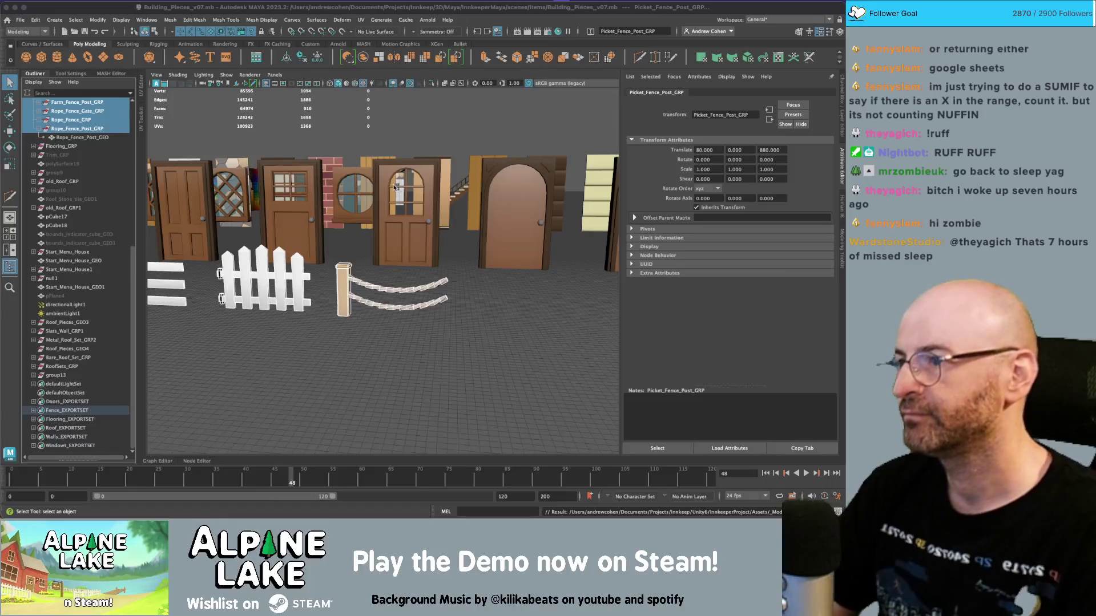
key(super+Tab)
key(super+Tab)
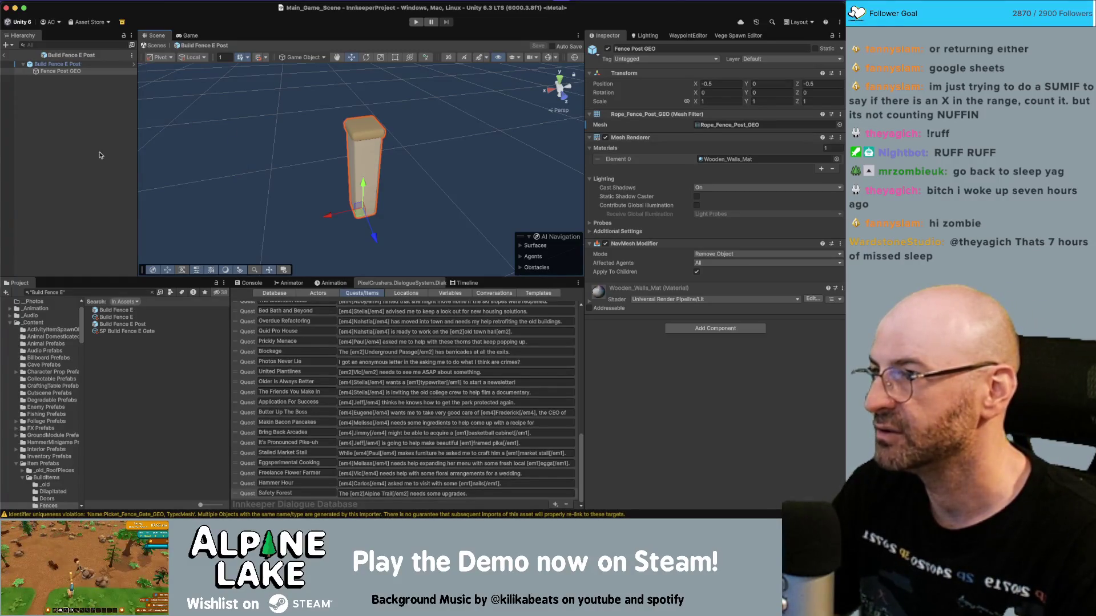
Step: Deselect Fence Post GEO and orbit the Scene view around the re-imported rope post
click(100, 155)
drag(291, 135, 296, 153)
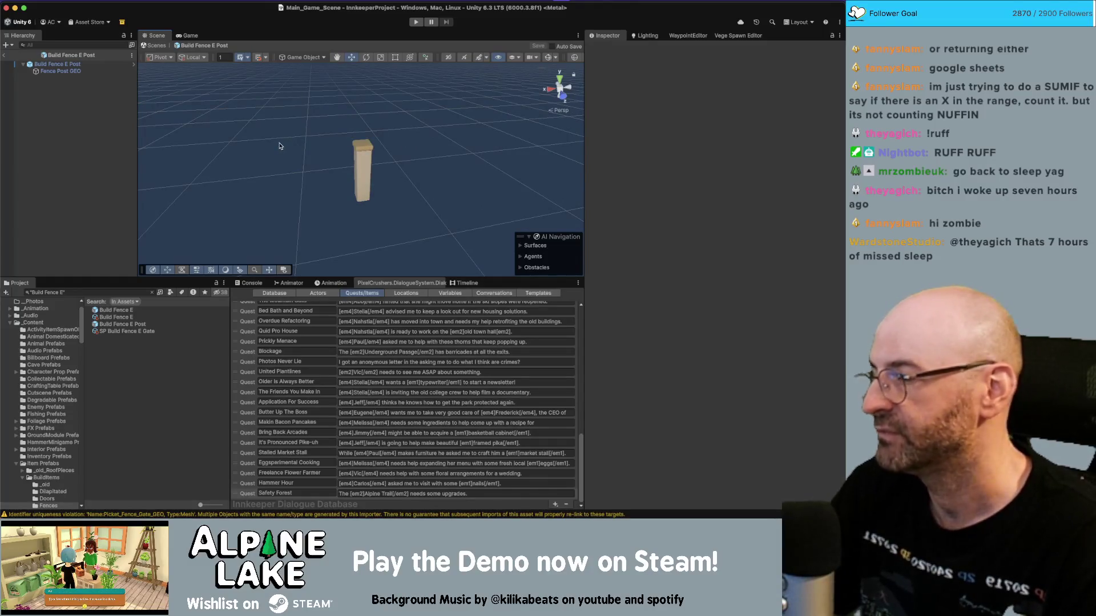